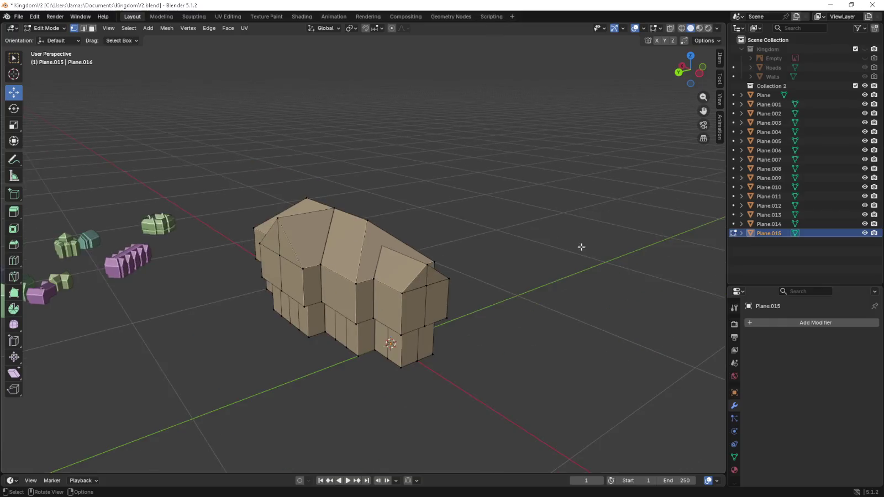
# - Select all of the house's floor faces from an underside view
pyautogui.moveTo(580, 247)
pyautogui.mouseDown(button='middle')
pyautogui.moveTo(540, 252)
pyautogui.moveTo(587, 247)
pyautogui.moveTo(531, 252)
pyautogui.moveTo(497, 233)
pyautogui.mouseUp(button='middle')
pyautogui.moveTo(292, 301)
pyautogui.mouseDown(button='middle')
pyautogui.moveTo(366, 292)
pyautogui.moveTo(351, 326)
pyautogui.moveTo(367, 344)
pyautogui.moveTo(363, 279)
pyautogui.moveTo(371, 272)
pyautogui.mouseUp(button='middle')
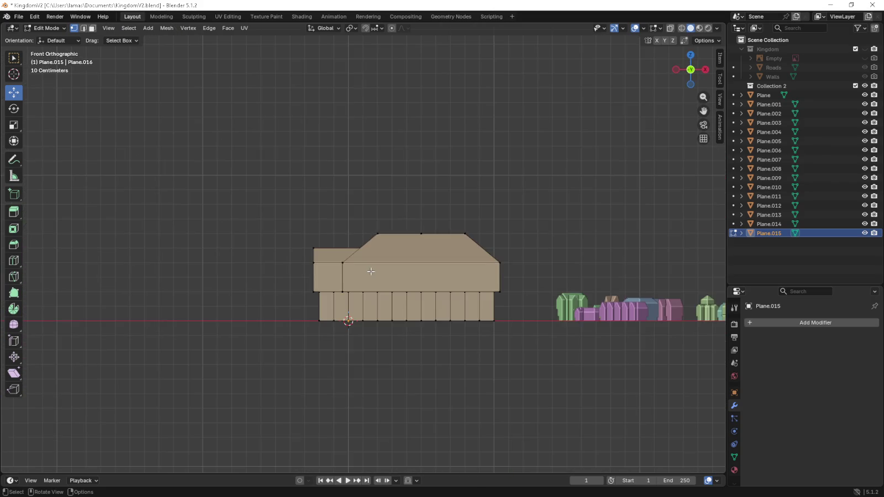
pyautogui.press('KP_2')
pyautogui.press('KP_2')
pyautogui.press('KP_2')
pyautogui.press('KP_2')
pyautogui.press('KP_2')
pyautogui.press('KP_2')
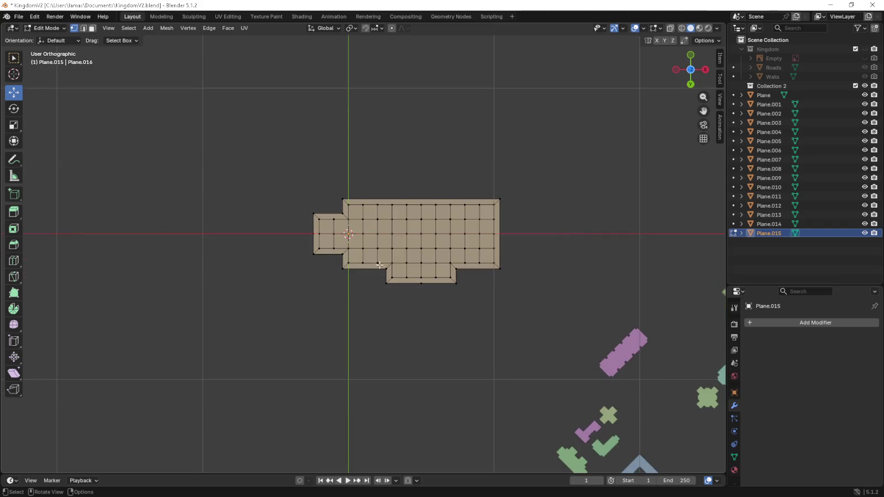
pyautogui.scroll(3, 380, 265)
pyautogui.keyDown('shift'); pyautogui.moveTo(241, 129); pyautogui.dragTo(181, 145, button='middle'); pyautogui.keyUp('shift')
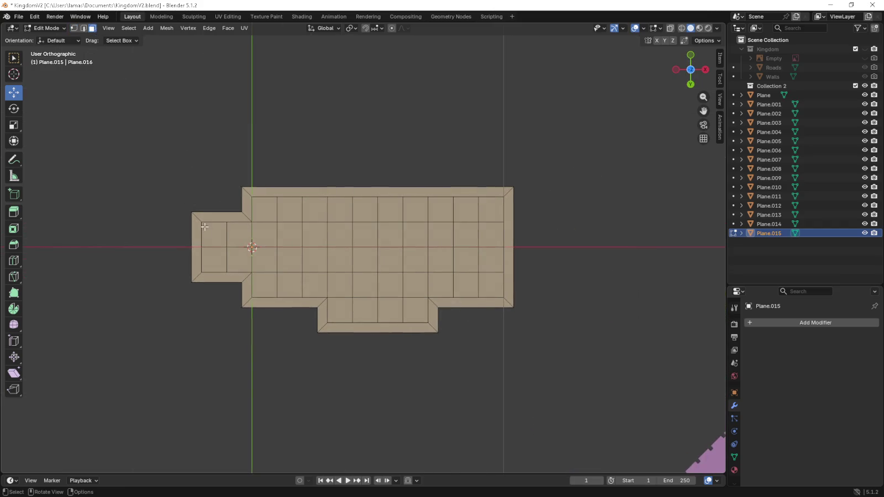
pyautogui.moveTo(206, 226); pyautogui.dragTo(489, 269)
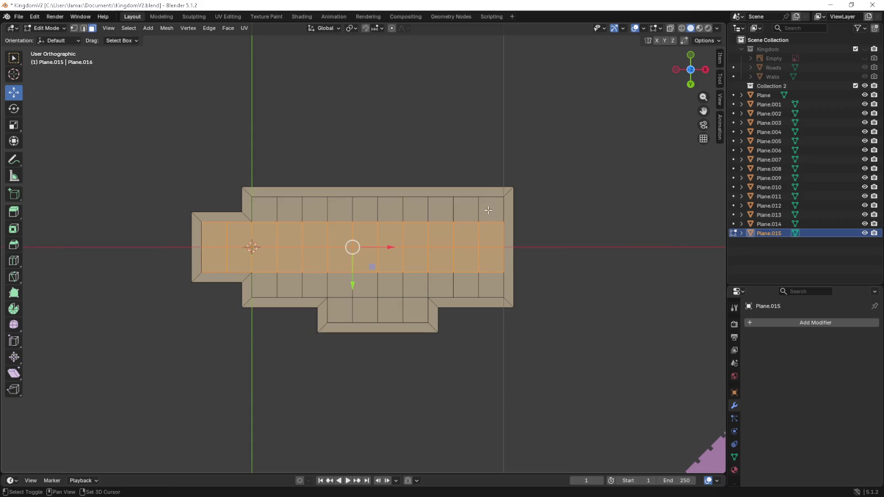
pyautogui.keyDown('shift'); pyautogui.moveTo(488, 209); pyautogui.dragTo(259, 290); pyautogui.keyUp('shift')
pyautogui.keyDown('shift'); pyautogui.moveTo(331, 319); pyautogui.dragTo(414, 304); pyautogui.keyUp('shift')
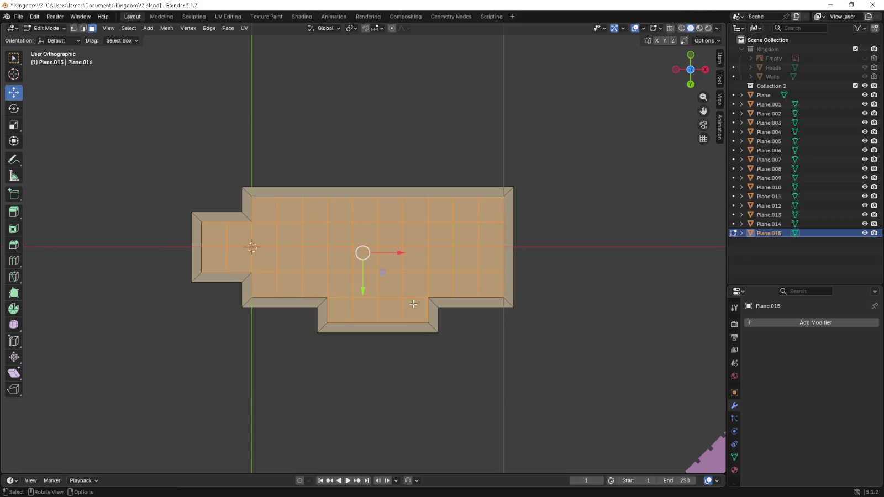
# - Raise the selected floor faces up into the walls, shortening the lower panels
pyautogui.press('KP_1')
pyautogui.scroll(3, 367, 358)
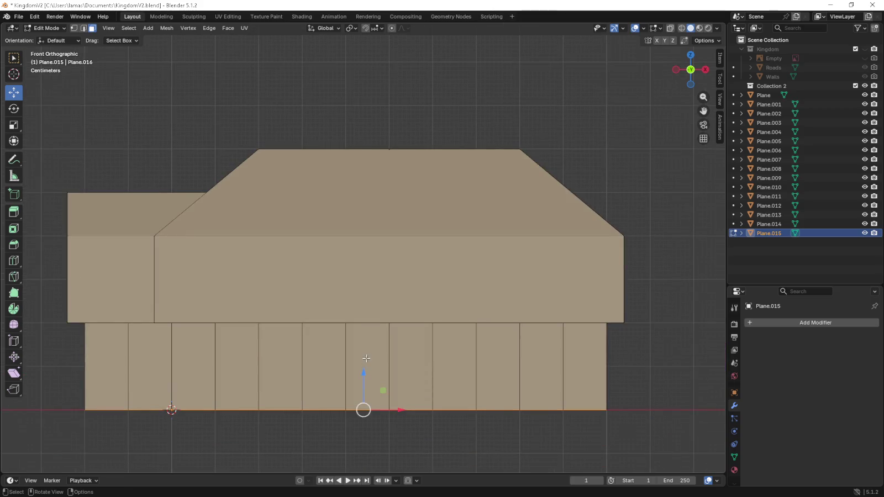
pyautogui.moveTo(364, 373)
pyautogui.mouseDown()
pyautogui.moveTo(369, 328)
pyautogui.moveTo(363, 336)
pyautogui.mouseUp()
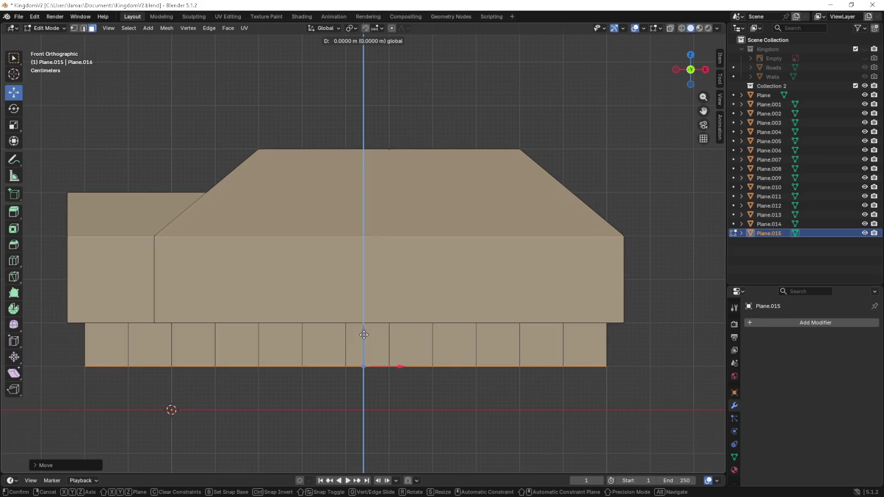
# - Lower the whole house mesh back onto the ground and return to Object Mode
pyautogui.press('a')
pyautogui.moveTo(351, 278); pyautogui.dragTo(349, 339)
pyautogui.hotkey('alt', 'a')
pyautogui.scroll(-4, 232, 237)
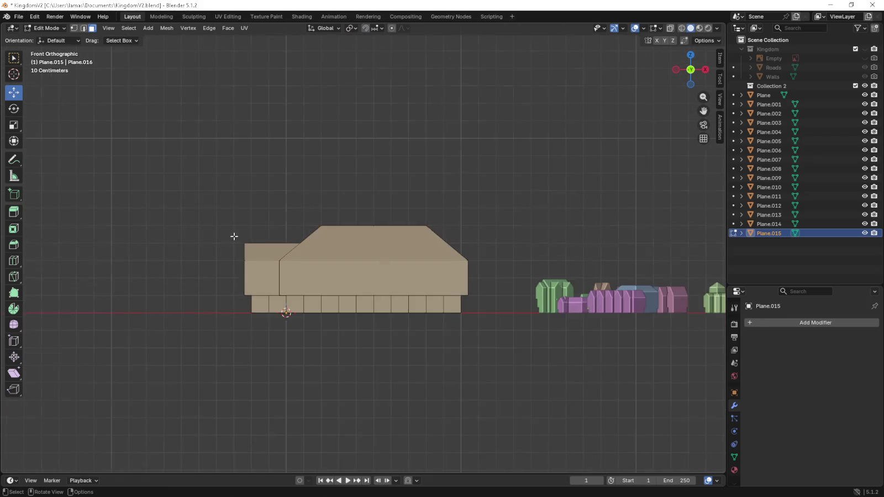
pyautogui.moveTo(232, 236); pyautogui.dragTo(435, 235, button='middle')
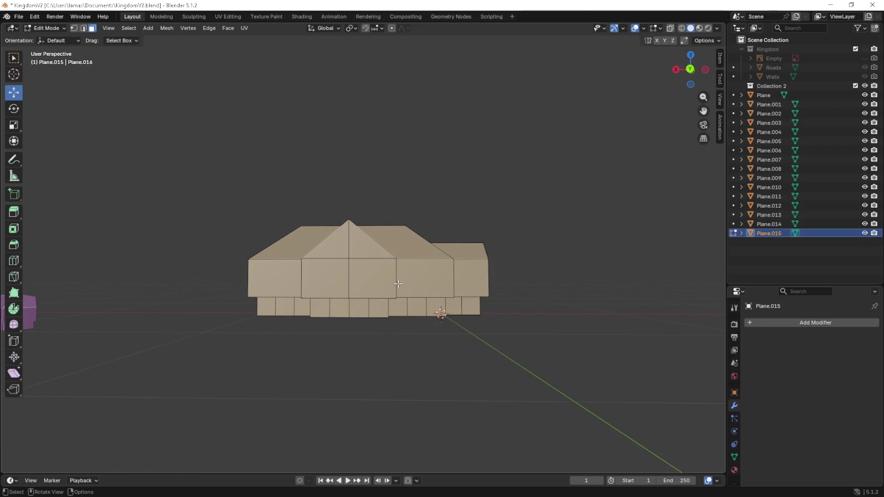
pyautogui.press('Tab')
pyautogui.moveTo(398, 283); pyautogui.dragTo(356, 278, button='middle')
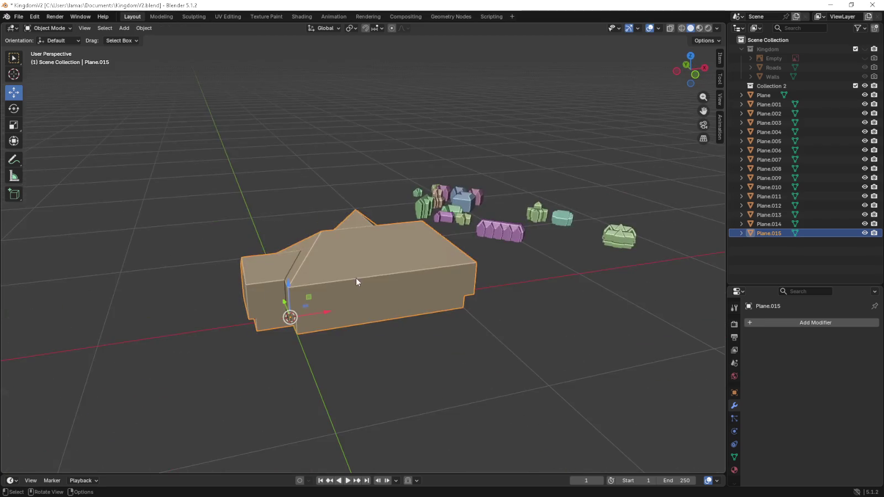
# - Set the house's origin to its geometry, then shrink it and lower it on Z
pyautogui.rightClick(356, 278)
pyautogui.click(397, 321)
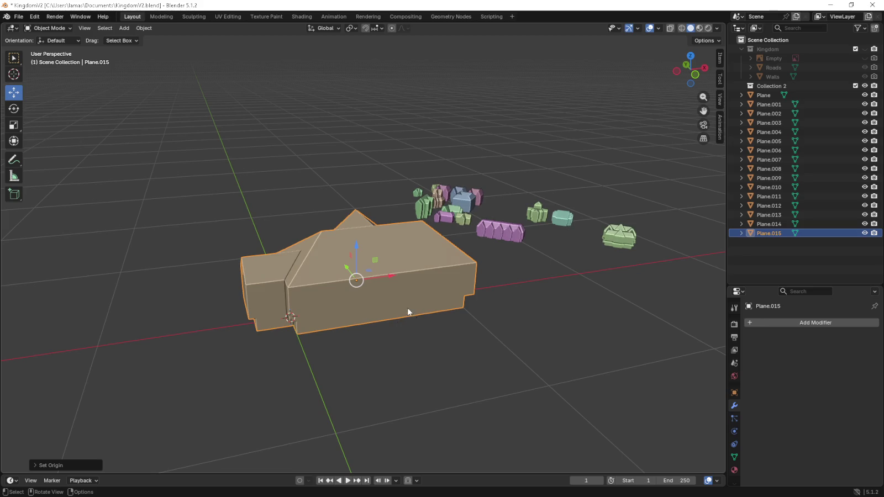
pyautogui.moveTo(408, 307); pyautogui.dragTo(385, 288, button='middle')
pyautogui.press('KP_1')
pyautogui.press('s')
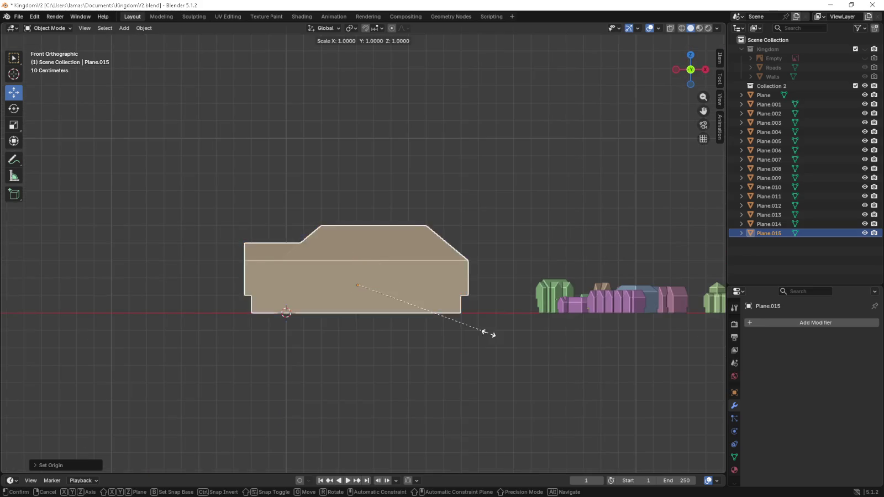
pyautogui.click(385, 308)
pyautogui.press('g')
pyautogui.press('z')
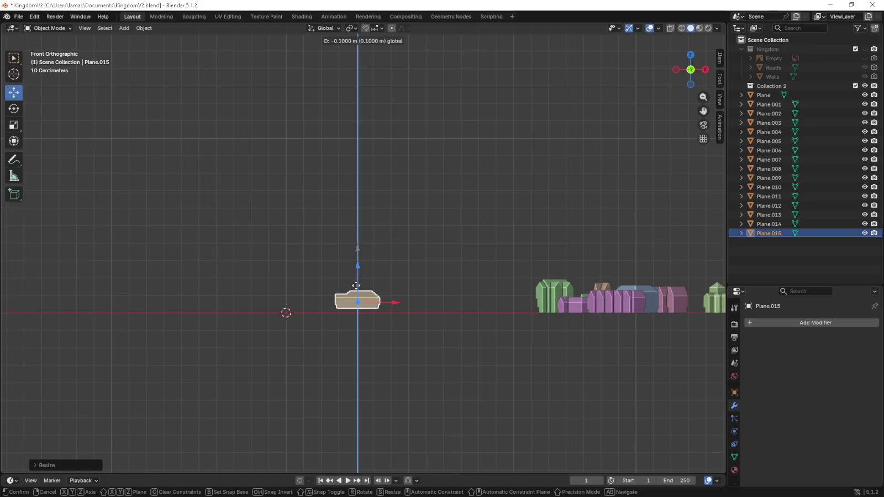
pyautogui.press('Return')
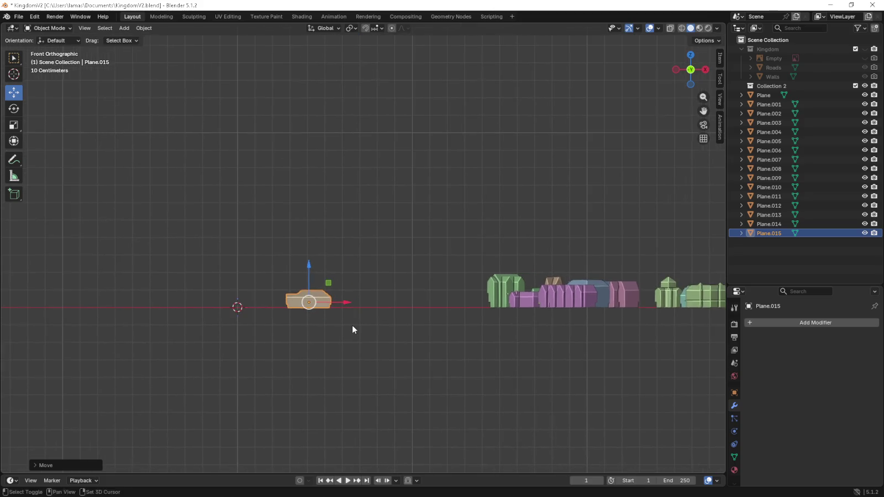
# - Adjust the house vertically and move it right, beside the other kingdom buildings
pyautogui.scroll(5, 326, 335)
pyautogui.keyDown('shift'); pyautogui.moveTo(317, 338); pyautogui.dragTo(389, 298, button='middle'); pyautogui.keyUp('shift')
pyautogui.scroll(4, 390, 303)
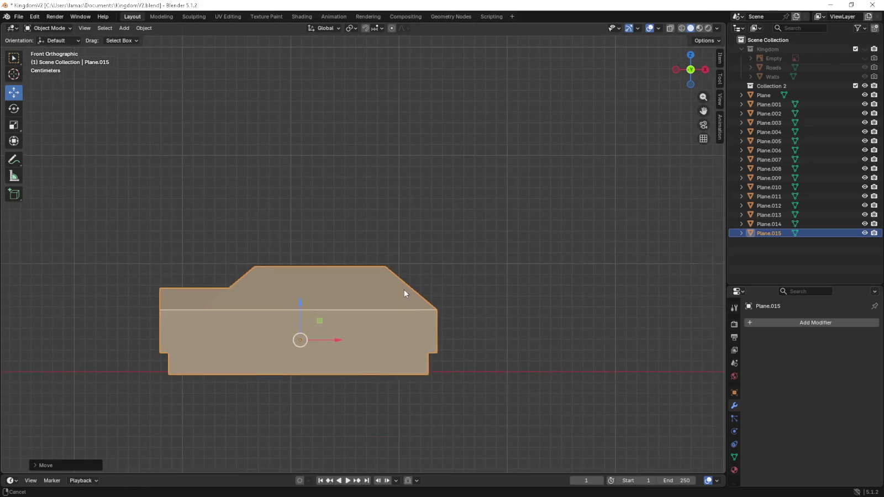
pyautogui.press('g')
pyautogui.press('z')
pyautogui.click(300, 306)
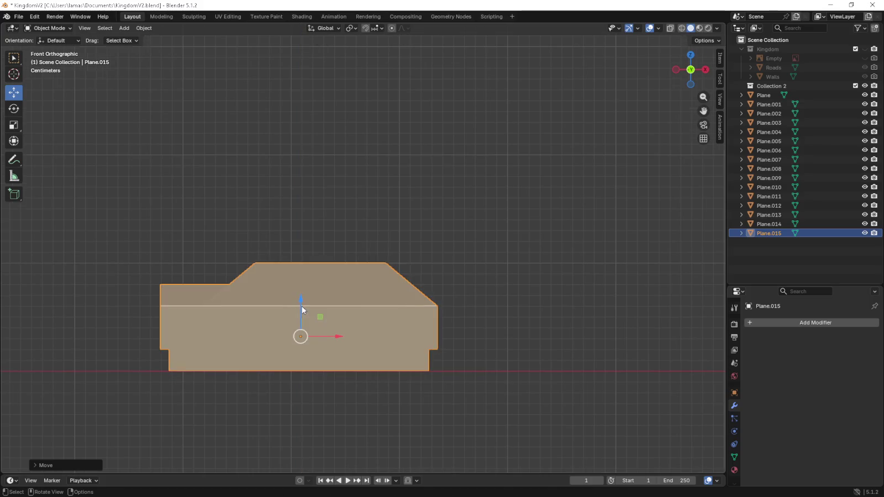
pyautogui.scroll(-5, 359, 297)
pyautogui.scroll(-2, 448, 305)
pyautogui.keyDown('shift'); pyautogui.moveTo(449, 305); pyautogui.dragTo(248, 288, button='middle'); pyautogui.keyUp('shift')
pyautogui.moveTo(249, 289); pyautogui.dragTo(472, 289)
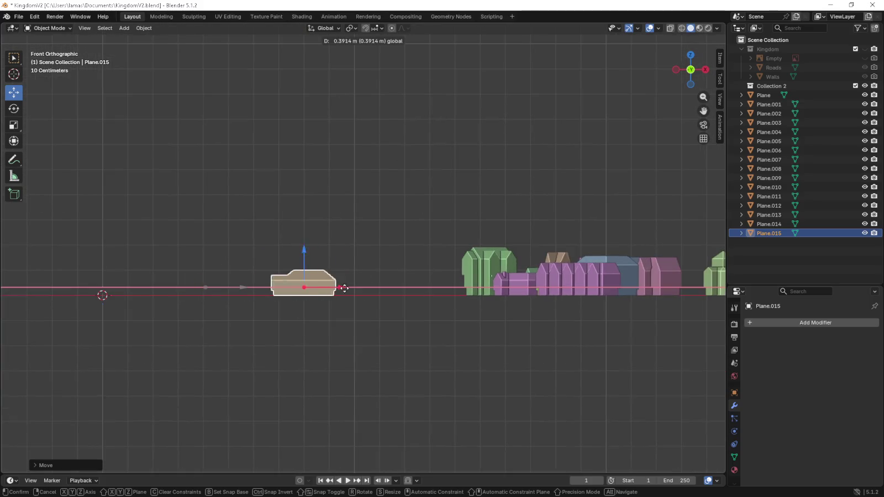
# - Shrink the house twice more, lowering it each time so it rests on the ground
pyautogui.scroll(4, 489, 302)
pyautogui.scroll(4, 510, 325)
pyautogui.scroll(1, 511, 325)
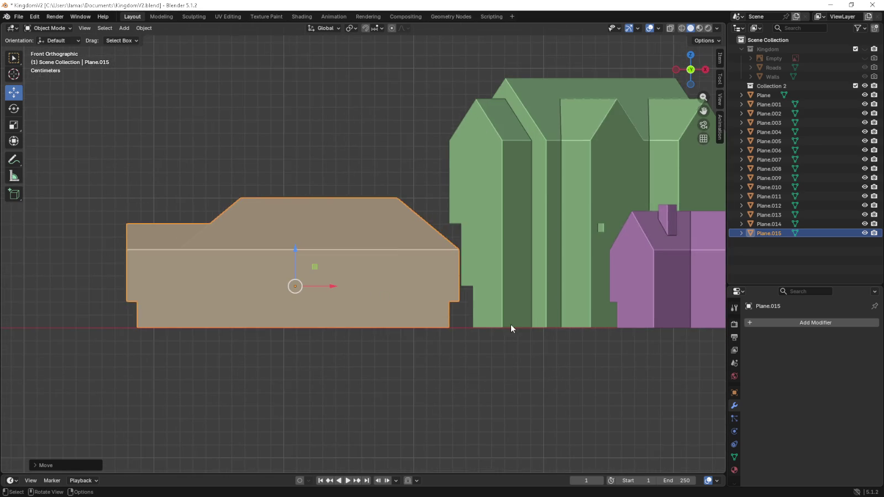
pyautogui.press('s')
pyautogui.click(468, 324)
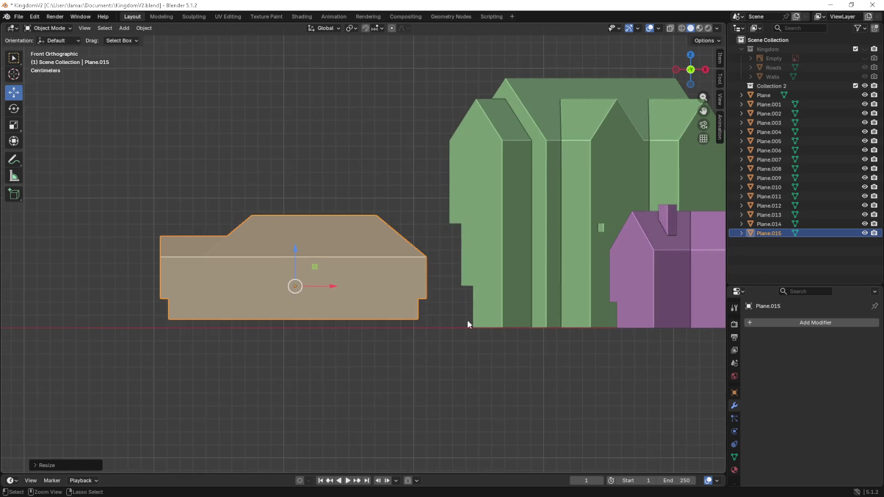
pyautogui.moveTo(286, 257); pyautogui.dragTo(297, 281)
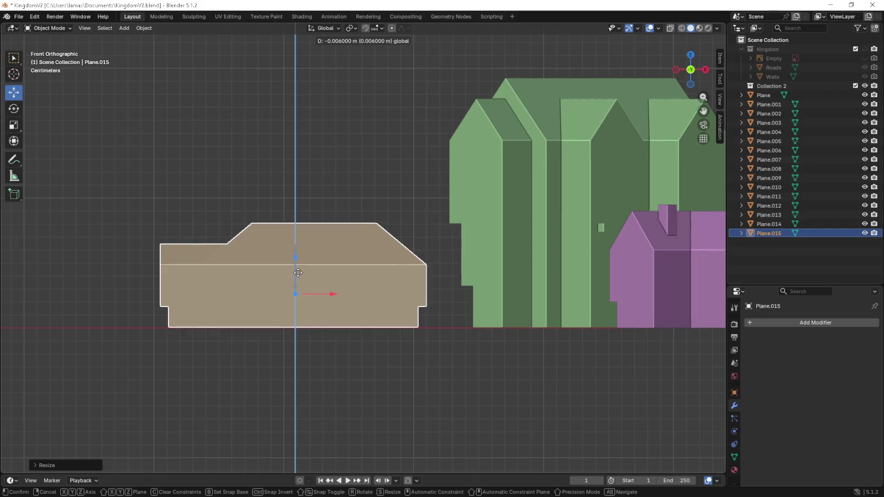
pyautogui.click(298, 277)
pyautogui.press('s')
pyautogui.click(472, 341)
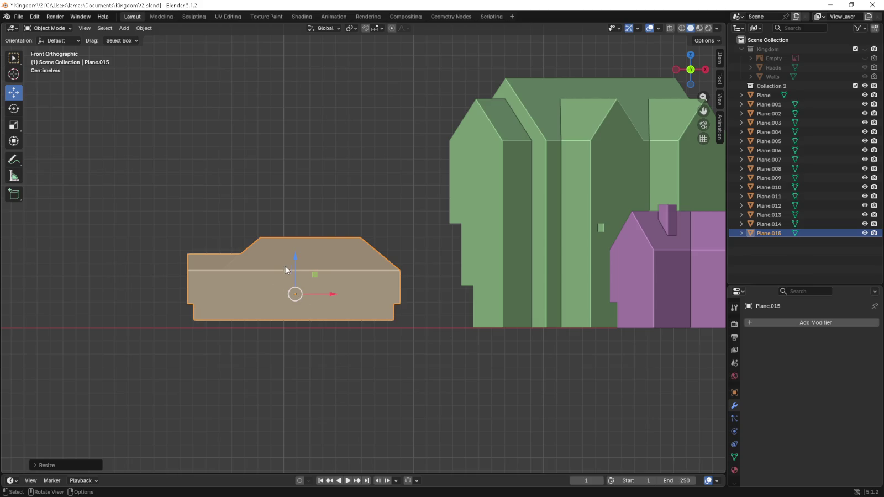
pyautogui.moveTo(296, 269); pyautogui.dragTo(298, 293)
pyautogui.click(297, 293)
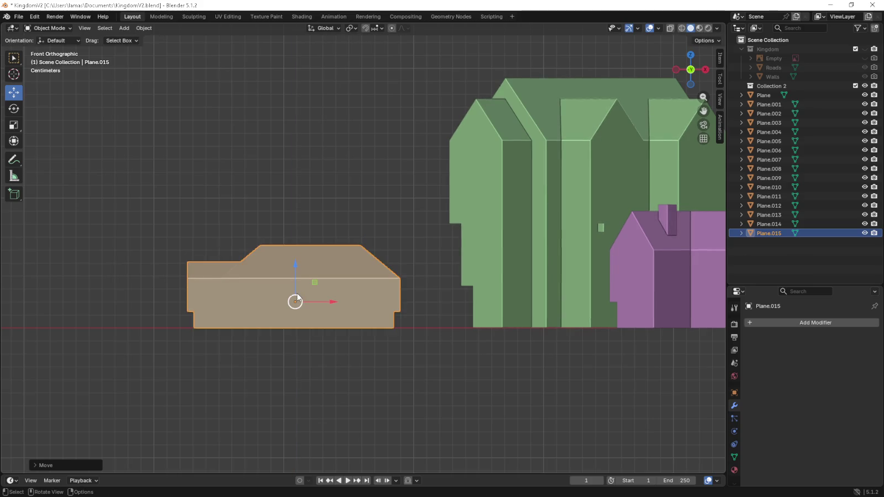
pyautogui.press('KP_7')
pyautogui.scroll(-5, 309, 295)
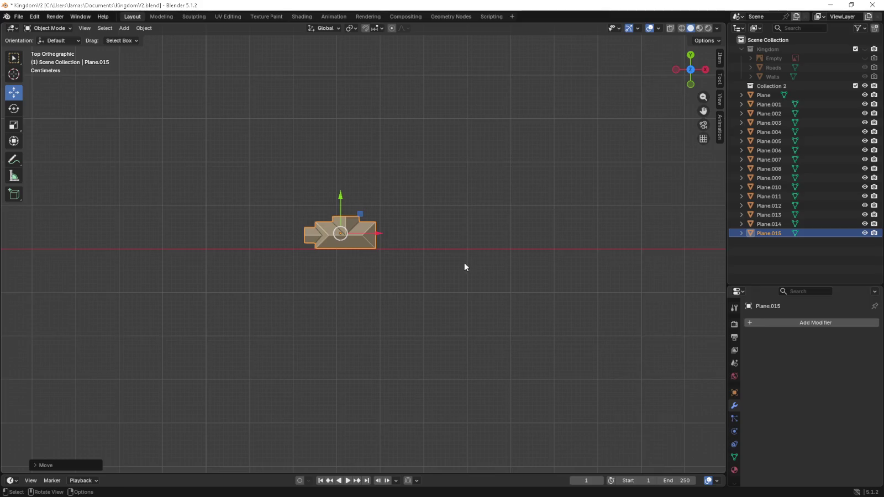
# - Zoom out and show the Kingdom collection's roads and walls
pyautogui.scroll(-3, 464, 262)
pyautogui.keyDown('shift'); pyautogui.moveTo(464, 263); pyautogui.dragTo(292, 339, button='middle'); pyautogui.keyUp('shift')
pyautogui.click(865, 48)
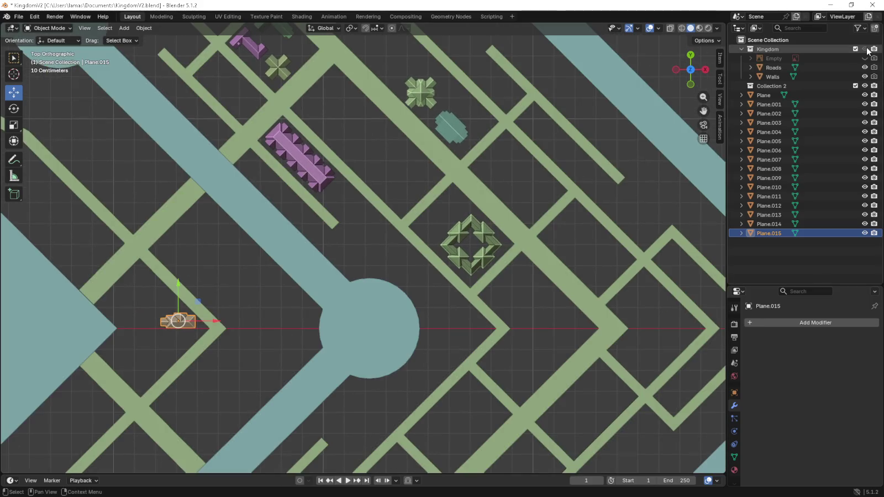
pyautogui.scroll(-1, 354, 268)
pyautogui.keyDown('shift'); pyautogui.moveTo(246, 281); pyautogui.dragTo(248, 311, button='middle'); pyautogui.keyUp('shift')
# - Place the house beside the teal building, rotated to line up with the streets
pyautogui.moveTo(231, 323); pyautogui.dragTo(458, 134)
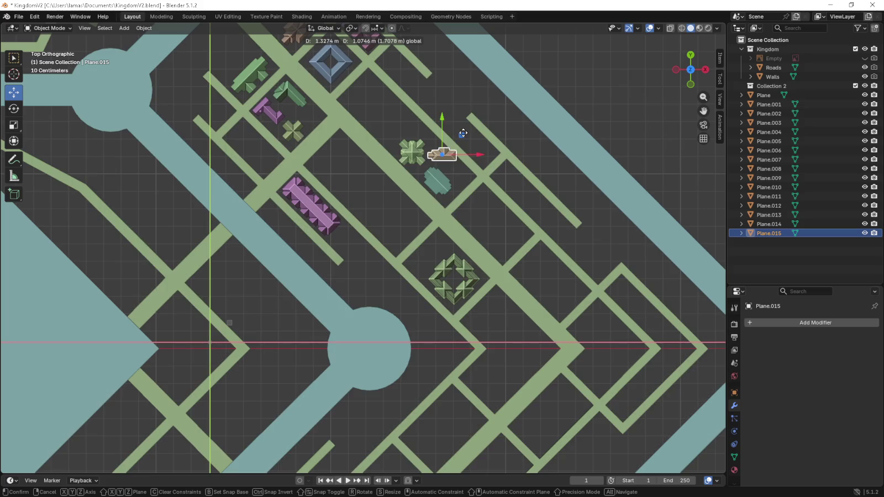
pyautogui.scroll(4, 501, 169)
pyautogui.moveTo(446, 225)
pyautogui.keyDown('shift'); pyautogui.mouseDown(button='middle')
pyautogui.moveTo(519, 274)
pyautogui.moveTo(513, 261)
pyautogui.mouseUp(button='middle'); pyautogui.keyUp('shift')
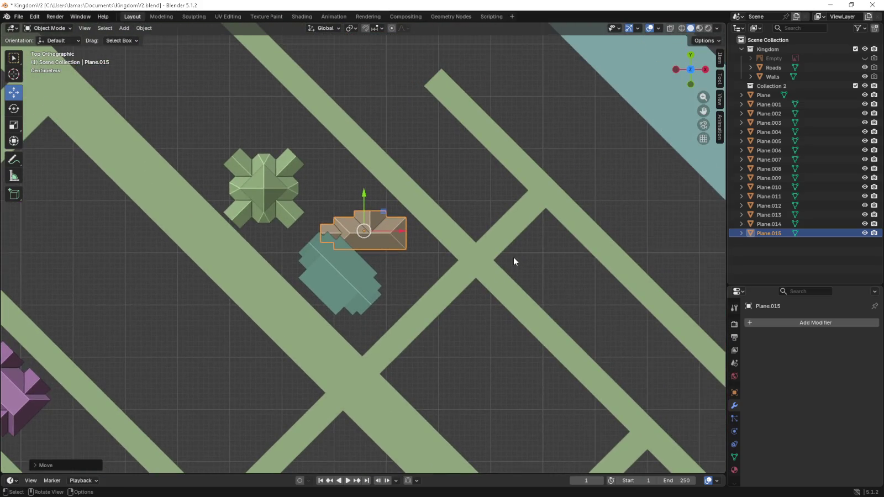
pyautogui.press('KP_6')
pyautogui.press('KP_6')
pyautogui.press('KP_6')
pyautogui.press('r')
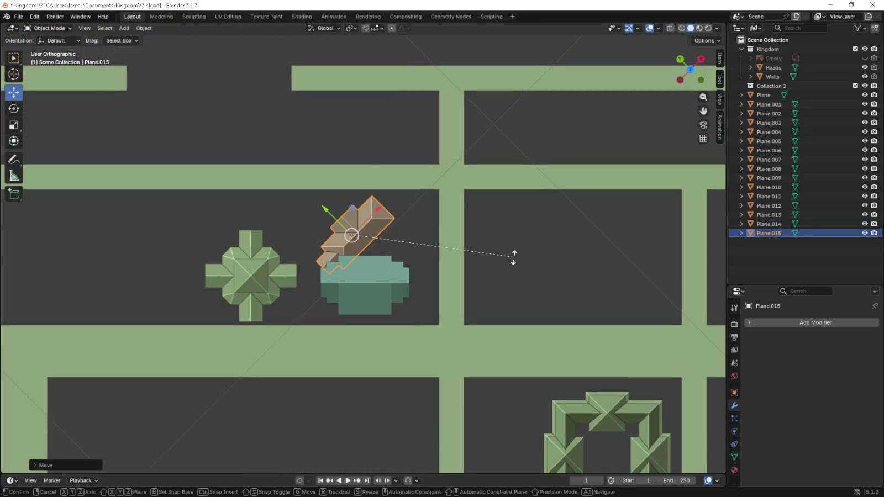
pyautogui.click(402, 301)
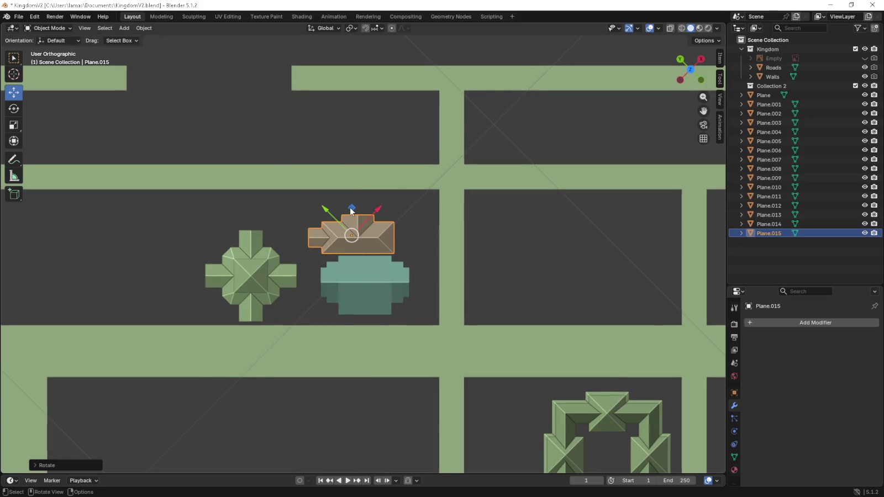
pyautogui.moveTo(352, 211); pyautogui.dragTo(385, 191)
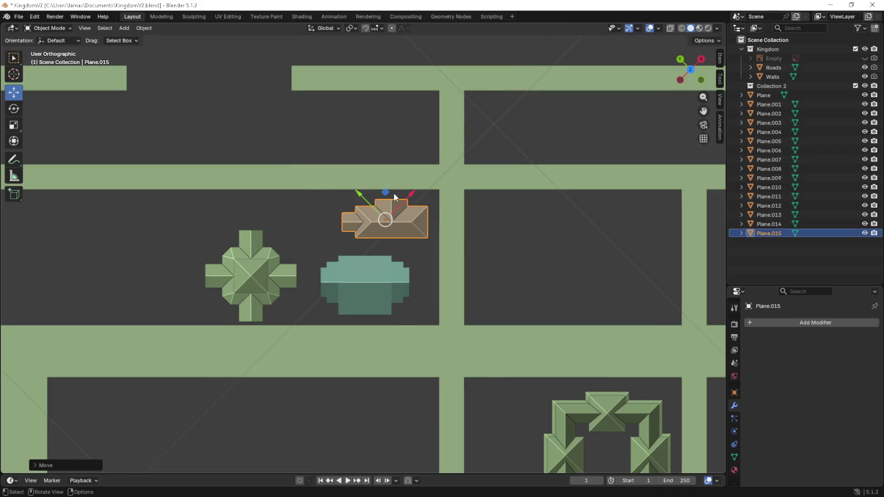
pyautogui.click(487, 216)
# - Select the brown roofed building and orbit to view it in 3D
pyautogui.keyDown('shift'); pyautogui.moveTo(347, 269); pyautogui.dragTo(383, 289, button='middle'); pyautogui.keyUp('shift')
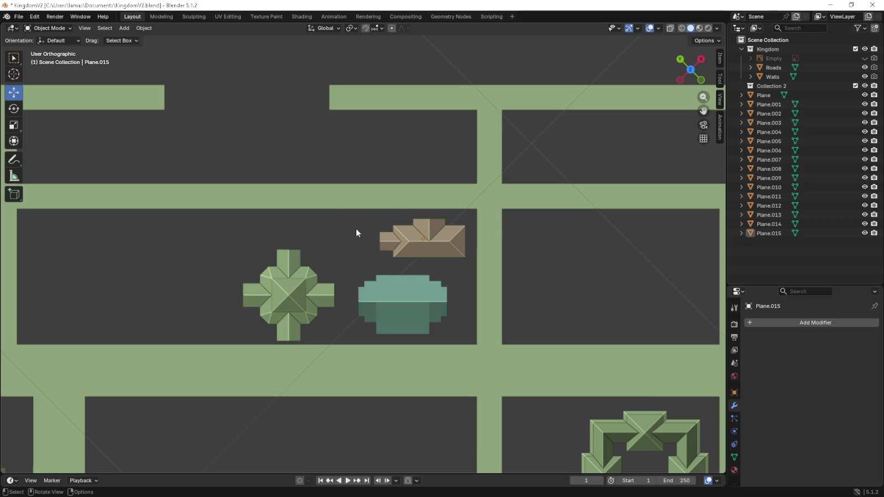
pyautogui.click(392, 237)
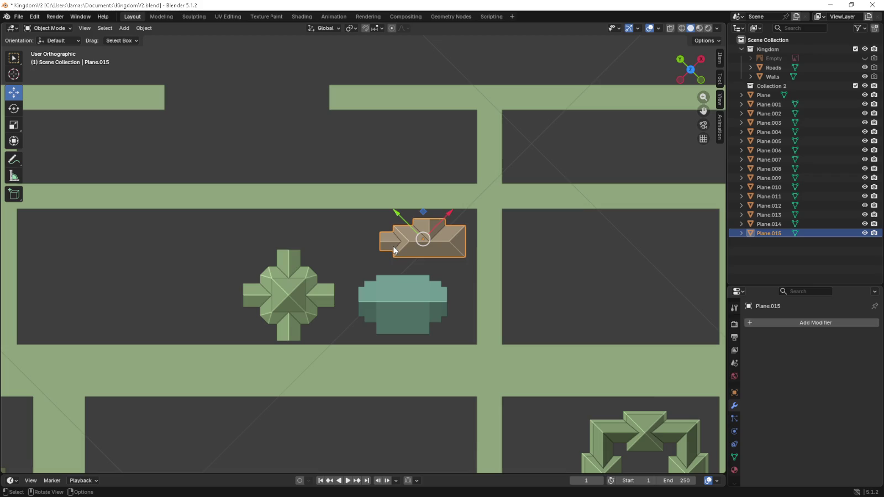
pyautogui.moveTo(394, 247)
pyautogui.mouseDown(button='middle')
pyautogui.moveTo(431, 180)
pyautogui.moveTo(509, 202)
pyautogui.mouseUp(button='middle')
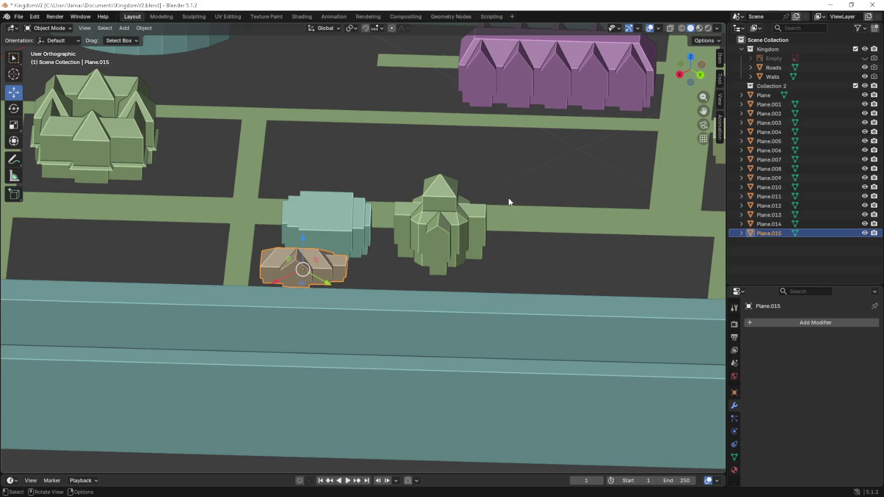
pyautogui.moveTo(508, 201); pyautogui.dragTo(505, 232, button='middle')
# - Enter Edit Mode and select the gable wing's front, foundation and roof faces
pyautogui.click(50, 27)
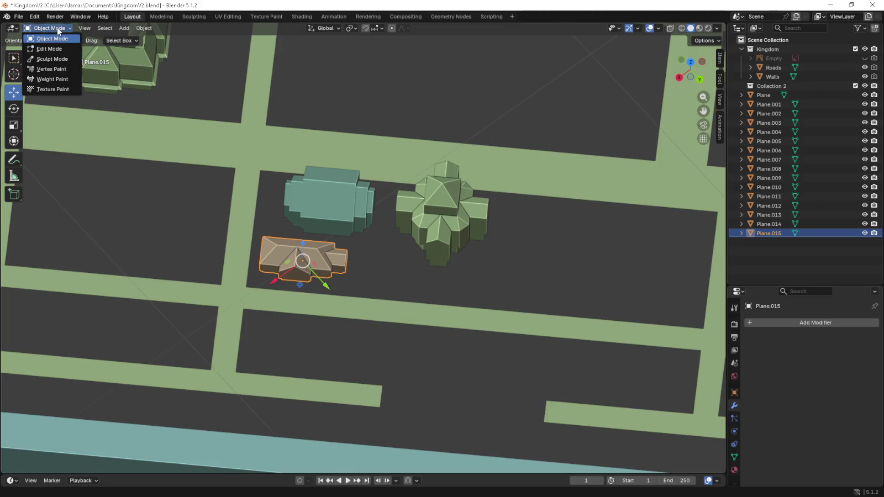
pyautogui.click(44, 44)
pyautogui.moveTo(215, 215)
pyautogui.mouseDown(button='middle')
pyautogui.moveTo(264, 240)
pyautogui.moveTo(272, 229)
pyautogui.moveTo(205, 224)
pyautogui.mouseUp(button='middle')
pyautogui.scroll(8, 204, 224)
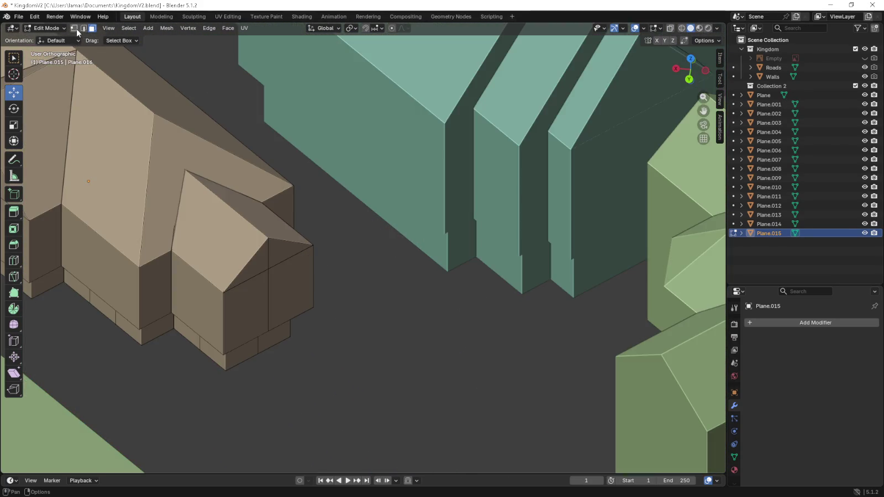
pyautogui.click(273, 298)
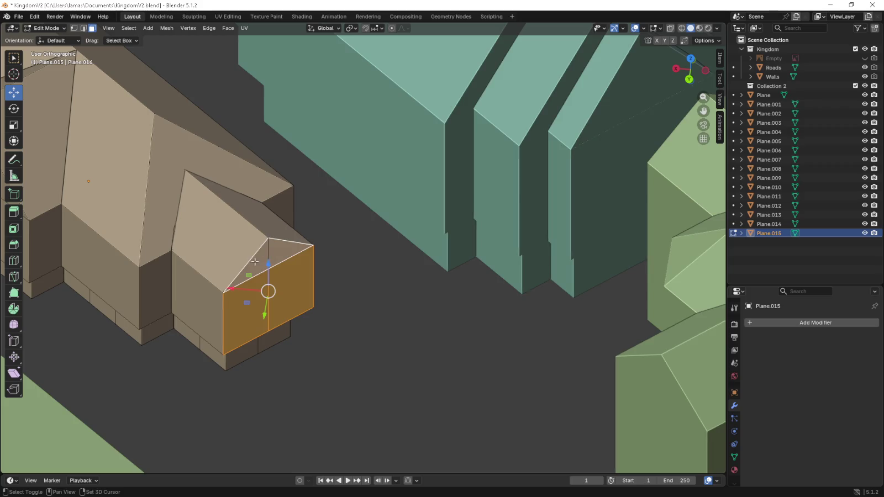
pyautogui.keyDown('shift'); pyautogui.click(273, 337); pyautogui.keyUp('shift')
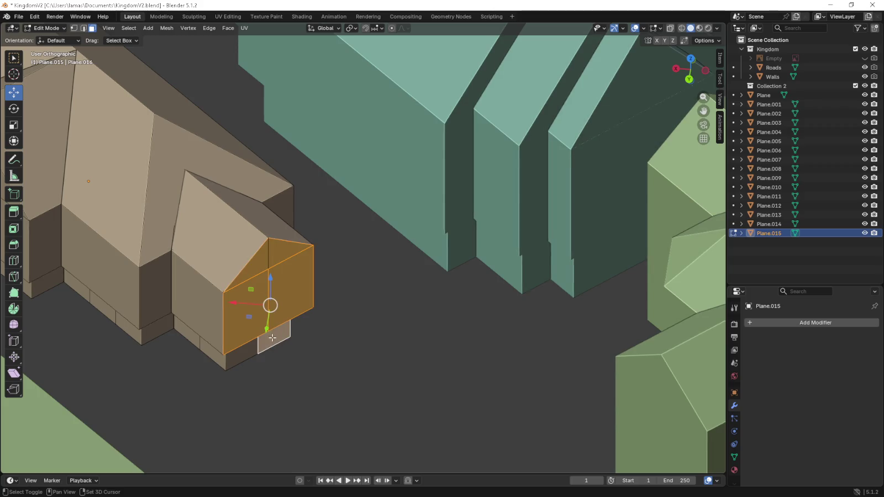
pyautogui.keyDown('shift'); pyautogui.click(249, 357); pyautogui.keyUp('shift')
pyautogui.keyDown('shift'); pyautogui.click(165, 330); pyautogui.keyUp('shift')
pyautogui.keyDown('shift'); pyautogui.click(159, 292); pyautogui.keyUp('shift')
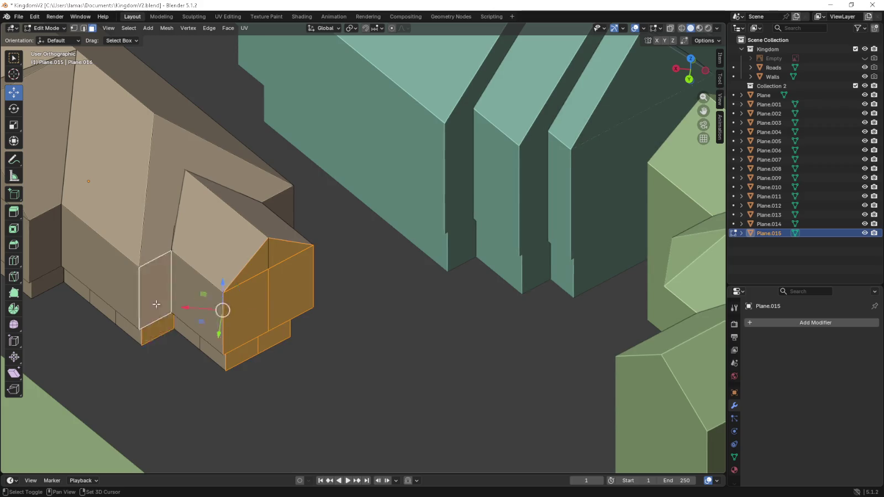
pyautogui.keyDown('shift'); pyautogui.click(157, 243); pyautogui.keyUp('shift')
pyautogui.keyDown('shift'); pyautogui.click(265, 201); pyautogui.keyUp('shift')
# - Add the gable wing's remaining side, front wall and roof faces to the selection
pyautogui.moveTo(265, 201); pyautogui.dragTo(231, 214, button='middle')
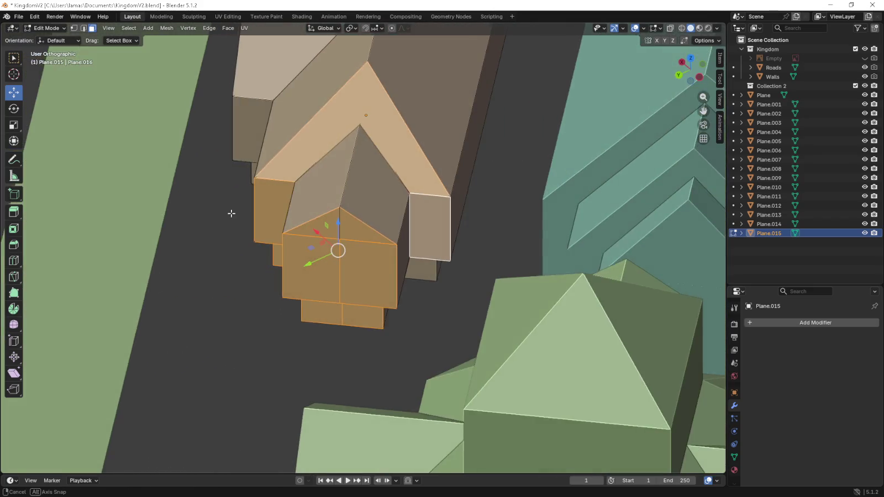
pyautogui.keyDown('shift'); pyautogui.click(416, 271); pyautogui.keyUp('shift')
pyautogui.moveTo(416, 272); pyautogui.dragTo(232, 323, button='middle')
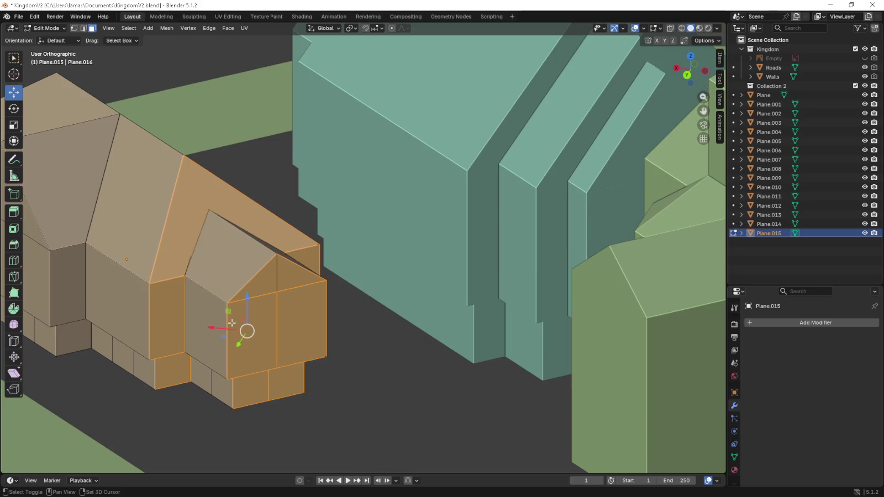
pyautogui.keyDown('shift'); pyautogui.click(208, 326); pyautogui.keyUp('shift')
pyautogui.keyDown('shift'); pyautogui.click(201, 379); pyautogui.keyUp('shift')
pyautogui.moveTo(218, 381)
pyautogui.mouseDown(button='middle')
pyautogui.moveTo(215, 353)
pyautogui.moveTo(339, 315)
pyautogui.mouseUp(button='middle')
pyautogui.scroll(3, 470, 291)
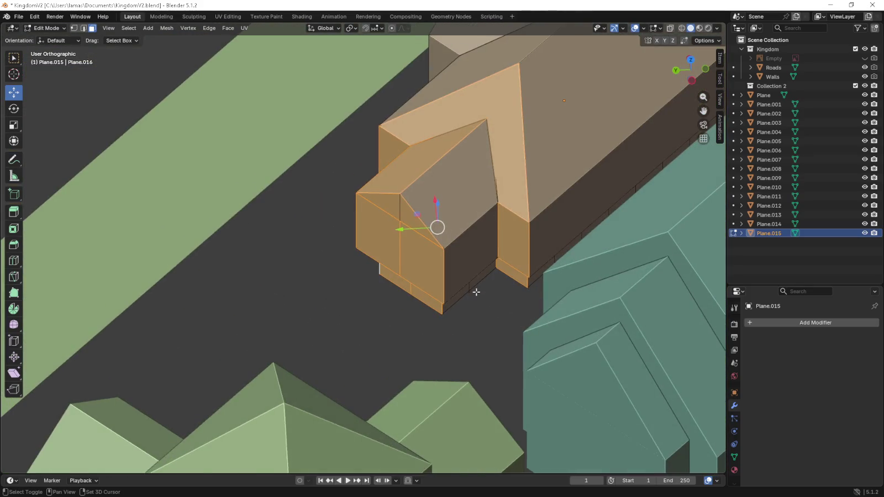
pyautogui.keyDown('shift'); pyautogui.click(461, 279); pyautogui.keyUp('shift')
pyautogui.keyDown('shift'); pyautogui.click(469, 237); pyautogui.keyUp('shift')
pyautogui.keyDown('shift'); pyautogui.click(456, 220); pyautogui.keyUp('shift')
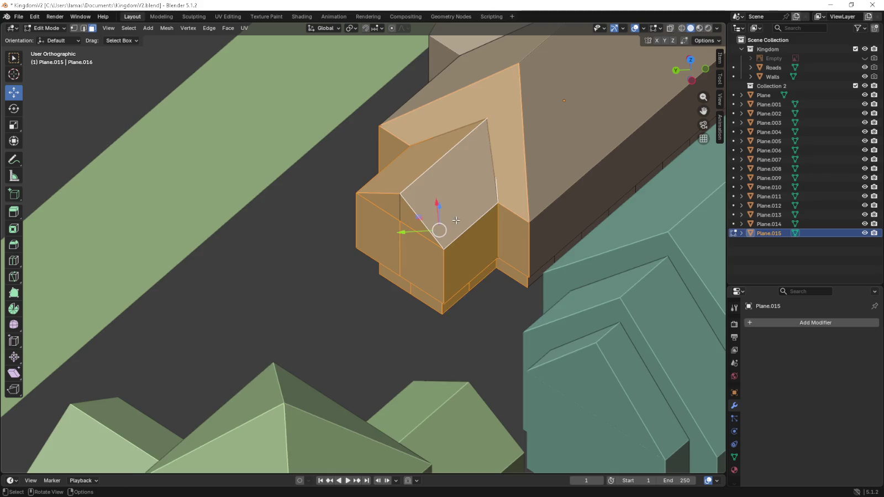
# - Move the selected gable wing faces to the left in top view
pyautogui.press('KP_7')
pyautogui.moveTo(477, 240); pyautogui.dragTo(478, 240, button='middle')
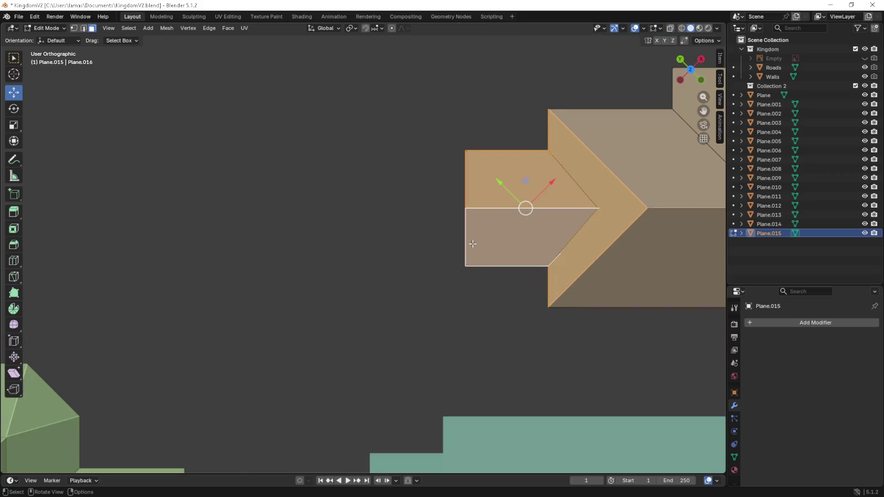
pyautogui.scroll(-3, 473, 243)
pyautogui.moveTo(459, 206)
pyautogui.mouseDown()
pyautogui.moveTo(252, 201)
pyautogui.moveTo(372, 193)
pyautogui.moveTo(335, 211)
pyautogui.mouseUp()
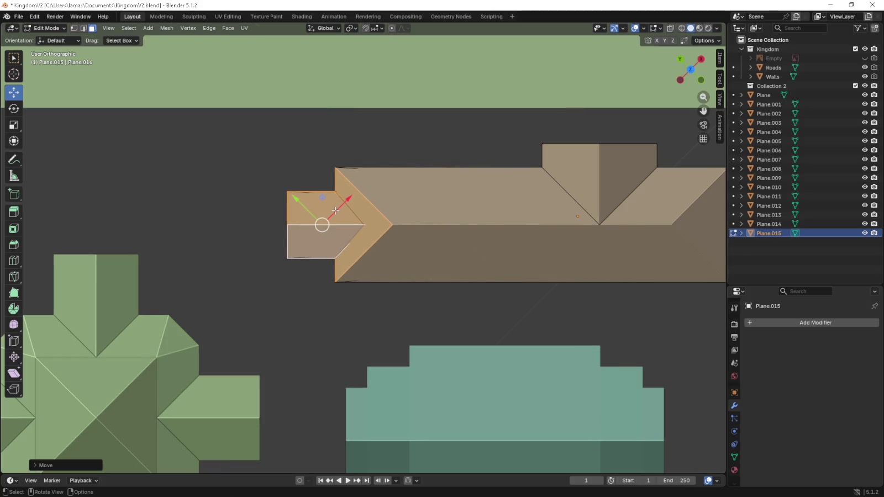
pyautogui.scroll(-5, 335, 210)
pyautogui.moveTo(335, 211); pyautogui.dragTo(435, 253, button='middle')
# - Shift the building's right end to the left to shorten it
pyautogui.press('Tab')
pyautogui.press('Tab')
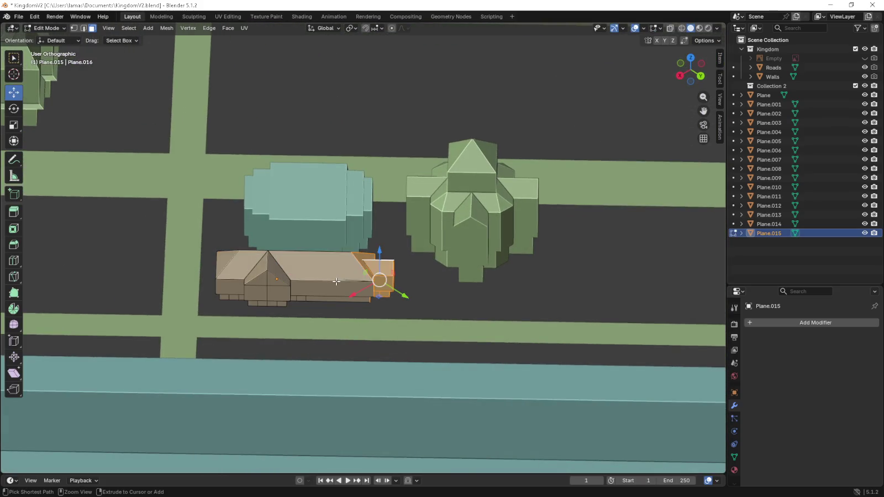
pyautogui.moveTo(356, 276); pyautogui.dragTo(306, 290)
pyautogui.press('Tab')
# - Move the brown building left within its street block
pyautogui.press('KP_7')
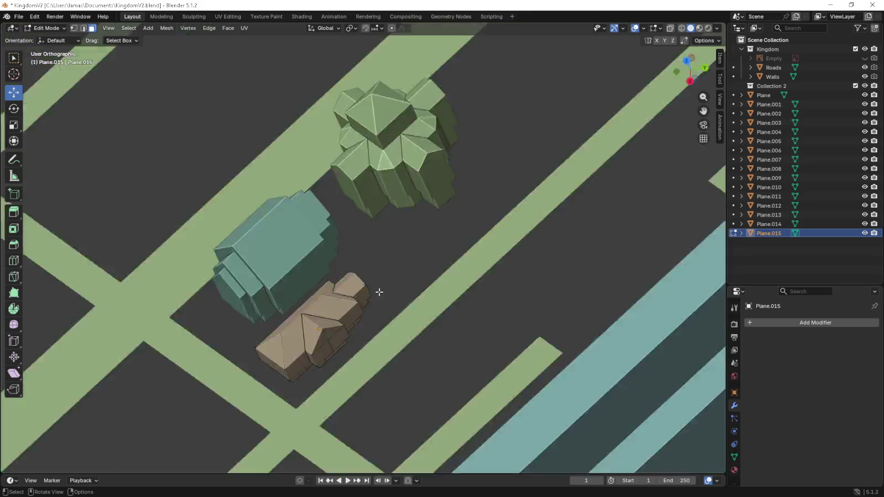
pyautogui.scroll(-3, 381, 292)
pyautogui.scroll(-2, 387, 292)
pyautogui.click(432, 306)
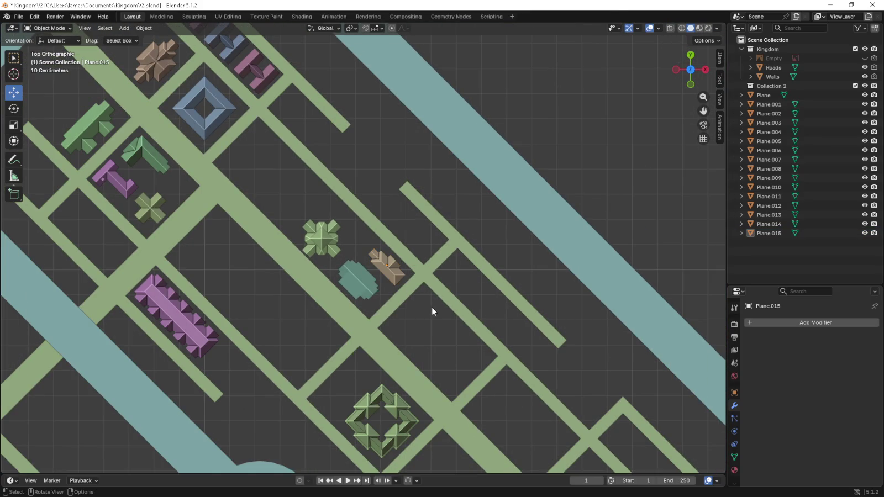
pyautogui.keyDown('shift'); pyautogui.moveTo(431, 307); pyautogui.dragTo(429, 310, button='middle'); pyautogui.keyUp('shift')
pyautogui.click(408, 264)
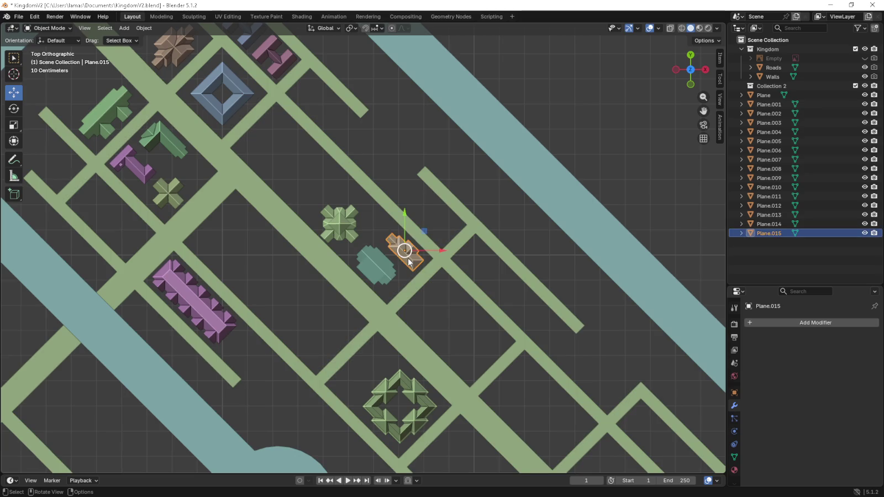
pyautogui.scroll(4, 414, 260)
pyautogui.press('KP_4')
pyautogui.press('KP_4')
pyautogui.press('KP_2')
pyautogui.press('KP_6')
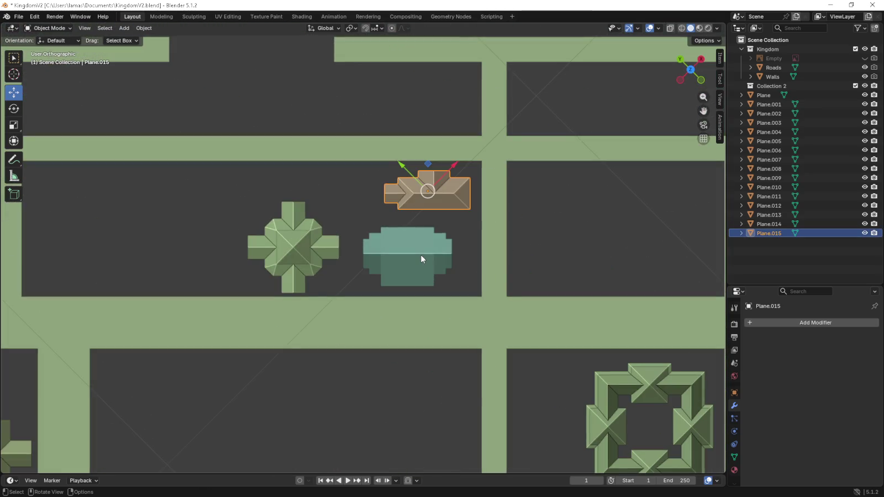
pyautogui.keyDown('shift'); pyautogui.moveTo(425, 249); pyautogui.dragTo(422, 290, button='middle'); pyautogui.keyUp('shift')
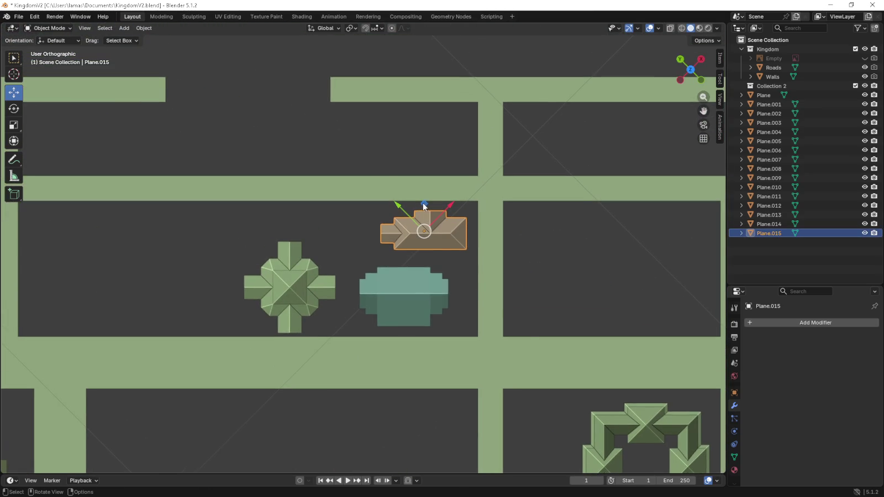
pyautogui.moveTo(424, 206); pyautogui.dragTo(363, 205)
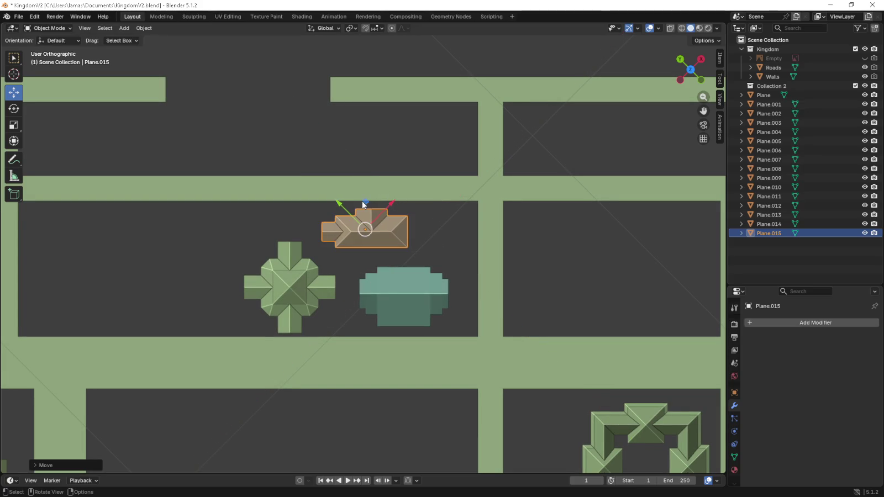
# - Deselect the building and orbit low over the walled town to inspect it
pyautogui.click(379, 171)
pyautogui.scroll(-3, 430, 231)
pyautogui.moveTo(474, 238)
pyautogui.mouseDown(button='middle')
pyautogui.moveTo(390, 192)
pyautogui.moveTo(380, 169)
pyautogui.mouseUp(button='middle')
pyautogui.press('Tab')
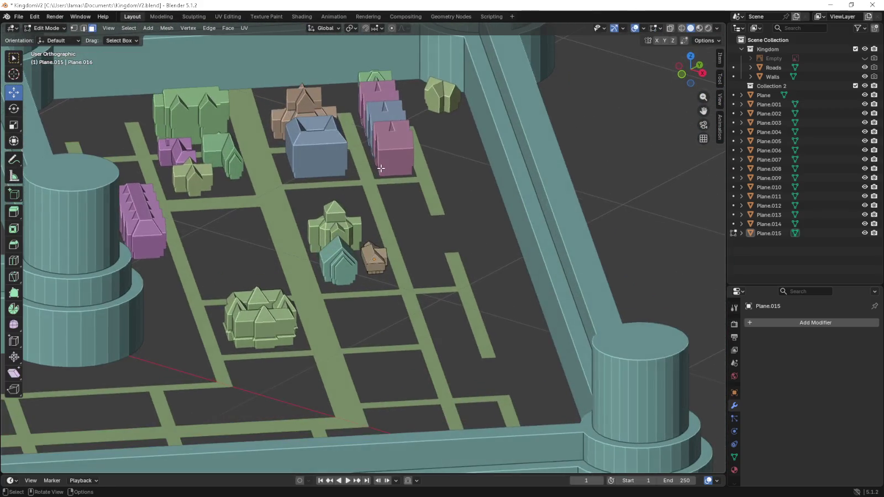
pyautogui.scroll(-4, 393, 198)
pyautogui.press('Tab')
pyautogui.moveTo(404, 228)
pyautogui.mouseDown(button='middle')
pyautogui.moveTo(415, 230)
pyautogui.moveTo(394, 231)
pyautogui.moveTo(417, 254)
pyautogui.moveTo(336, 265)
pyautogui.moveTo(441, 259)
pyautogui.mouseUp(button='middle')
pyautogui.scroll(3, 409, 235)
pyautogui.scroll(2, 419, 257)
pyautogui.scroll(-2, 418, 254)
# - Switch to an orthographic top view and hide the Kingdom collection's roads and walls
pyautogui.press('KP_5')
pyautogui.scroll(-4, 333, 266)
pyautogui.scroll(2, 330, 264)
pyautogui.press('KP_7')
pyautogui.scroll(2, 441, 259)
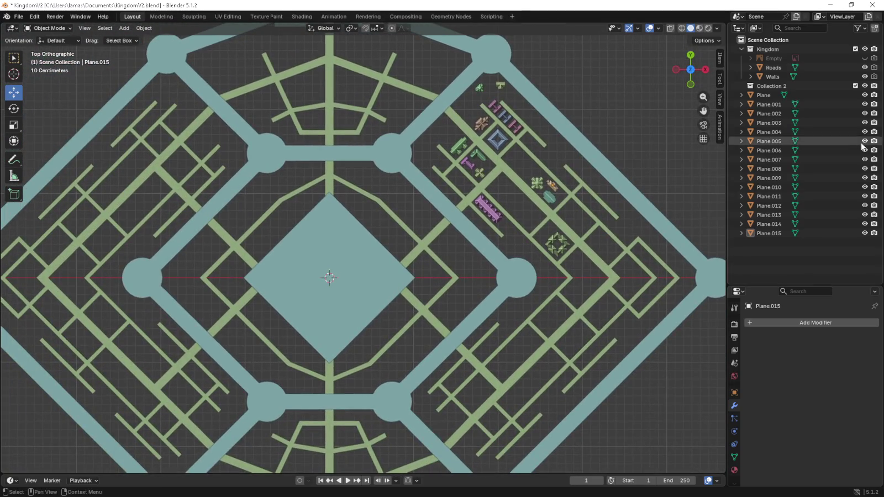
pyautogui.click(864, 49)
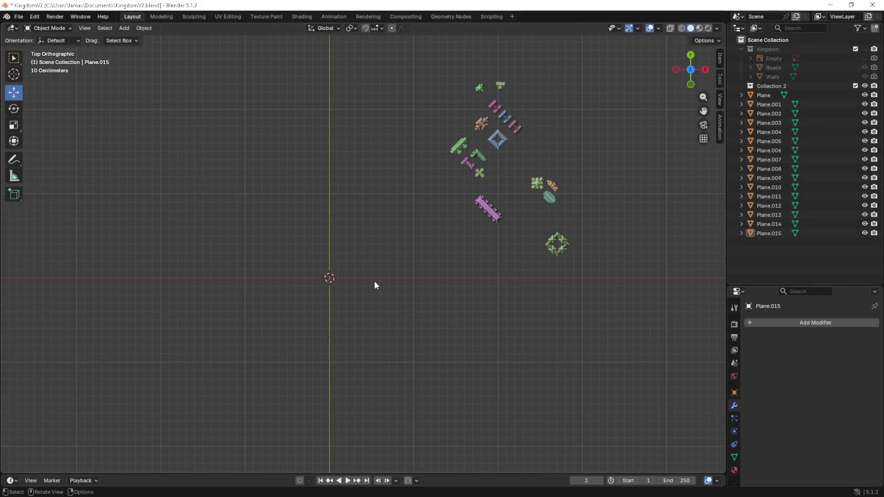
pyautogui.keyDown('shift'); pyautogui.moveTo(375, 285); pyautogui.dragTo(451, 257, button='middle'); pyautogui.keyUp('shift')
# - Add a new plane at the origin, scale it down and centre it in view
pyautogui.hotkey('shift', 'a')
pyautogui.click(489, 257)
pyautogui.scroll(4, 465, 296)
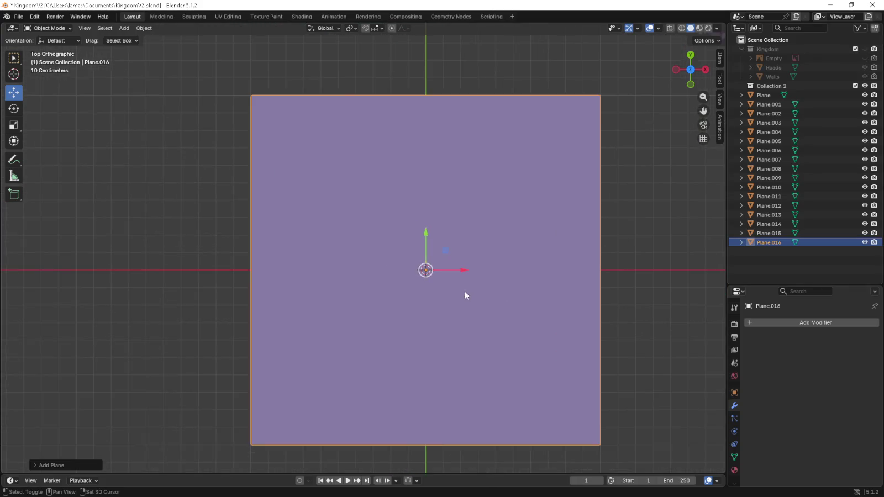
pyautogui.keyDown('shift'); pyautogui.moveTo(465, 296); pyautogui.dragTo(343, 267, button='middle'); pyautogui.keyUp('shift')
pyautogui.press('s')
pyautogui.click(348, 275)
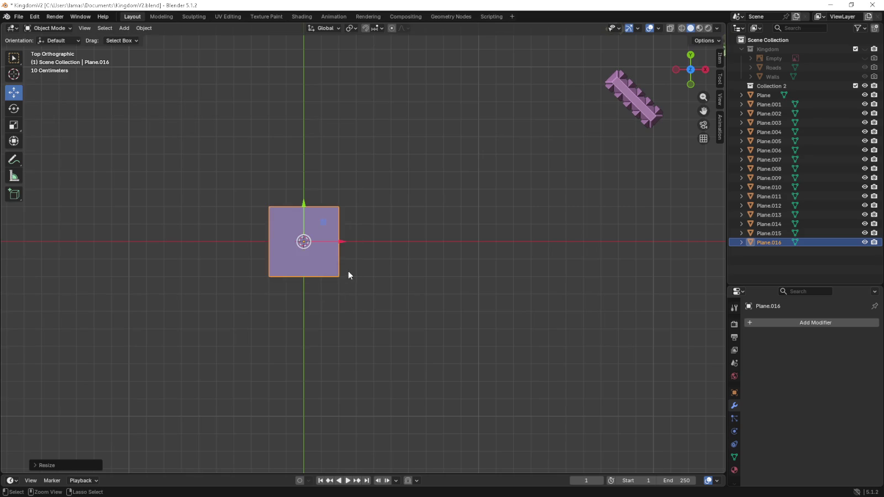
pyautogui.scroll(5, 349, 275)
pyautogui.keyDown('shift'); pyautogui.moveTo(271, 282); pyautogui.dragTo(365, 282, button='middle'); pyautogui.keyUp('shift')
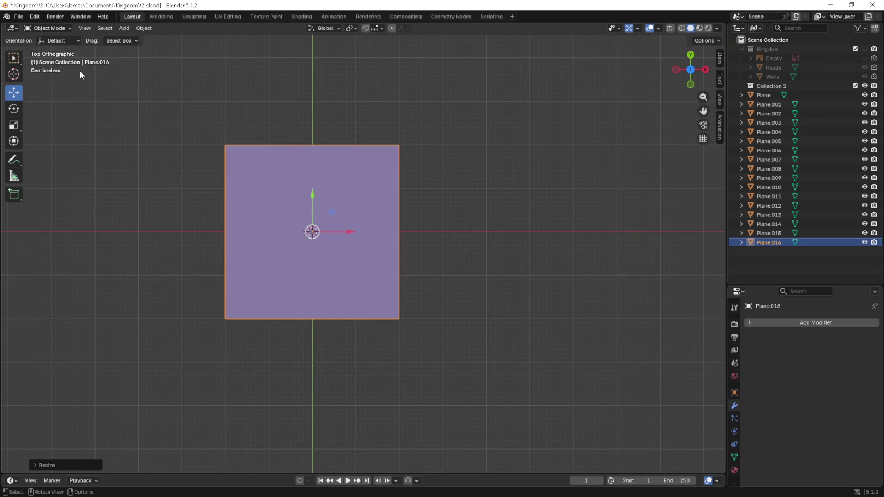
# - In Edit Mode, loop cut the plane both ways into a 4×4 grid
pyautogui.click(49, 28)
pyautogui.click(61, 47)
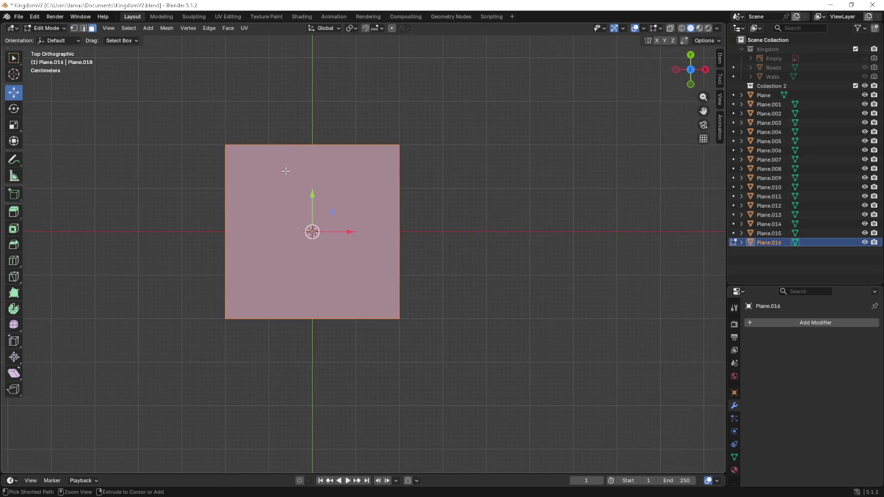
pyautogui.hotkey('ctrl', 'r')
pyautogui.click(300, 151)
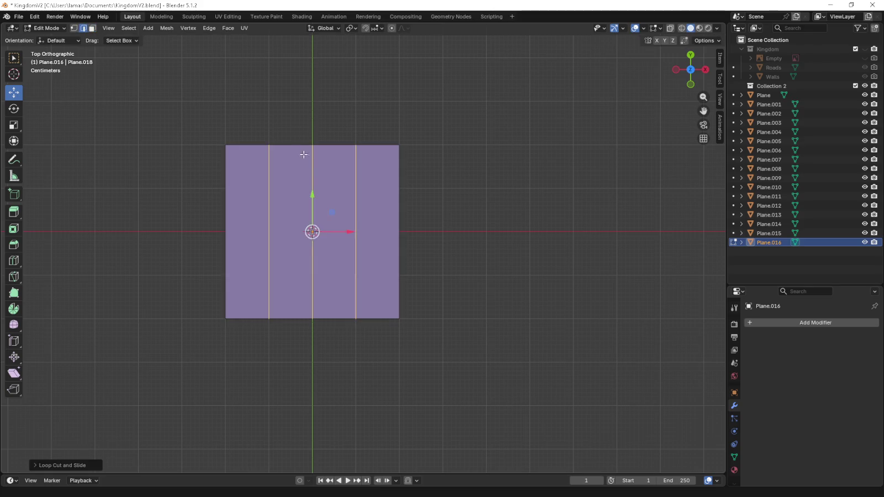
pyautogui.rightClick(331, 177)
pyautogui.rightClick(407, 214)
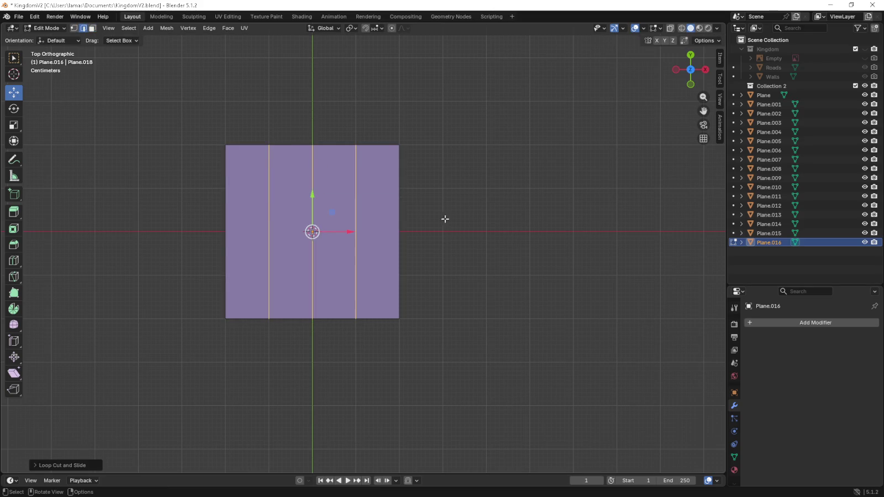
pyautogui.hotkey('ctrl', 'r')
pyautogui.click(391, 219)
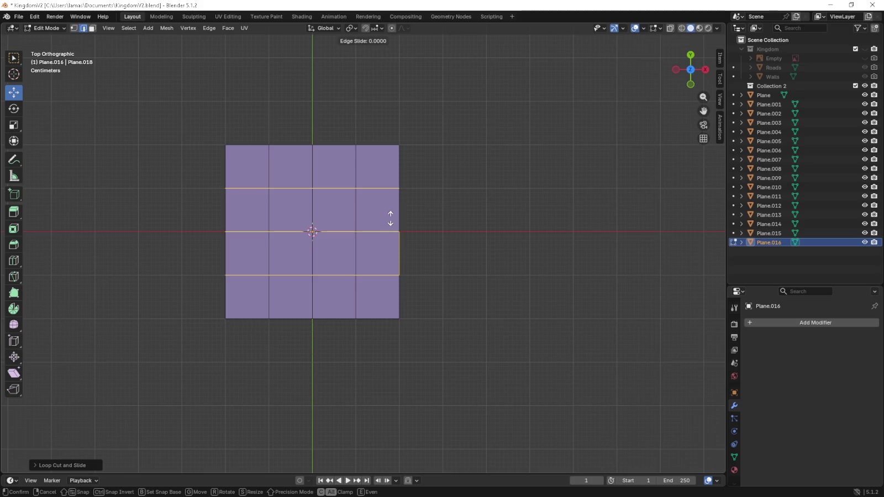
pyautogui.rightClick(391, 219)
# - In vertex mode, delete the four corner faces of the grid
pyautogui.press('1')
pyautogui.click(226, 319)
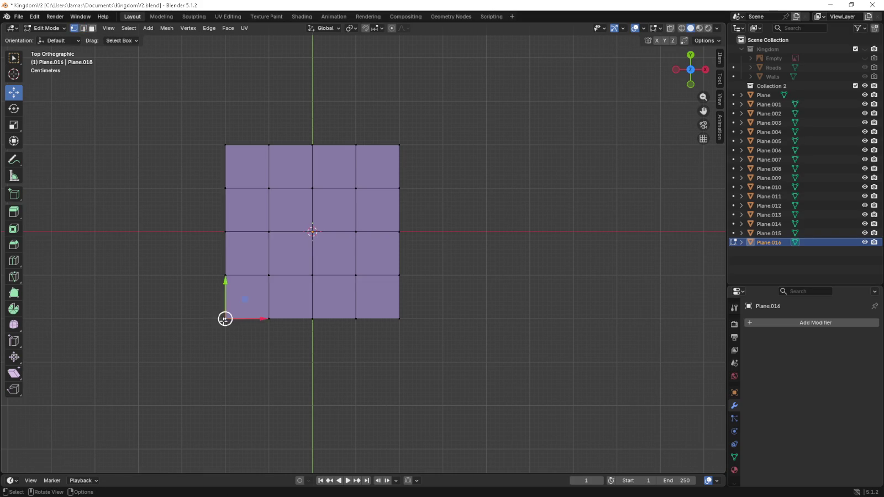
pyautogui.press('x')
pyautogui.click(223, 321)
pyautogui.click(226, 146)
pyautogui.press('x')
pyautogui.click(230, 149)
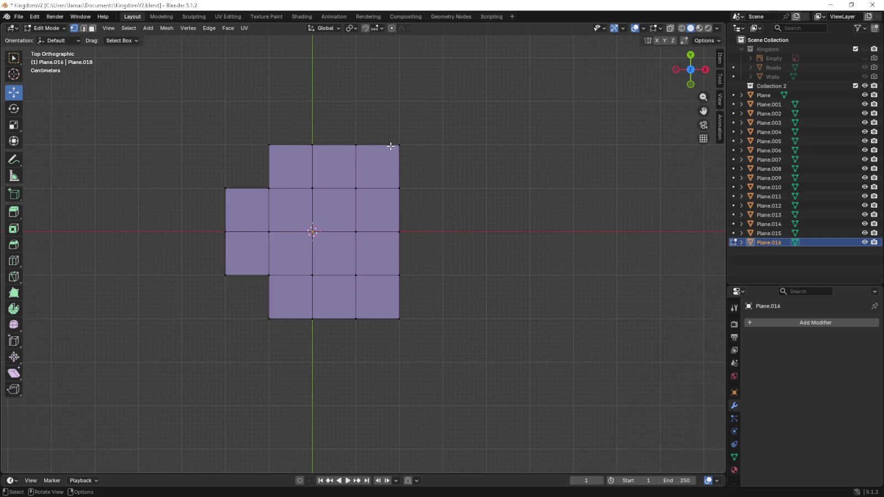
pyautogui.click(390, 146)
pyautogui.press('x')
pyautogui.click(396, 147)
pyautogui.click(400, 319)
pyautogui.press('x')
pyautogui.click(402, 315)
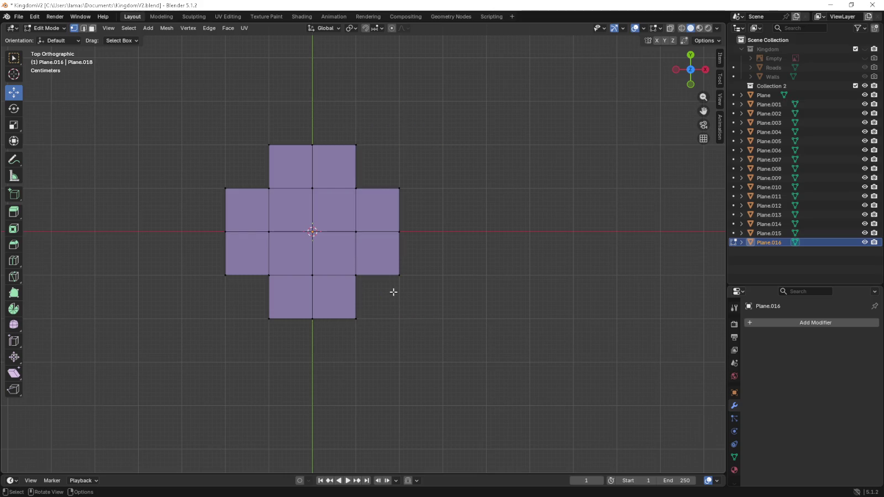
# - Fill the top-left, top-right and bottom-right corner gaps with triangular faces
pyautogui.click(269, 188)
pyautogui.keyDown('shift'); pyautogui.click(225, 188); pyautogui.keyUp('shift')
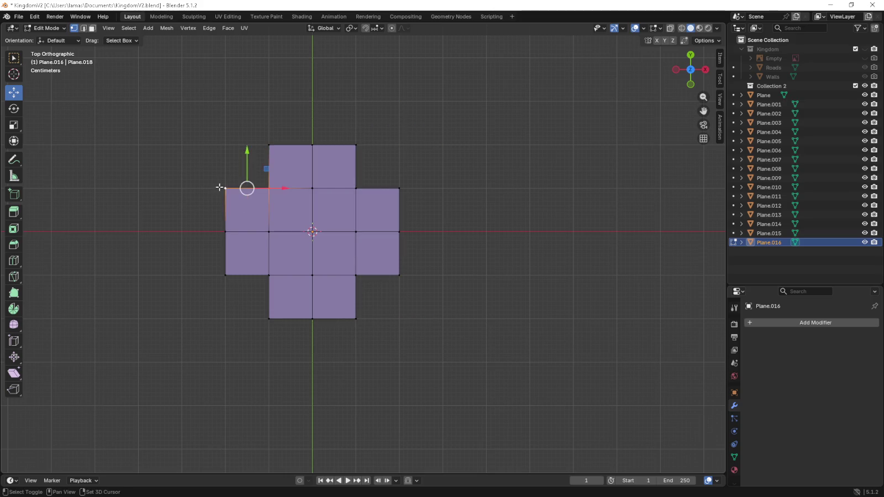
pyautogui.keyDown('shift'); pyautogui.click(269, 144); pyautogui.keyUp('shift')
pyautogui.press('f')
pyautogui.click(356, 189)
pyautogui.keyDown('shift'); pyautogui.click(356, 145); pyautogui.keyUp('shift')
pyautogui.keyDown('shift'); pyautogui.click(399, 188); pyautogui.keyUp('shift')
pyautogui.press('f')
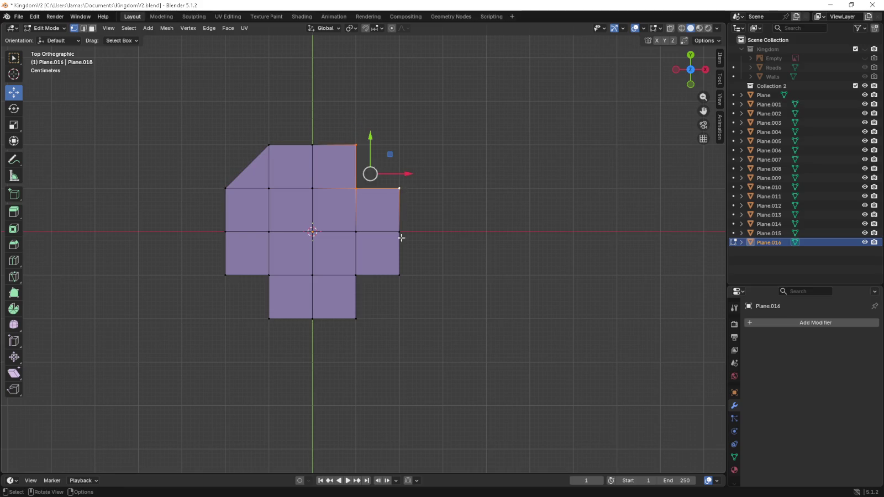
pyautogui.click(399, 275)
pyautogui.keyDown('shift'); pyautogui.click(356, 275); pyautogui.keyUp('shift')
pyautogui.keyDown('shift'); pyautogui.click(356, 319); pyautogui.keyUp('shift')
pyautogui.press('f')
pyautogui.click(269, 319)
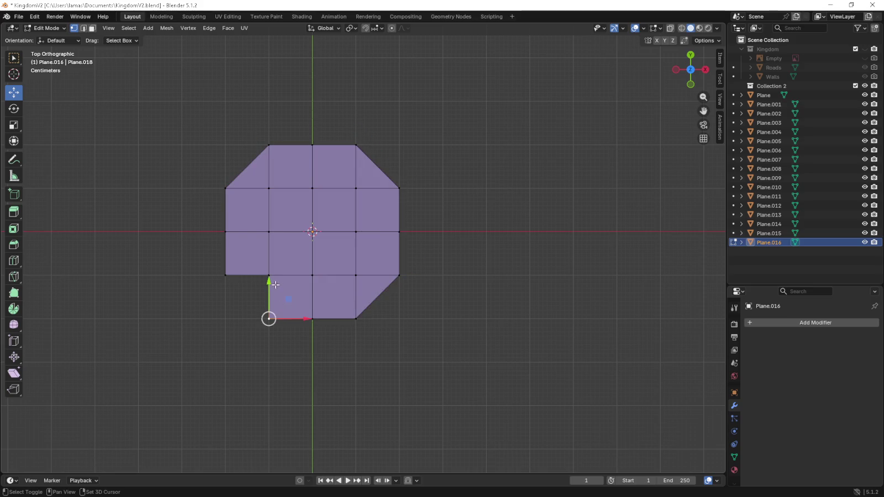
pyautogui.keyDown('shift'); pyautogui.click(225, 275); pyautogui.keyUp('shift')
# - Fill the bottom-left corner triangle and extrude the right edge outward into a square wing
pyautogui.press('f')
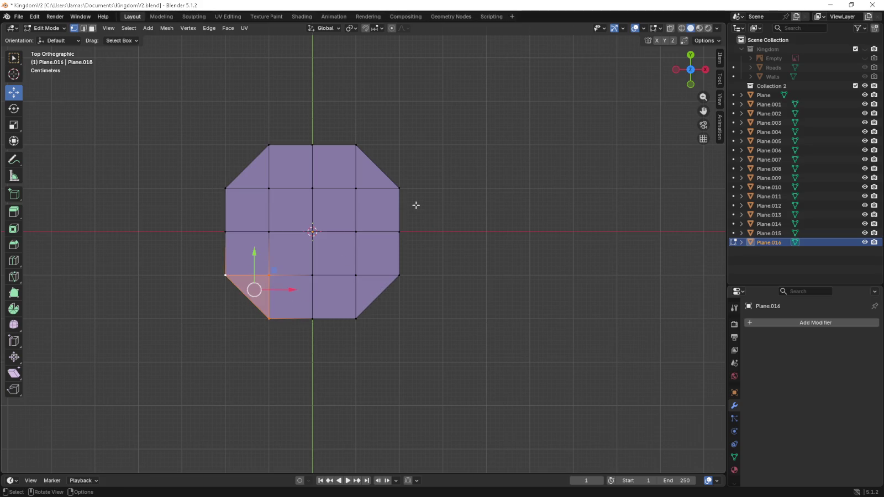
pyautogui.moveTo(423, 192); pyautogui.dragTo(382, 291)
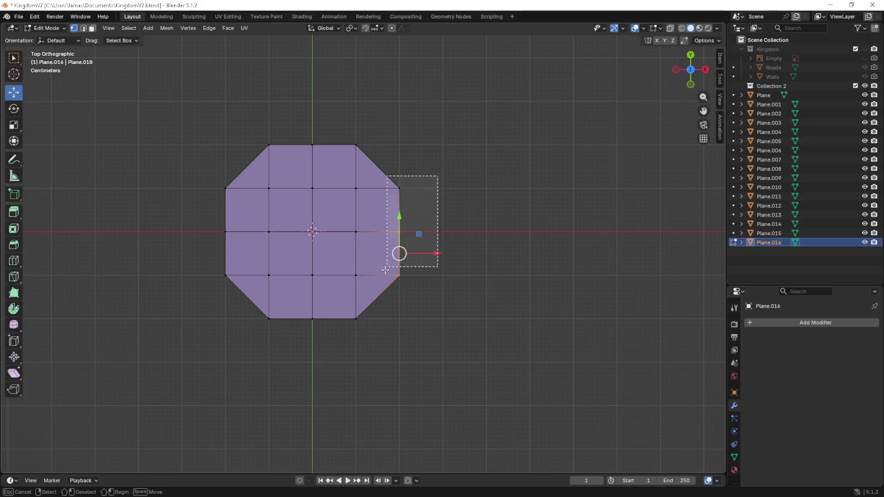
pyautogui.keyDown('shift'); pyautogui.moveTo(436, 180); pyautogui.dragTo(393, 246); pyautogui.keyUp('shift')
pyautogui.press('e')
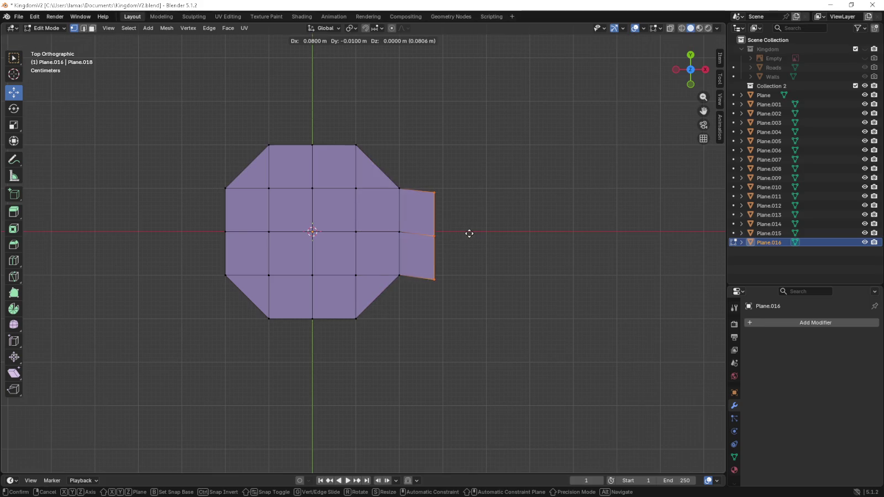
pyautogui.click(472, 232)
pyautogui.scroll(-8, 420, 264)
pyautogui.scroll(6, 421, 265)
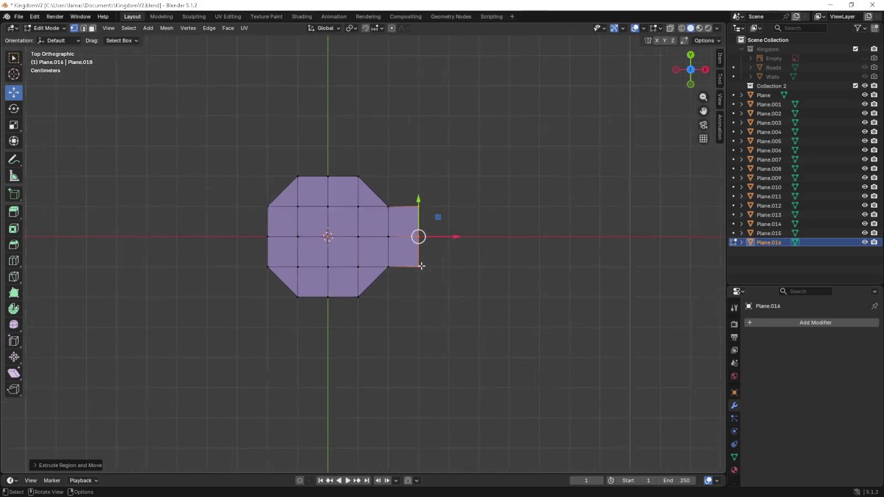
# - Extrude the whole floor shape upward in side view into a thin slab
pyautogui.press('a')
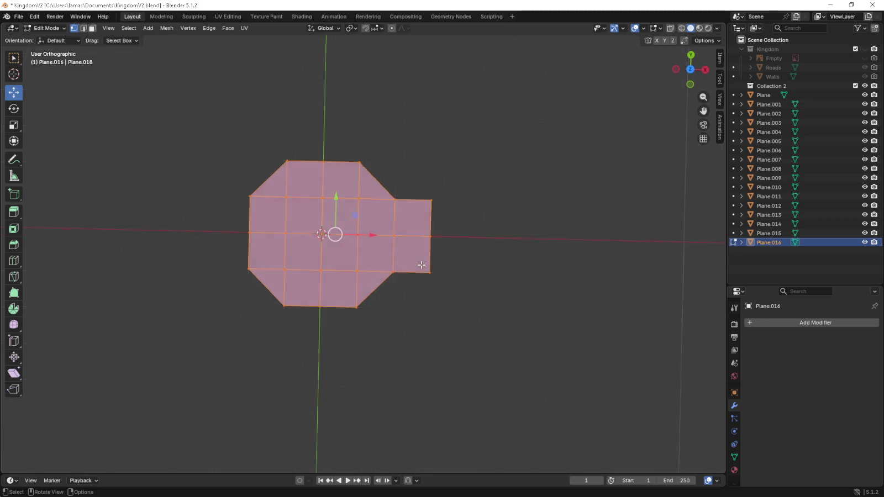
pyautogui.press('KP_3')
pyautogui.press('e')
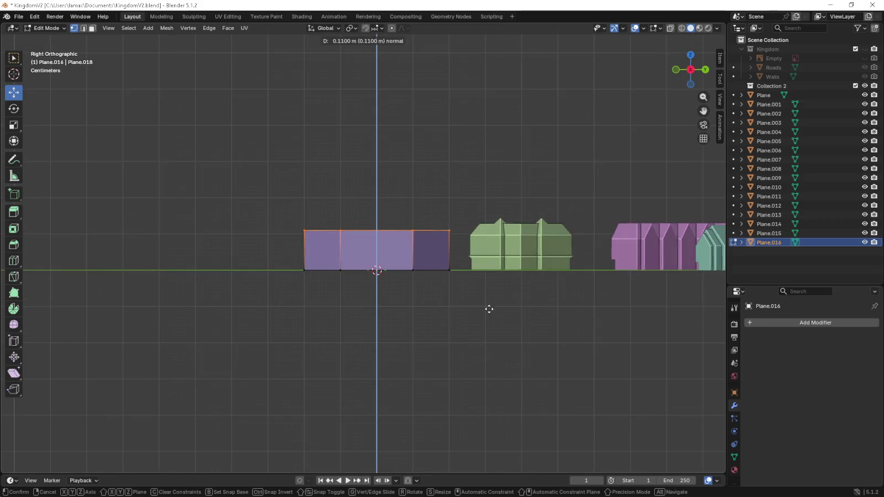
pyautogui.click(489, 294)
pyautogui.moveTo(490, 294); pyautogui.dragTo(359, 339, button='middle')
pyautogui.press('KP_7')
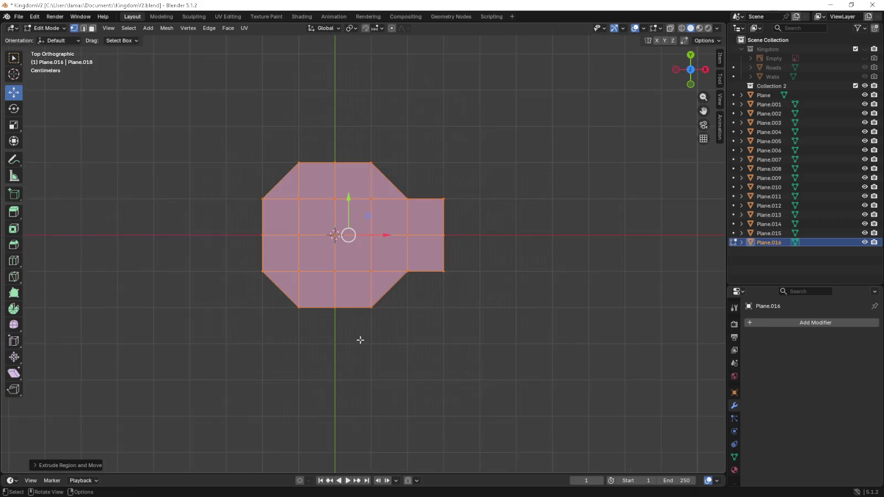
pyautogui.click(217, 175)
# - Extrude the top-left diagonal edge outward and pull it in to a thin strip
pyautogui.keyDown('shift'); pyautogui.click(270, 126); pyautogui.keyUp('shift')
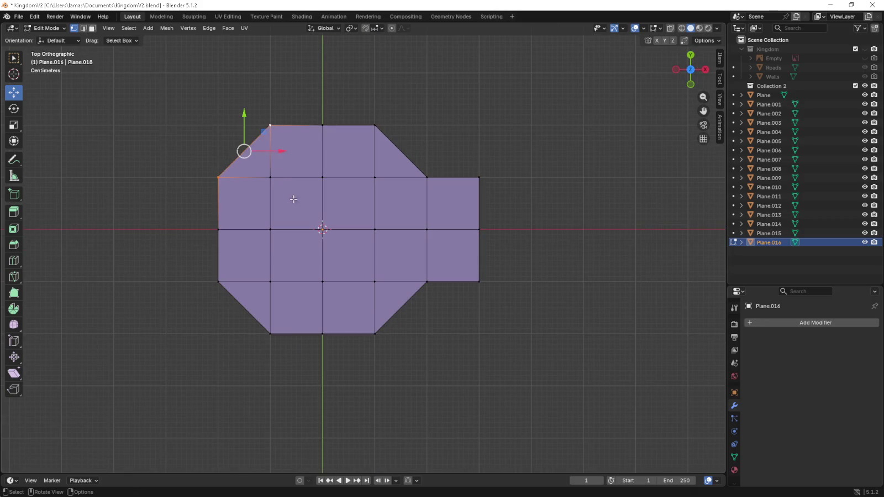
pyautogui.scroll(3, 290, 194)
pyautogui.scroll(1, 361, 252)
pyautogui.press('e')
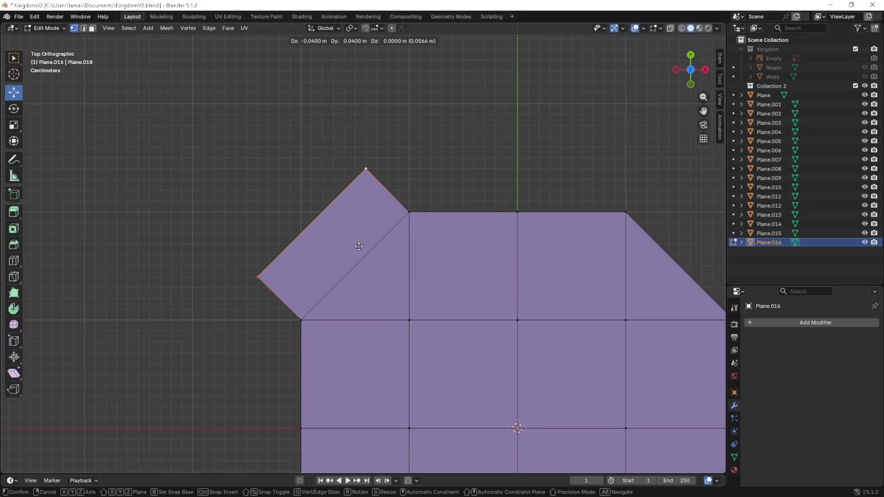
pyautogui.click(362, 252)
pyautogui.scroll(-5, 362, 252)
pyautogui.click(296, 309)
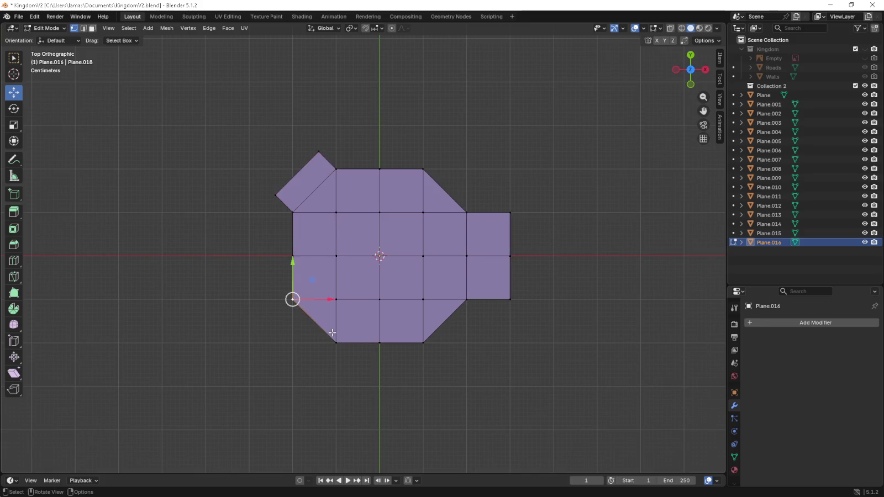
pyautogui.click(297, 173)
pyautogui.press('g')
pyautogui.scroll(2, 310, 191)
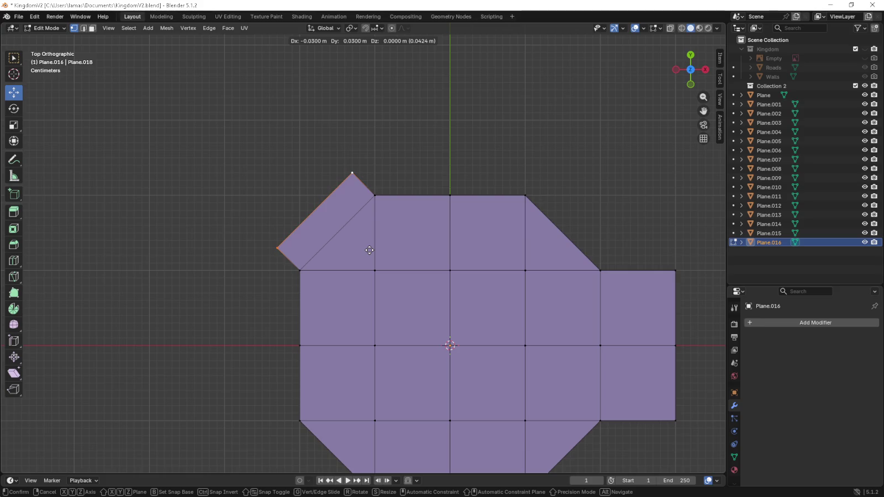
pyautogui.click(371, 252)
pyautogui.scroll(-2, 397, 258)
# - Extrude the right-side diagonal edges and wing edges outward into strips
pyautogui.click(500, 237)
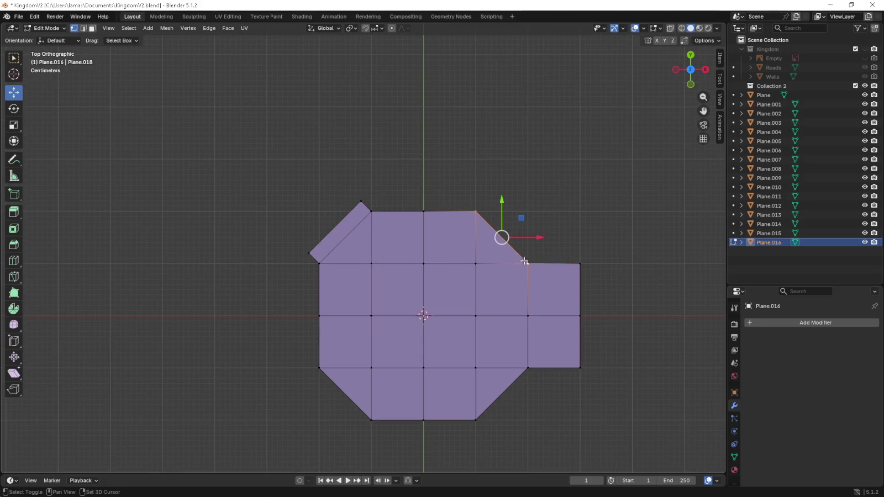
pyautogui.keyDown('shift'); pyautogui.click(553, 263); pyautogui.keyUp('shift')
pyautogui.scroll(2, 553, 266)
pyautogui.press('e')
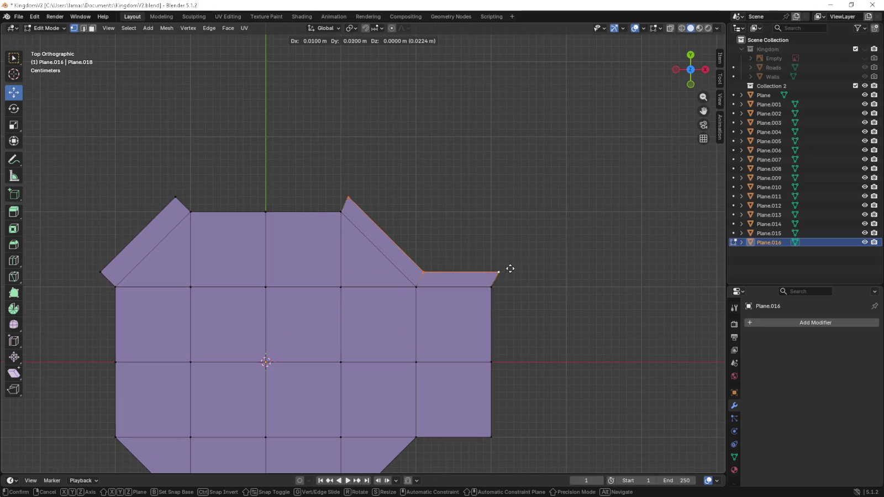
pyautogui.click(509, 270)
pyautogui.keyDown('shift'); pyautogui.scroll(-3, 516, 188); pyautogui.keyUp('shift')
pyautogui.keyDown('shift'); pyautogui.scroll(-1, 517, 248); pyautogui.keyUp('shift')
pyautogui.click(486, 276)
pyautogui.keyDown('shift'); pyautogui.click(402, 312); pyautogui.keyUp('shift')
pyautogui.press('e')
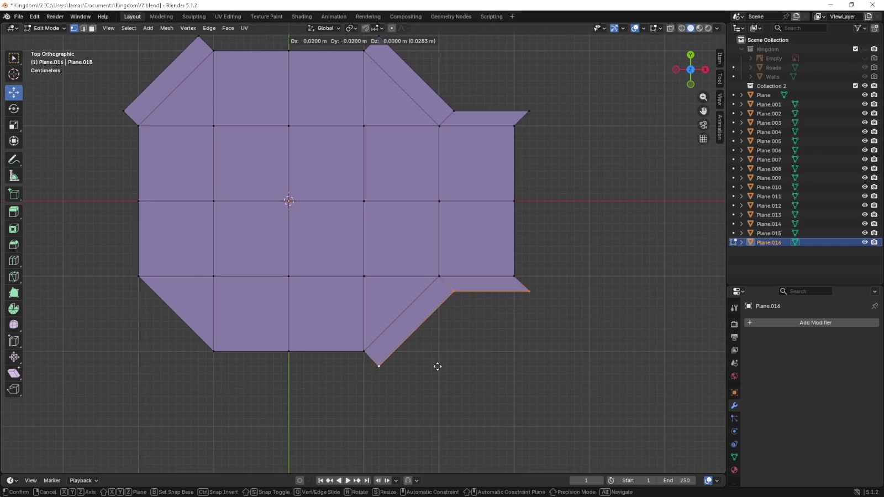
pyautogui.click(438, 367)
# - Extrude the bottom-left diagonal edge outward into a strip
pyautogui.keyDown('shift'); pyautogui.moveTo(239, 326); pyautogui.dragTo(408, 308, button='middle'); pyautogui.keyUp('shift')
pyautogui.click(308, 257)
pyautogui.keyDown('shift'); pyautogui.click(383, 332); pyautogui.keyUp('shift')
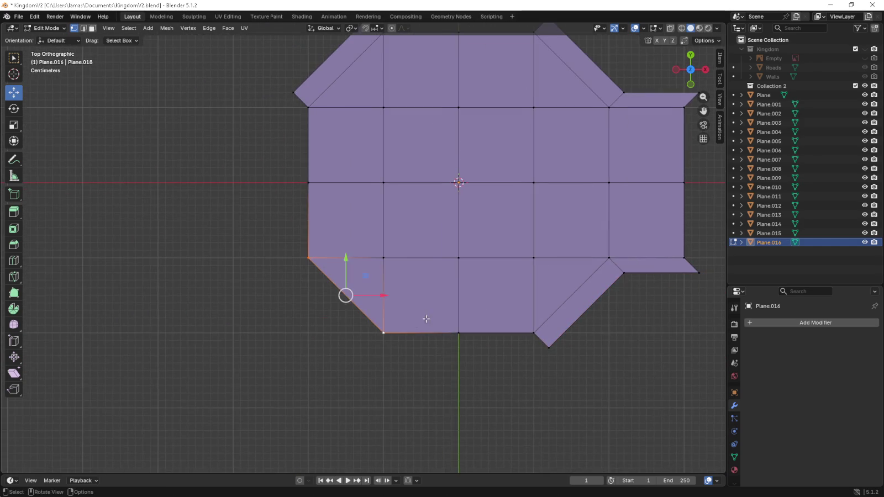
pyautogui.press('e')
pyautogui.click(411, 334)
pyautogui.scroll(-2, 411, 333)
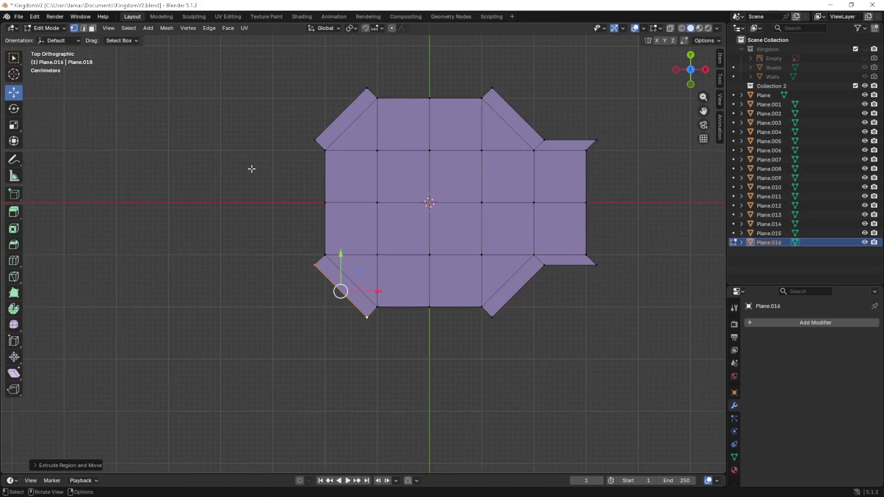
# - Box-select the outer rim strips, then the entire mesh, in front view
pyautogui.moveTo(276, 122); pyautogui.dragTo(332, 286)
pyautogui.moveTo(348, 339); pyautogui.dragTo(497, 299)
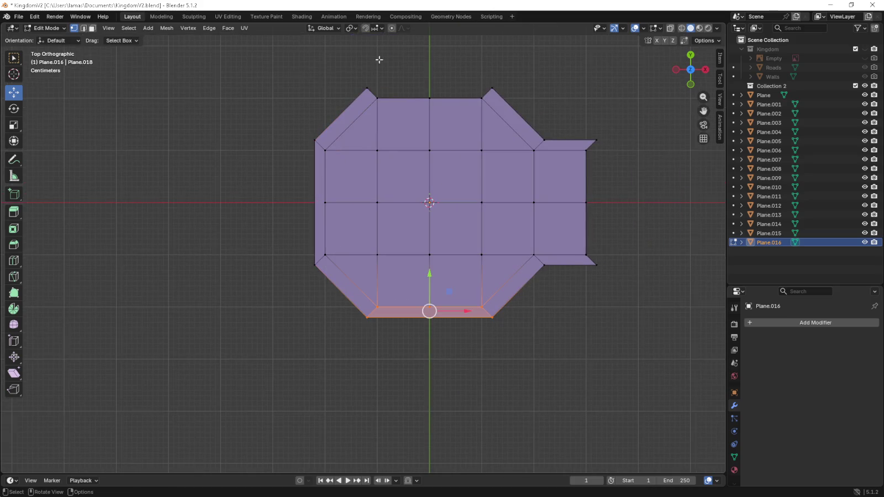
pyautogui.moveTo(360, 72); pyautogui.dragTo(495, 105)
pyautogui.moveTo(618, 130); pyautogui.dragTo(582, 288)
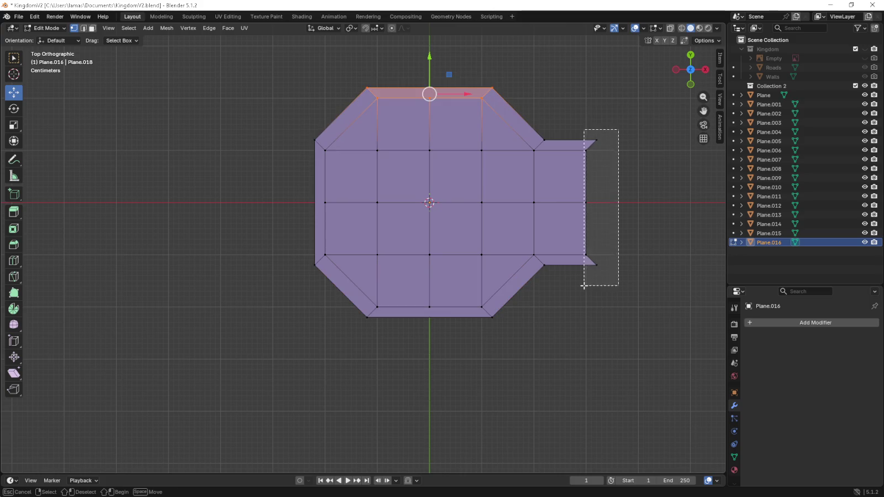
pyautogui.moveTo(289, 74); pyautogui.dragTo(622, 336)
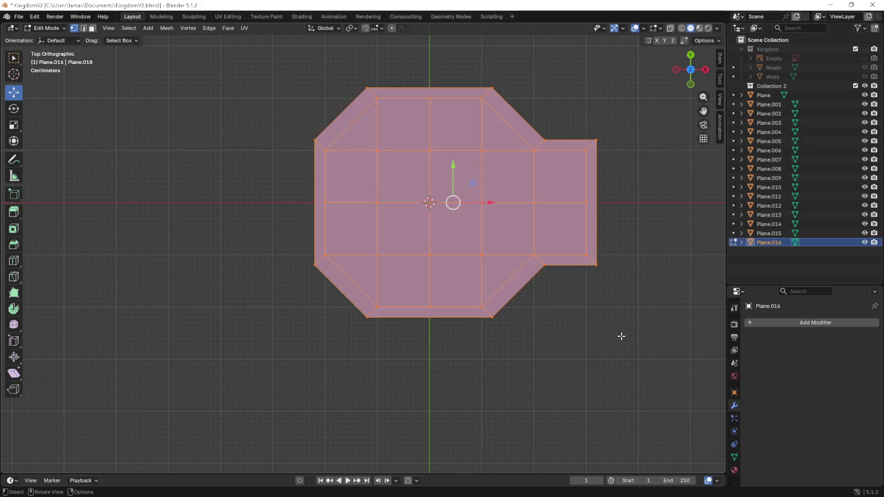
pyautogui.press('KP_1')
pyautogui.keyDown('shift'); pyautogui.moveTo(592, 335); pyautogui.dragTo(445, 390, button='middle'); pyautogui.keyUp('shift')
# - Extrude the mesh upward into tall walls and select vertices along the lower seam
pyautogui.press('e')
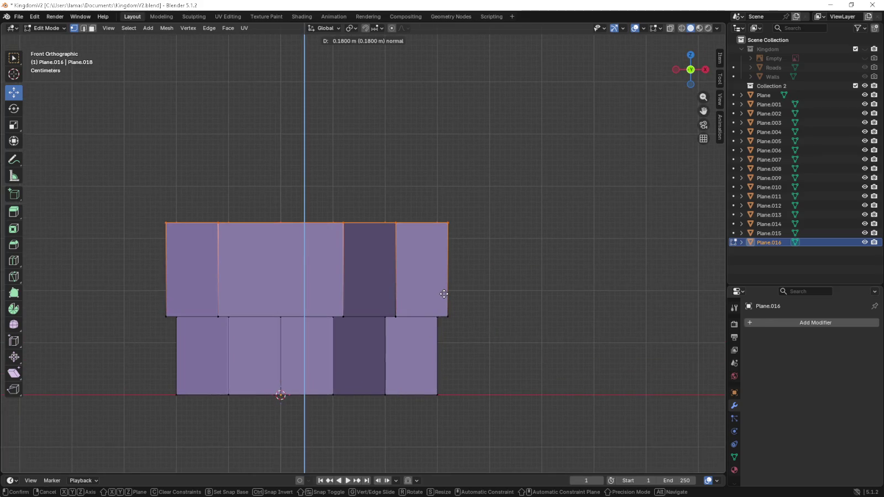
pyautogui.click(434, 262)
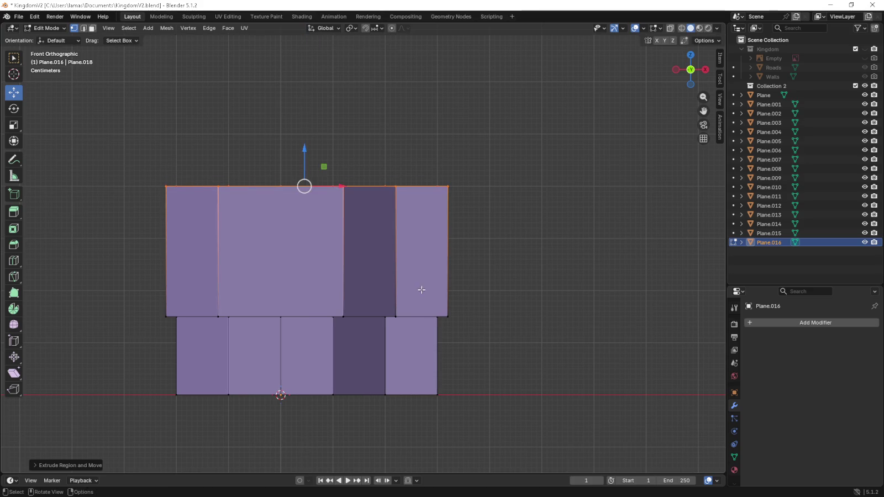
pyautogui.moveTo(419, 288); pyautogui.dragTo(174, 134, button='middle')
pyautogui.click(200, 278)
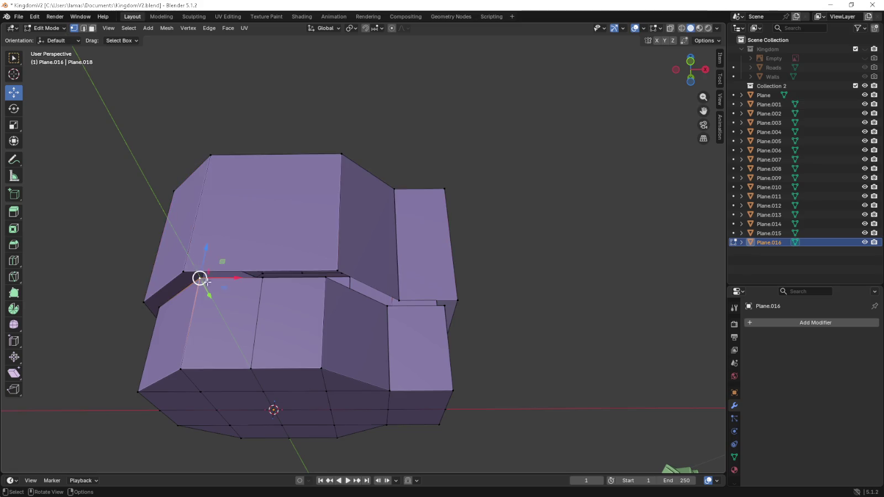
pyautogui.keyDown('shift'); pyautogui.click(262, 278); pyautogui.keyUp('shift')
pyautogui.keyDown('shift'); pyautogui.click(326, 278); pyautogui.keyUp('shift')
pyautogui.keyDown('shift'); pyautogui.click(327, 269); pyautogui.keyUp('shift')
pyautogui.keyDown('shift'); pyautogui.click(192, 267); pyautogui.keyUp('shift')
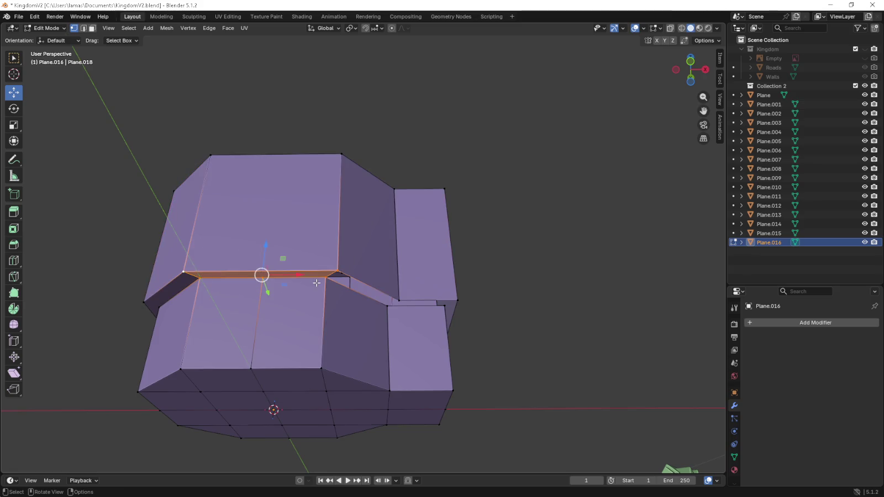
pyautogui.click(326, 278)
pyautogui.keyDown('shift'); pyautogui.click(338, 270); pyautogui.keyUp('shift')
pyautogui.keyDown('shift'); pyautogui.click(386, 306); pyautogui.keyUp('shift')
# - Select the vertices along the upper-right seam and ledge
pyautogui.moveTo(386, 307); pyautogui.dragTo(372, 254, button='middle')
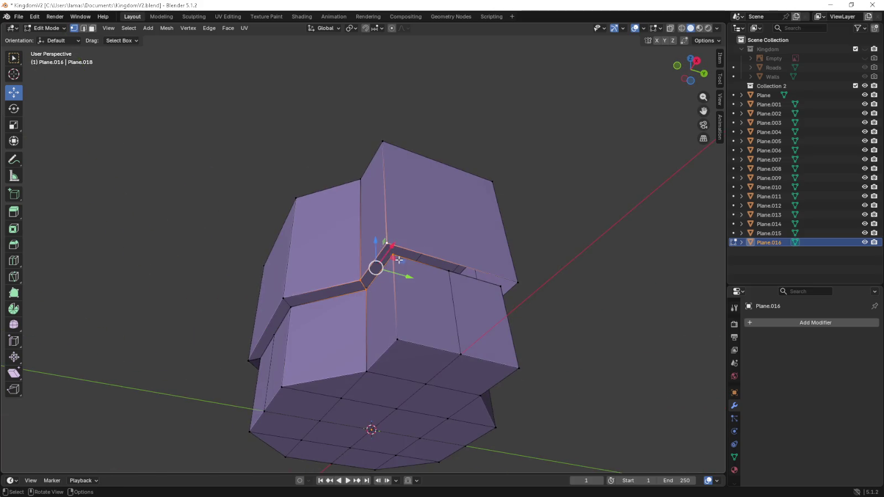
pyautogui.click(392, 254)
pyautogui.keyDown('shift'); pyautogui.click(517, 282); pyautogui.keyUp('shift')
pyautogui.keyDown('shift'); pyautogui.click(501, 287); pyautogui.keyUp('shift')
pyautogui.keyDown('shift'); pyautogui.click(390, 243); pyautogui.keyUp('shift')
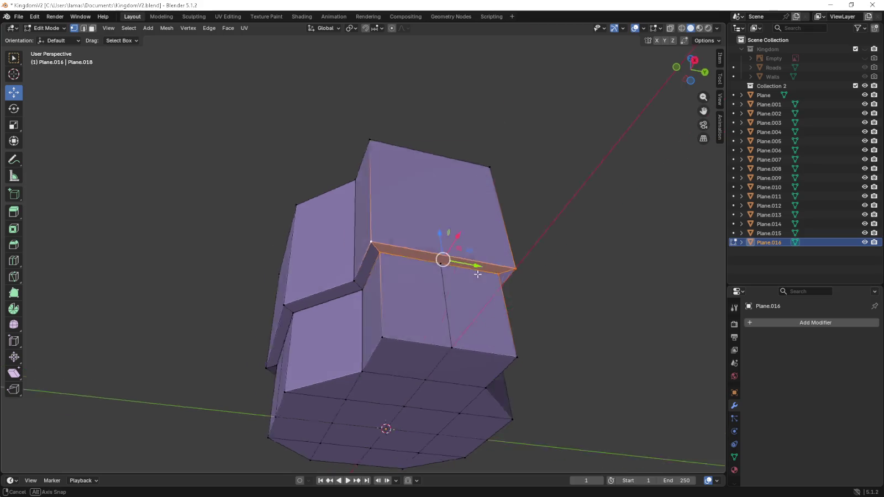
pyautogui.moveTo(391, 243); pyautogui.dragTo(347, 263, button='middle')
# - Select the left-corner ledge vertices and extend the selection along the ledge strip
pyautogui.click(273, 227)
pyautogui.keyDown('shift'); pyautogui.click(341, 229); pyautogui.keyUp('shift')
pyautogui.keyDown('shift'); pyautogui.click(259, 217); pyautogui.keyUp('shift')
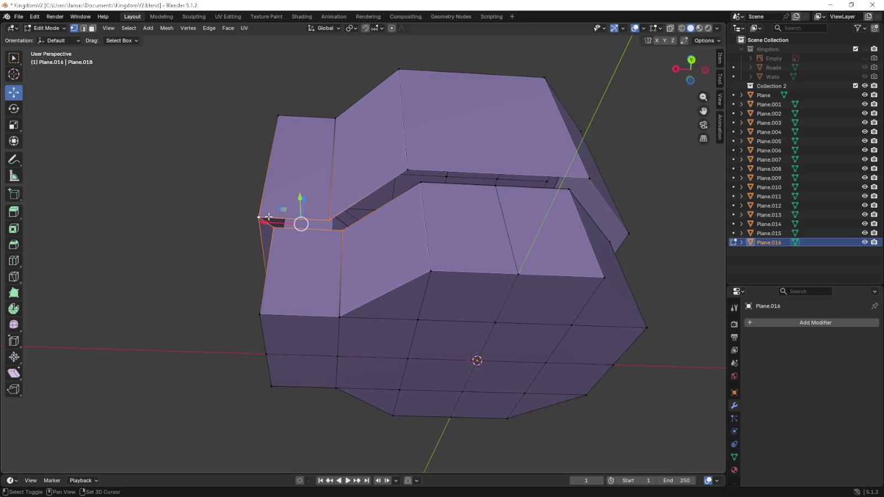
pyautogui.keyDown('shift'); pyautogui.click(330, 220); pyautogui.keyUp('shift')
pyautogui.keyDown('shift'); pyautogui.click(409, 171); pyautogui.keyUp('shift')
pyautogui.click(423, 182)
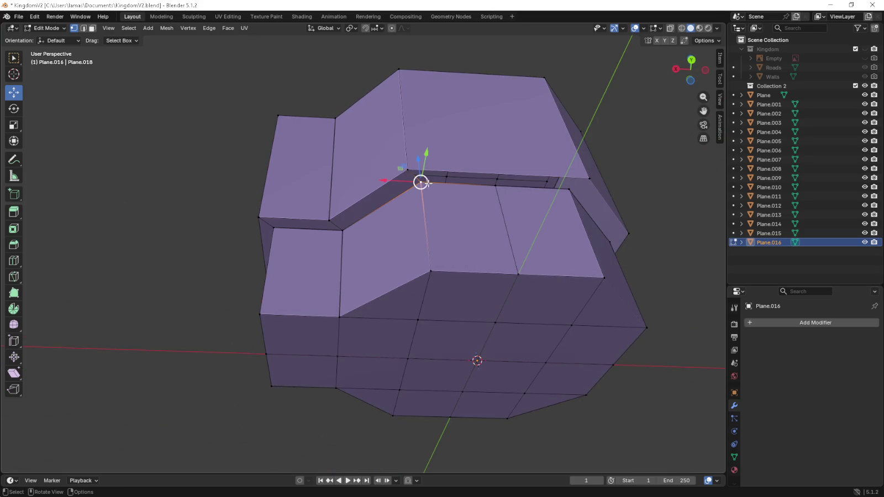
pyautogui.keyDown('shift'); pyautogui.click(410, 170); pyautogui.keyUp('shift')
pyautogui.keyDown('shift'); pyautogui.click(561, 177); pyautogui.keyUp('shift')
pyautogui.keyDown('shift'); pyautogui.click(569, 189); pyautogui.keyUp('shift')
# - Select the upper ledge edge loop, extending it to the right-corner ledge strip
pyautogui.moveTo(569, 189); pyautogui.dragTo(500, 204, button='middle')
pyautogui.keyDown('alt'); pyautogui.click(365, 118); pyautogui.keyUp('alt')
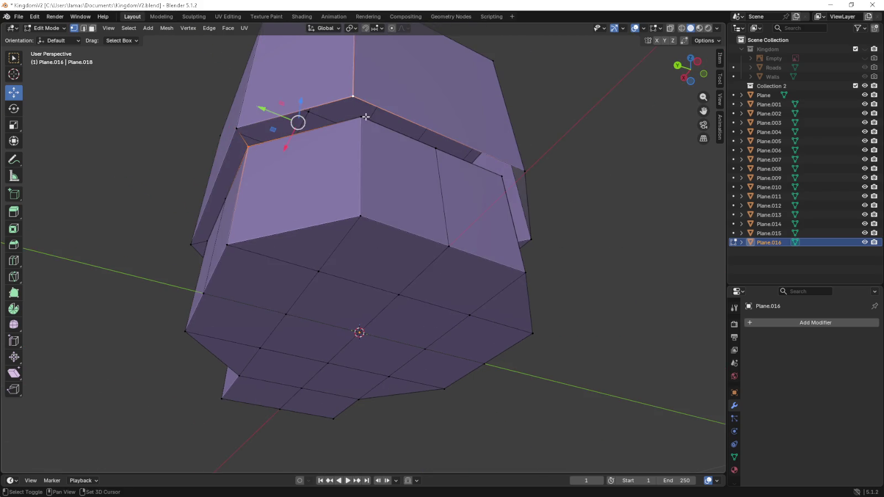
pyautogui.keyDown('alt'); pyautogui.click(354, 118); pyautogui.keyUp('alt')
pyautogui.keyDown('alt'); pyautogui.click(343, 121); pyautogui.keyUp('alt')
pyautogui.keyDown('alt'); pyautogui.keyDown('shift'); pyautogui.click(343, 122); pyautogui.keyUp('shift'); pyautogui.keyUp('alt')
pyautogui.hotkey('ctrl', 'z')
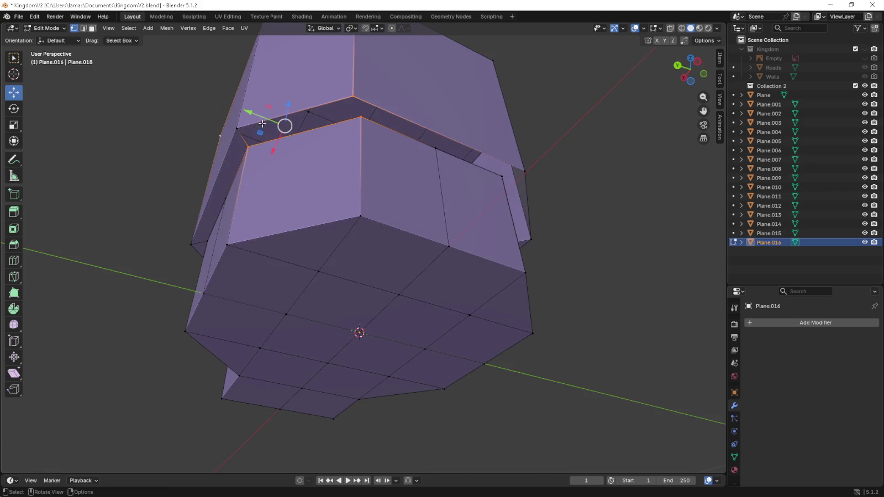
pyautogui.keyDown('alt'); pyautogui.keyDown('shift'); pyautogui.click(244, 127); pyautogui.keyUp('shift'); pyautogui.keyUp('alt')
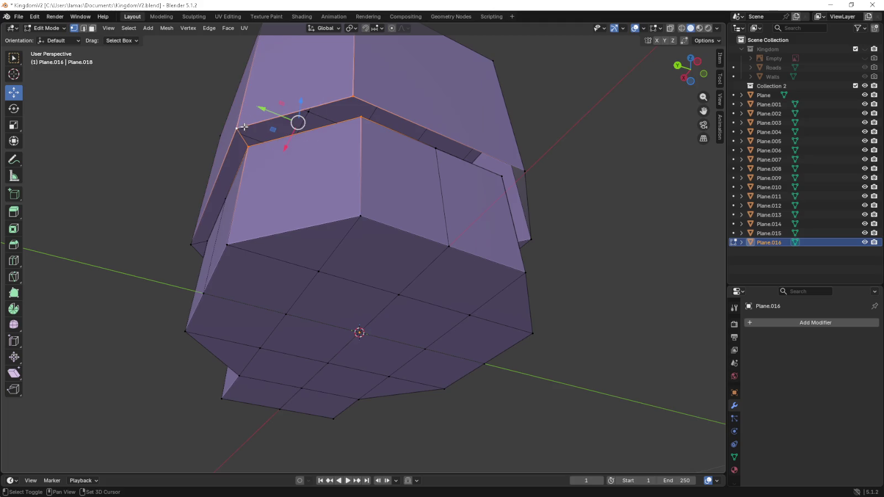
pyautogui.keyDown('alt'); pyautogui.keyDown('shift'); pyautogui.click(364, 111); pyautogui.keyUp('shift'); pyautogui.keyUp('alt')
pyautogui.keyDown('alt'); pyautogui.keyDown('shift'); pyautogui.click(354, 99); pyautogui.keyUp('shift'); pyautogui.keyUp('alt')
pyautogui.keyDown('alt'); pyautogui.keyDown('shift'); pyautogui.click(464, 154); pyautogui.keyUp('shift'); pyautogui.keyUp('alt')
pyautogui.keyDown('alt'); pyautogui.keyDown('shift'); pyautogui.click(504, 176); pyautogui.keyUp('shift'); pyautogui.keyUp('alt')
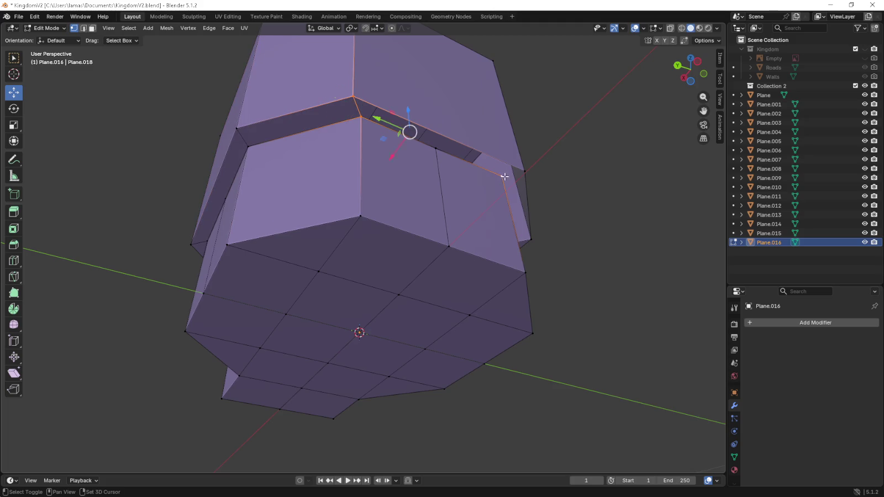
pyautogui.keyDown('alt'); pyautogui.keyDown('shift'); pyautogui.click(385, 118); pyautogui.keyUp('shift'); pyautogui.keyUp('alt')
pyautogui.keyDown('alt'); pyautogui.keyDown('shift'); pyautogui.click(357, 98); pyautogui.keyUp('shift'); pyautogui.keyUp('alt')
pyautogui.keyDown('ctrl'); pyautogui.click(383, 117); pyautogui.keyUp('ctrl')
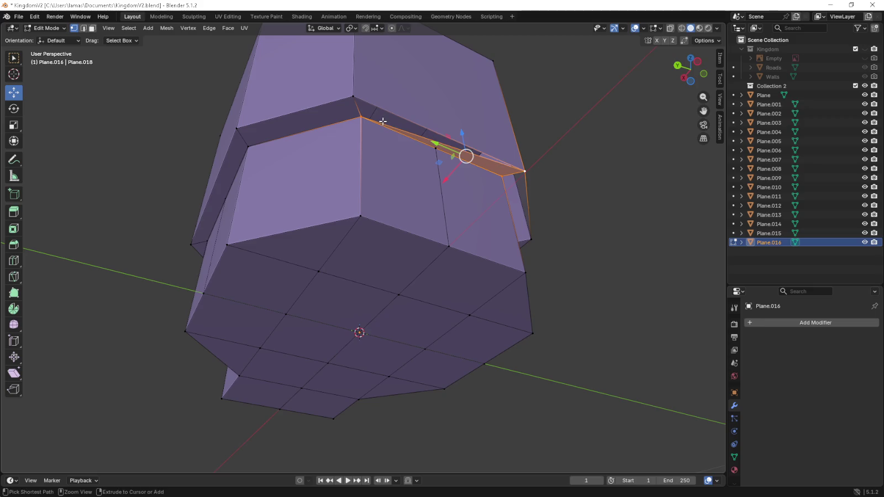
# - Select the remaining ledge edges from another side, then return to top view
pyautogui.moveTo(383, 121)
pyautogui.mouseDown(button='middle')
pyautogui.moveTo(480, 142)
pyautogui.moveTo(233, 208)
pyautogui.mouseUp(button='middle')
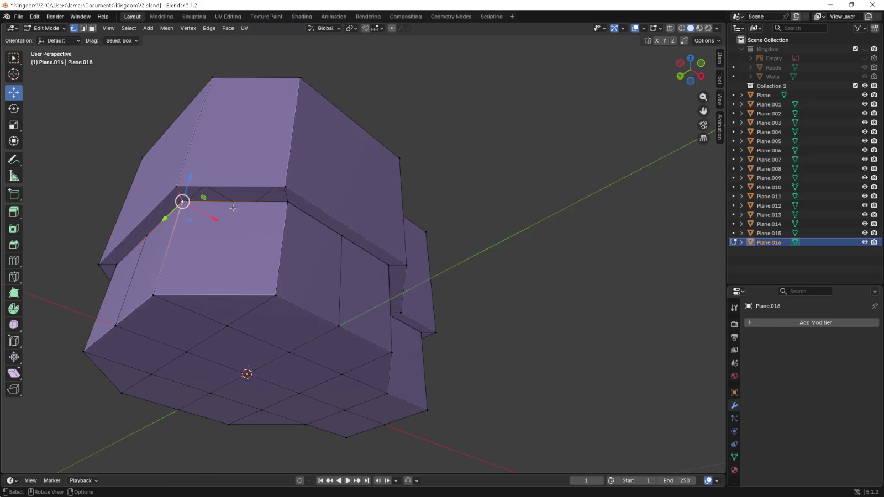
pyautogui.keyDown('alt'); pyautogui.click(232, 204); pyautogui.keyUp('alt')
pyautogui.keyDown('ctrl'); pyautogui.keyDown('alt'); pyautogui.click(269, 192); pyautogui.keyUp('alt'); pyautogui.keyUp('ctrl')
pyautogui.moveTo(360, 229)
pyautogui.mouseDown(button='middle')
pyautogui.moveTo(291, 207)
pyautogui.moveTo(221, 247)
pyautogui.mouseUp(button='middle')
pyautogui.press('KP_7')
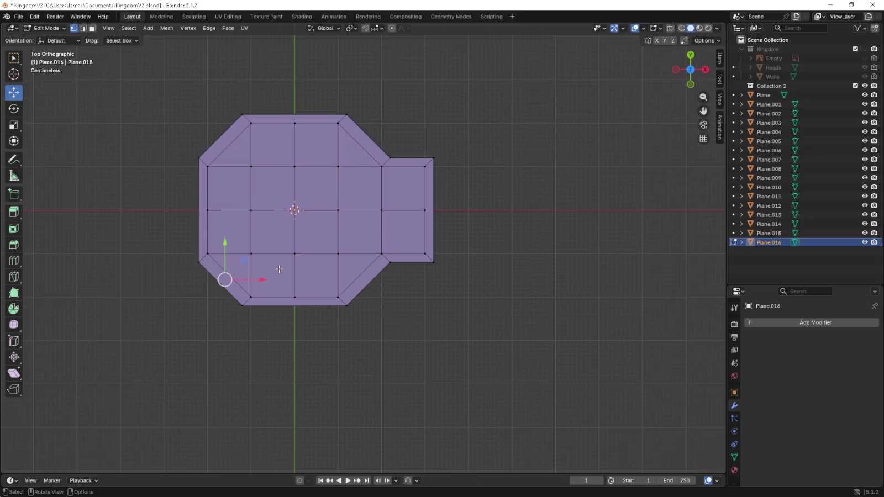
# - Add a new edge loop around the tower walls
pyautogui.keyDown('shift'); pyautogui.moveTo(280, 269); pyautogui.dragTo(334, 266, button='middle'); pyautogui.keyUp('shift')
pyautogui.moveTo(401, 296); pyautogui.dragTo(484, 219, button='middle')
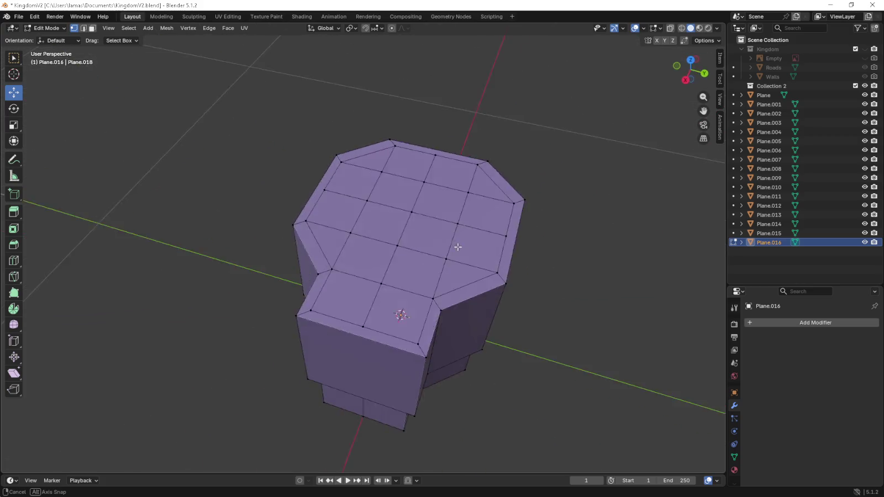
pyautogui.moveTo(566, 219); pyautogui.dragTo(399, 316, button='middle')
pyautogui.hotkey('ctrl', 'r')
pyautogui.click(401, 316)
pyautogui.click(401, 316)
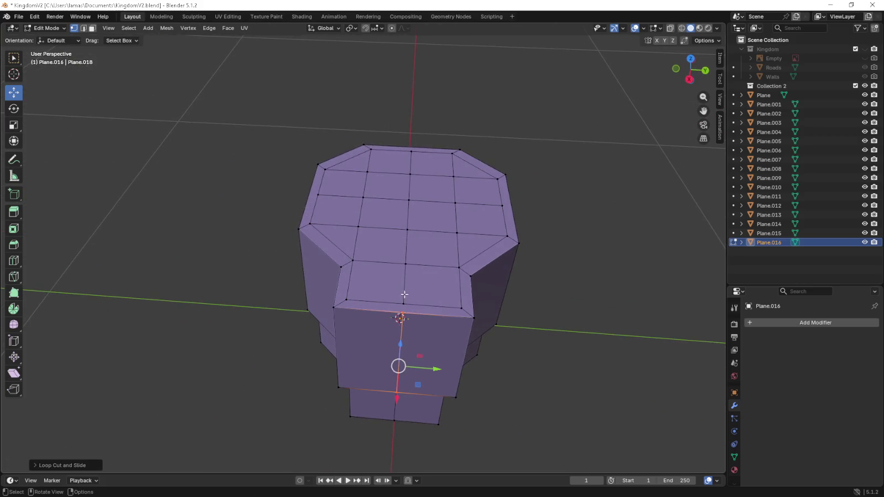
# - Raise the top front edge upward in front view
pyautogui.rightClick(418, 212)
pyautogui.click(402, 316)
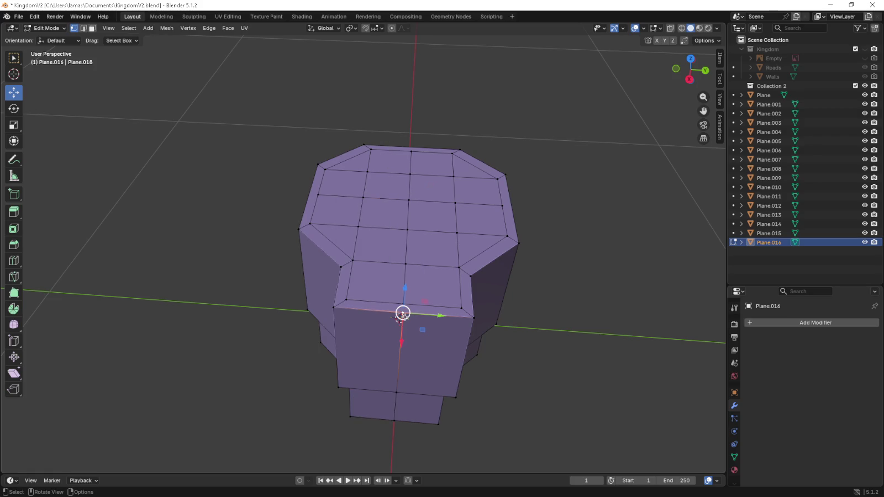
pyautogui.press('KP_1')
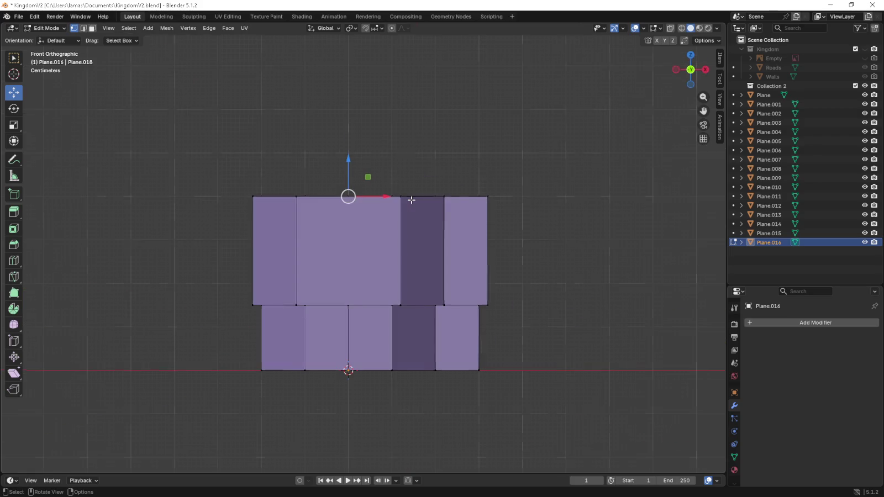
pyautogui.press('g')
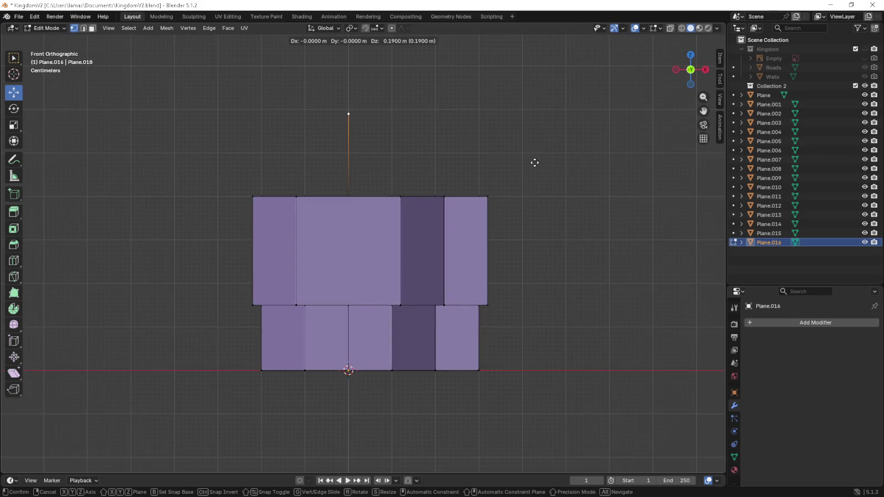
pyautogui.click(534, 158)
# - Extrude single edges upward from top rim vertices to rise above the walls
pyautogui.moveTo(534, 159); pyautogui.dragTo(480, 203, button='middle')
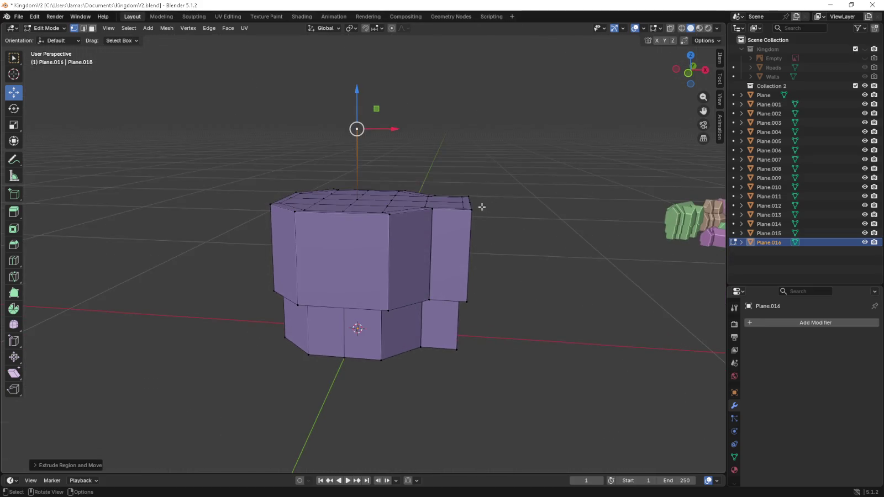
pyautogui.press('KP_1')
pyautogui.moveTo(468, 203); pyautogui.dragTo(485, 195)
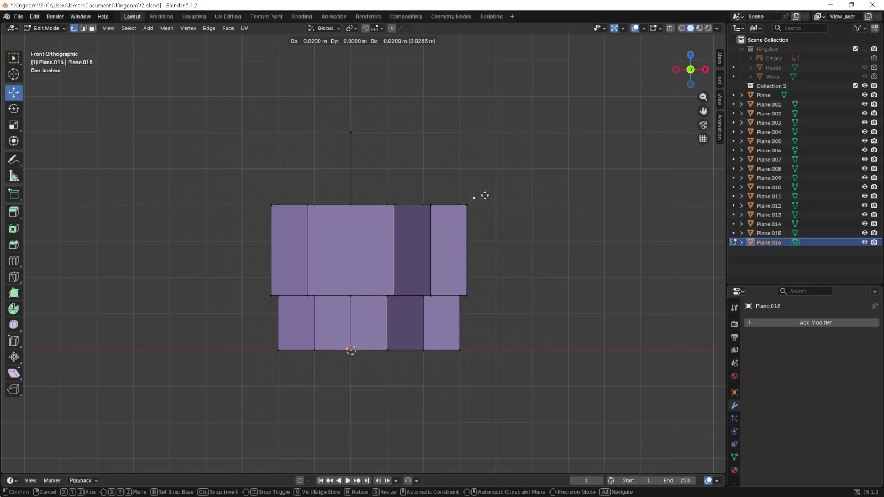
pyautogui.click(479, 171)
pyautogui.moveTo(479, 171); pyautogui.dragTo(480, 245, button='middle')
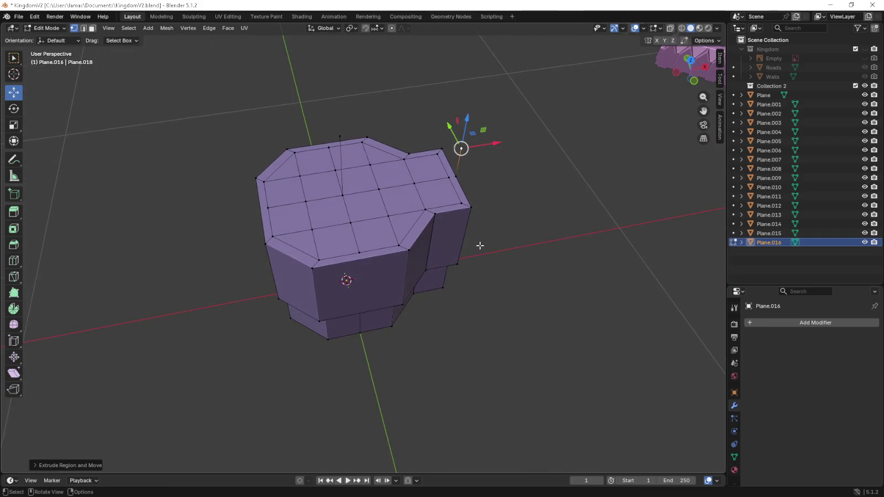
pyautogui.click(311, 267)
pyautogui.keyDown('shift'); pyautogui.click(409, 250); pyautogui.keyUp('shift')
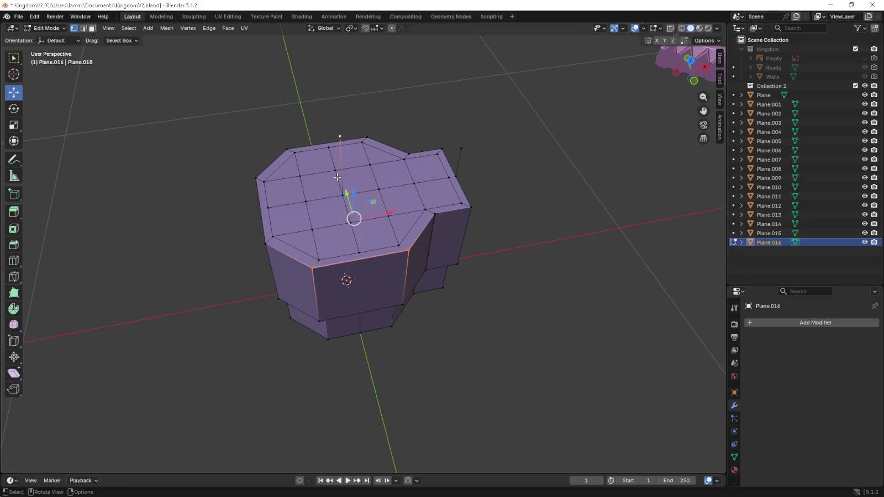
# - Undo the stray extruded edges and select the central grid on the tower top
pyautogui.moveTo(340, 139)
pyautogui.mouseDown(button='middle')
pyautogui.moveTo(345, 152)
pyautogui.moveTo(336, 163)
pyautogui.mouseUp(button='middle')
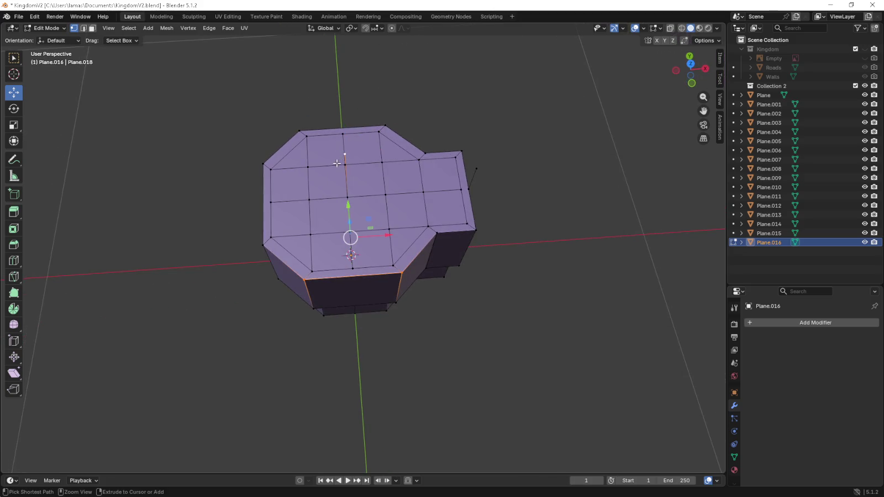
pyautogui.hotkey('ctrl', 'z')
pyautogui.hotkey('ctrl', 'z')
pyautogui.hotkey('ctrl', 'z')
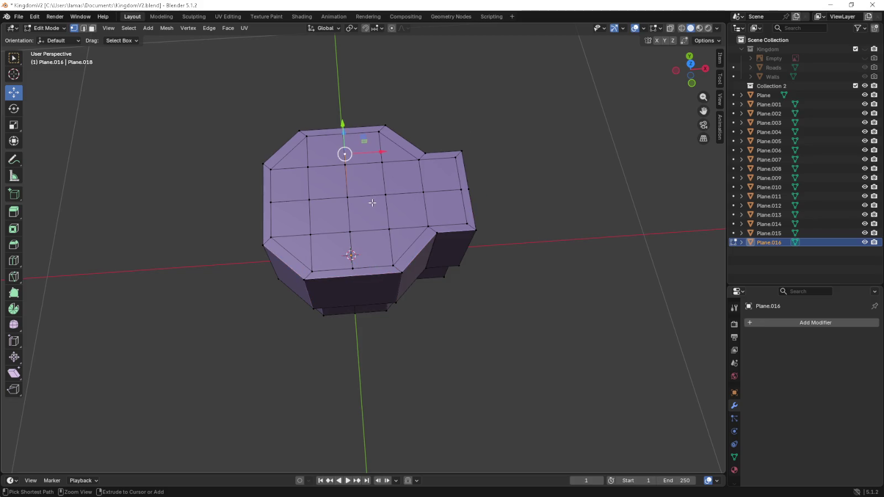
pyautogui.moveTo(373, 203); pyautogui.dragTo(331, 177, button='middle')
pyautogui.click(314, 165)
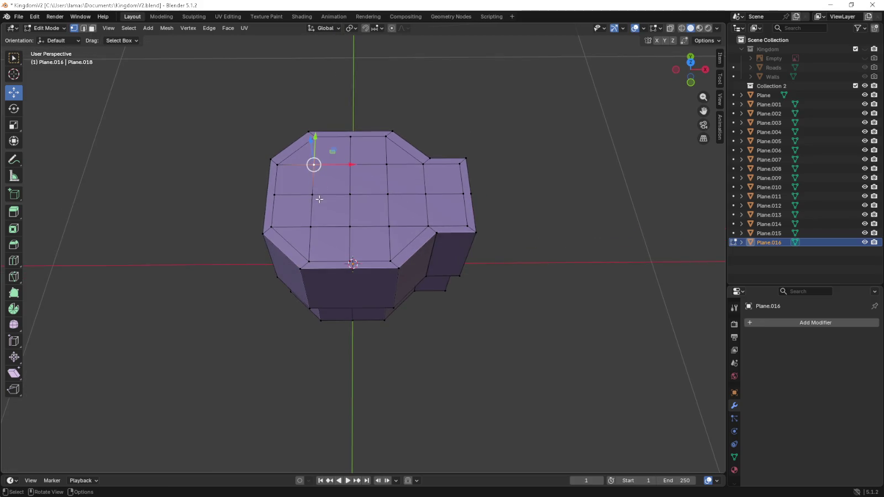
pyautogui.keyDown('ctrl'); pyautogui.keyDown('shift'); pyautogui.click(385, 165); pyautogui.keyUp('shift'); pyautogui.keyUp('ctrl')
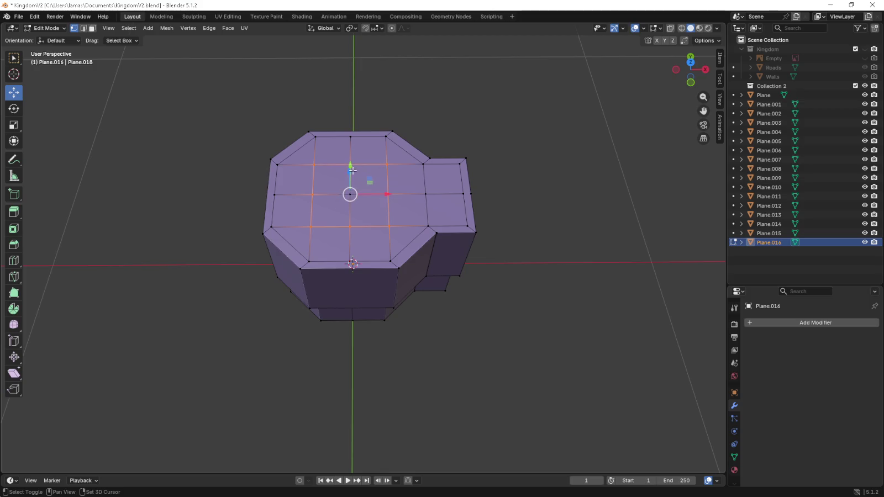
# - Extrude the central top square upward and lift the block 0.09 m
pyautogui.press('KP_1')
pyautogui.press('e')
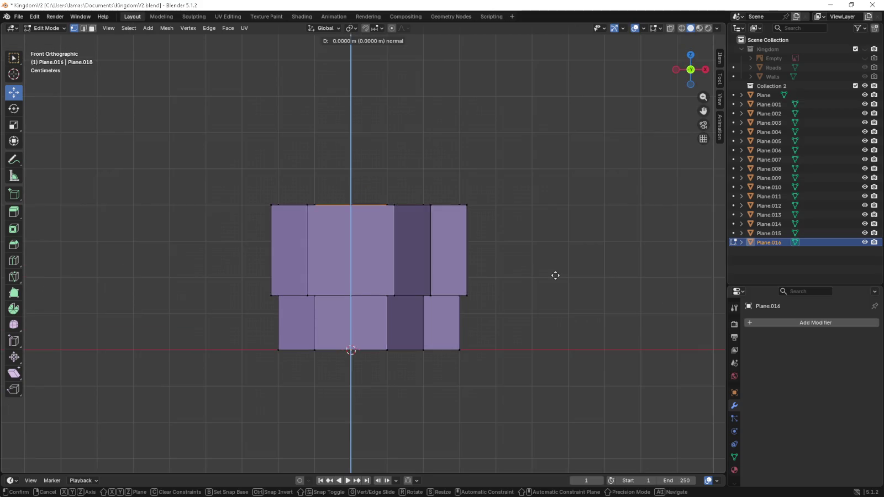
pyautogui.click(549, 202)
pyautogui.moveTo(546, 201); pyautogui.dragTo(537, 222, button='middle')
pyautogui.press('KP_1')
pyautogui.press('g')
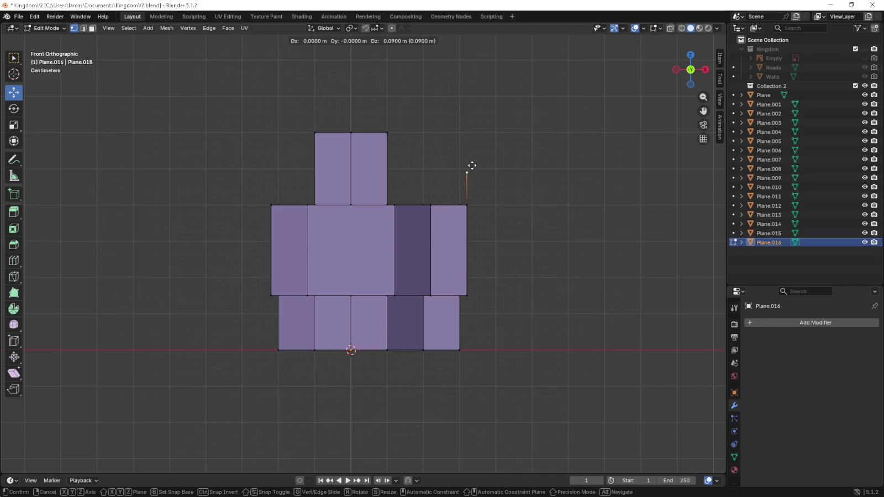
pyautogui.click(472, 165)
# - Split the raised block with a horizontal loop cut
pyautogui.hotkey('ctrl', 'r')
pyautogui.click(369, 148)
pyautogui.moveTo(369, 148)
pyautogui.mouseDown(button='middle')
pyautogui.moveTo(438, 145)
pyautogui.moveTo(469, 177)
pyautogui.moveTo(437, 251)
pyautogui.moveTo(453, 272)
pyautogui.mouseUp(button='middle')
pyautogui.hotkey('ctrl', 'r')
pyautogui.click(466, 176)
pyautogui.click(365, 331)
# - Fill a face between the upper block and the body's front top edge
pyautogui.keyDown('shift'); pyautogui.click(327, 301); pyautogui.keyUp('shift')
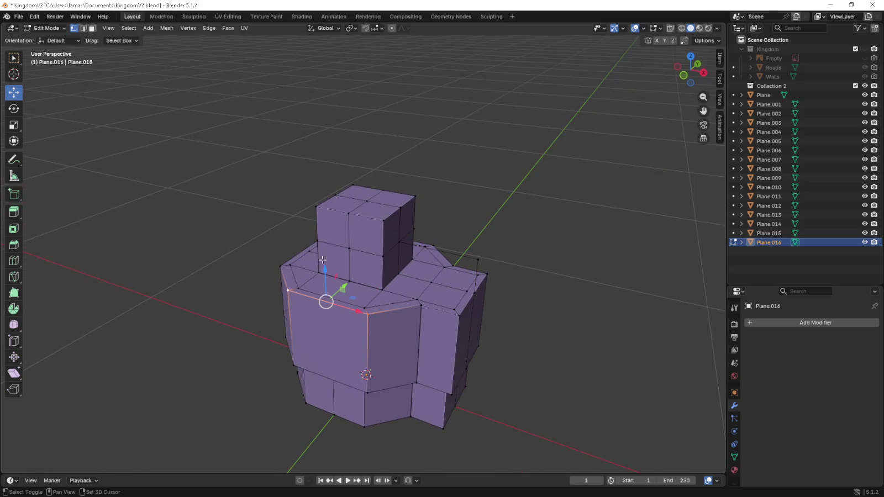
pyautogui.keyDown('shift'); pyautogui.click(333, 249); pyautogui.keyUp('shift')
pyautogui.press('f')
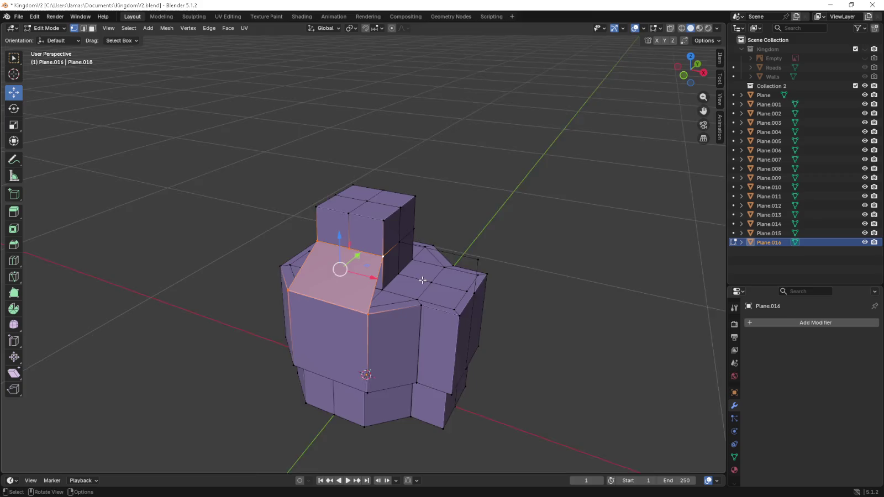
pyautogui.moveTo(381, 257); pyautogui.dragTo(365, 288, button='middle')
# - Fill more triangular faces between the block's lower edges and the body top
pyautogui.click(355, 312)
pyautogui.keyDown('shift'); pyautogui.click(385, 274); pyautogui.keyUp('shift')
pyautogui.click(412, 312)
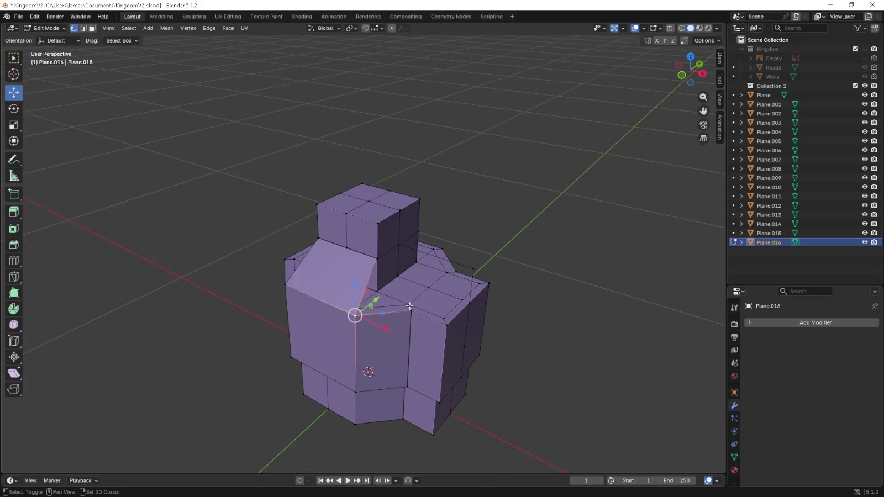
pyautogui.keyDown('shift'); pyautogui.click(384, 268); pyautogui.keyUp('shift')
pyautogui.press('f')
pyautogui.moveTo(384, 268); pyautogui.dragTo(444, 280, button='middle')
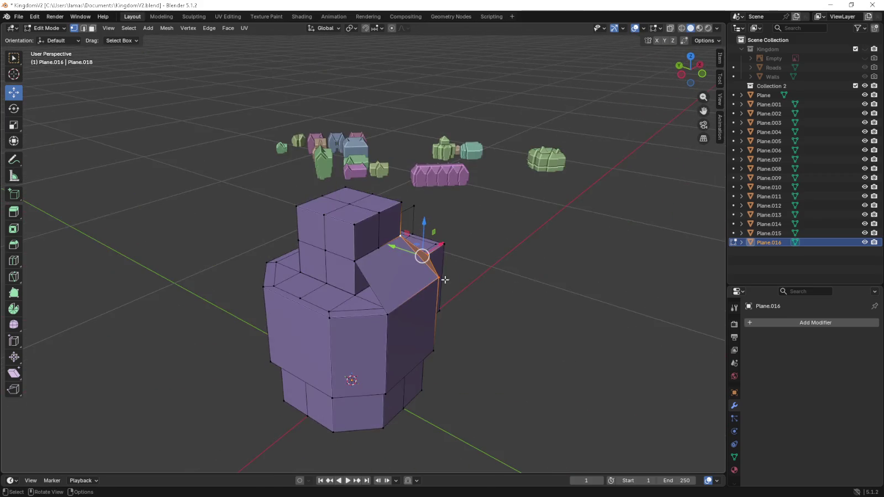
pyautogui.keyDown('shift'); pyautogui.click(338, 317); pyautogui.keyUp('shift')
pyautogui.press('f')
pyautogui.moveTo(337, 320); pyautogui.dragTo(331, 329, button='middle')
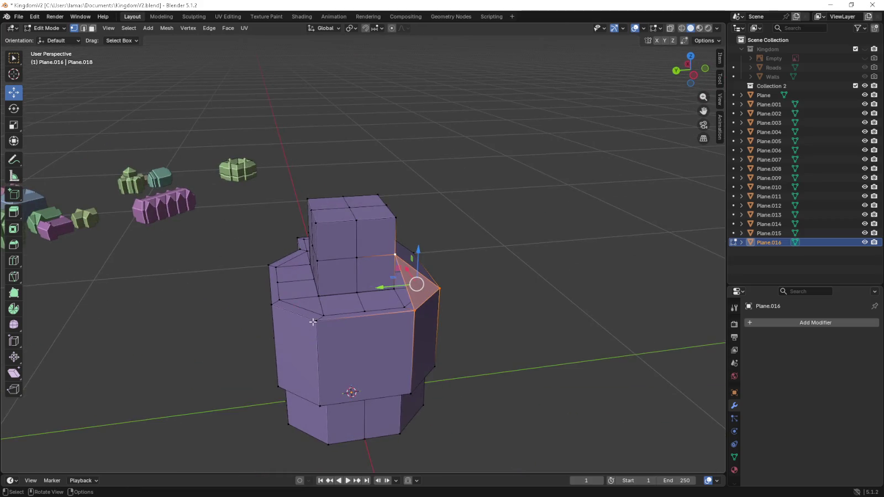
# - Try filling the gap at the block's corners, then undo it
pyautogui.click(401, 312)
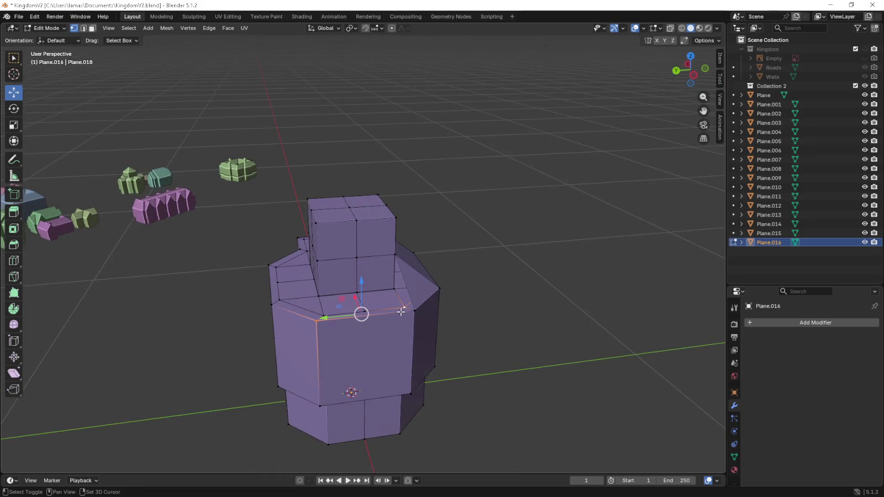
pyautogui.keyDown('shift'); pyautogui.click(403, 281); pyautogui.keyUp('shift')
pyautogui.keyDown('shift'); pyautogui.click(340, 258); pyautogui.keyUp('shift')
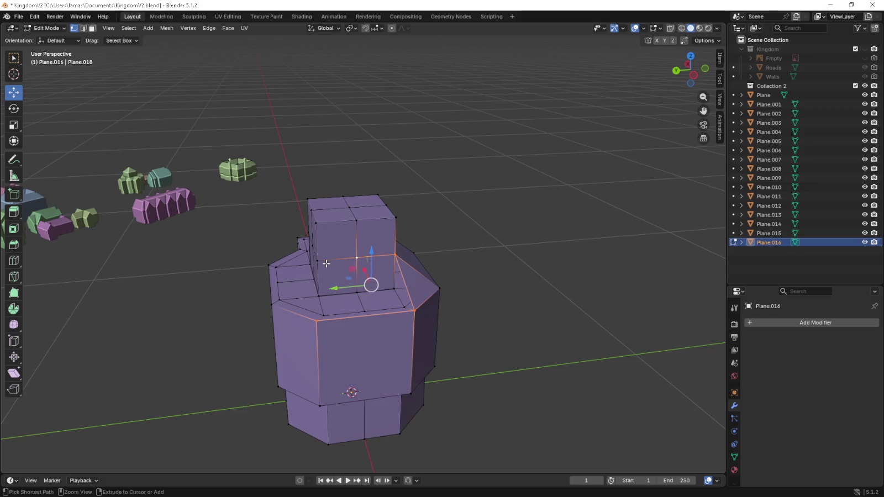
pyautogui.press('f')
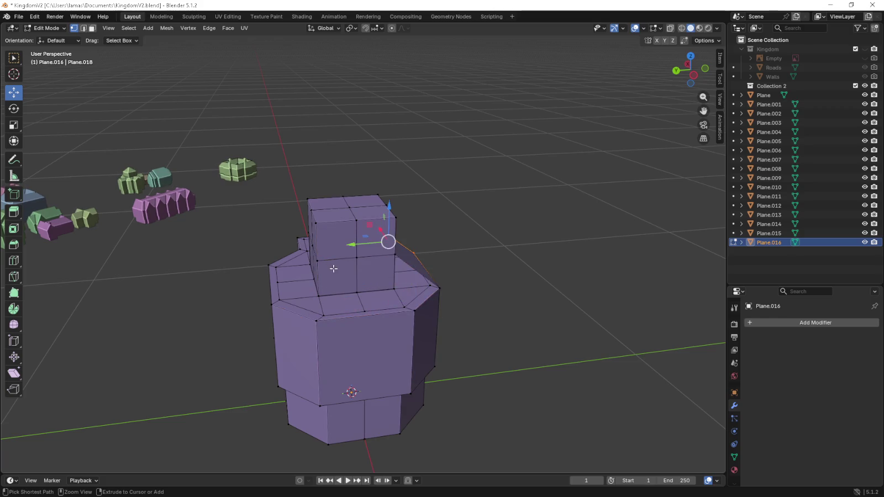
pyautogui.press('KP_7')
pyautogui.hotkey('ctrl', 'z')
pyautogui.hotkey('ctrl', 'z')
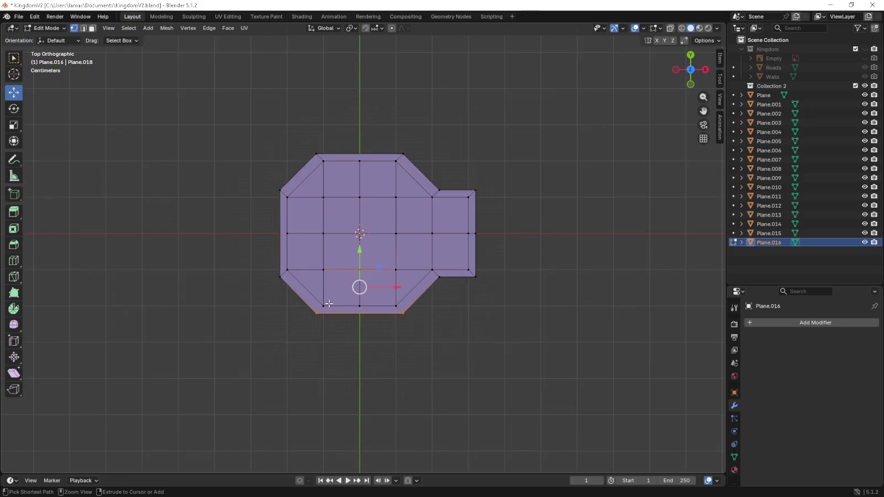
# - Move one vertical corner edge of the upper block diagonally inward in top view
pyautogui.moveTo(328, 304); pyautogui.dragTo(330, 254, button='middle')
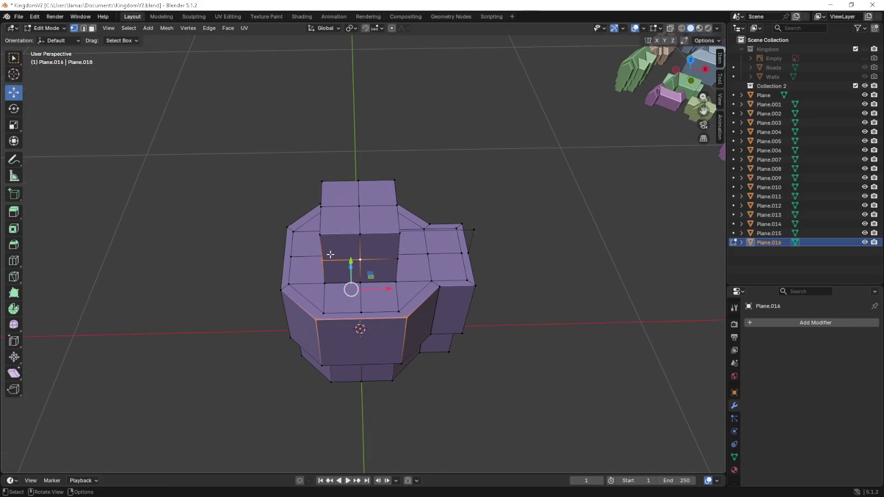
pyautogui.moveTo(330, 254)
pyautogui.mouseDown(button='middle')
pyautogui.moveTo(311, 257)
pyautogui.moveTo(320, 265)
pyautogui.mouseUp(button='middle')
pyautogui.click(321, 274)
pyautogui.keyDown('shift'); pyautogui.click(322, 245); pyautogui.keyUp('shift')
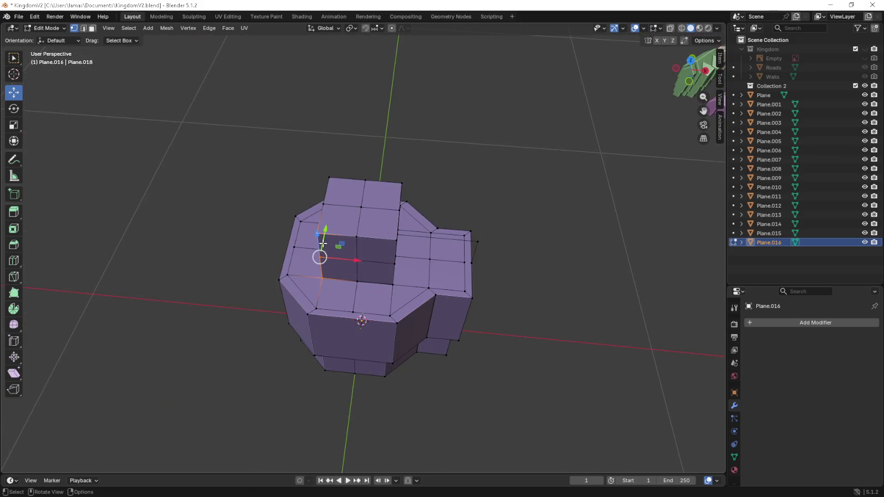
pyautogui.press('KP_7')
pyautogui.scroll(4, 324, 248)
pyautogui.scroll(1, 332, 283)
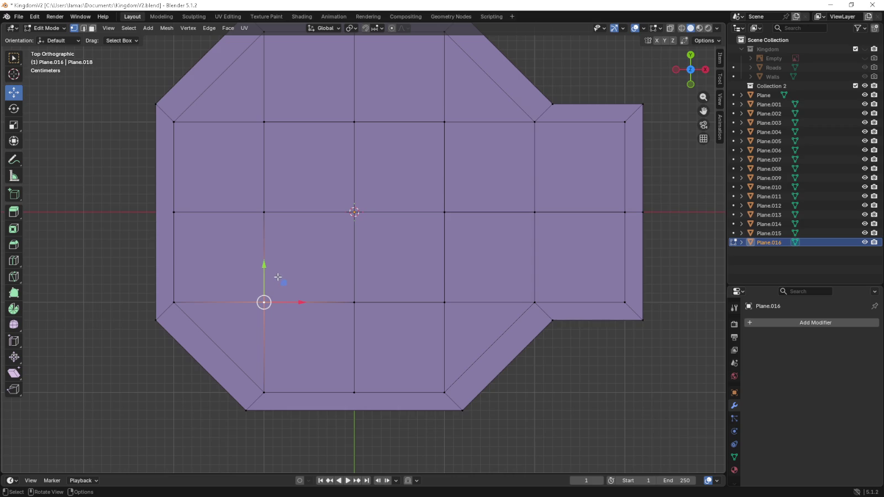
pyautogui.press('g')
pyautogui.click(325, 235)
pyautogui.moveTo(325, 235); pyautogui.dragTo(441, 265, button='middle')
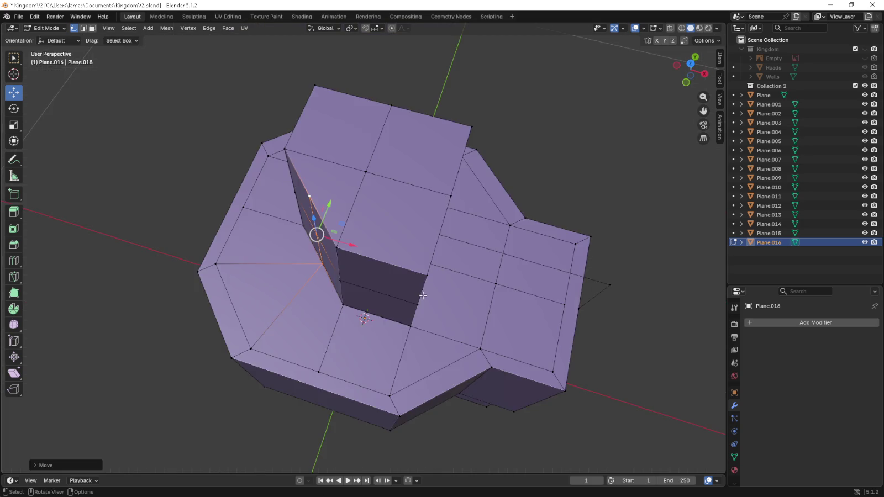
# - Move the next corner's edges inward, then undo that move
pyautogui.click(424, 274)
pyautogui.keyDown('shift'); pyautogui.click(416, 309); pyautogui.keyUp('shift')
pyautogui.moveTo(416, 303); pyautogui.dragTo(394, 266, button='middle')
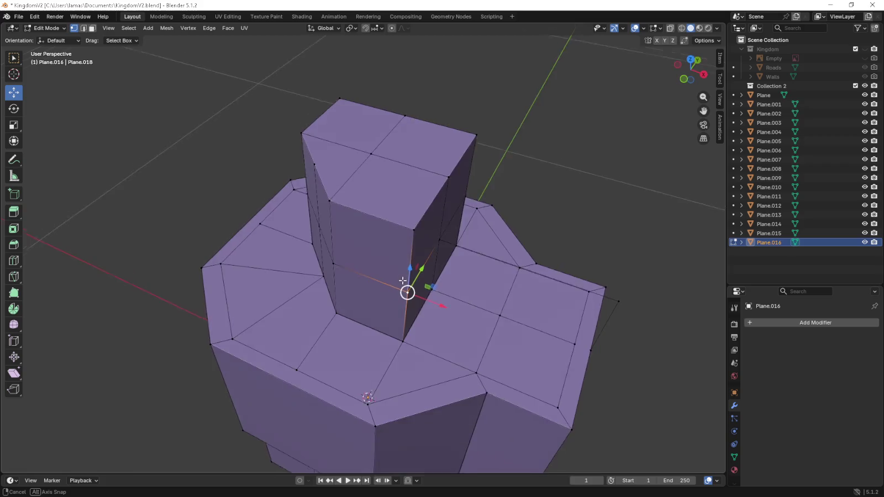
pyautogui.keyDown('alt'); pyautogui.keyDown('shift'); pyautogui.click(396, 310); pyautogui.keyUp('shift'); pyautogui.keyUp('alt')
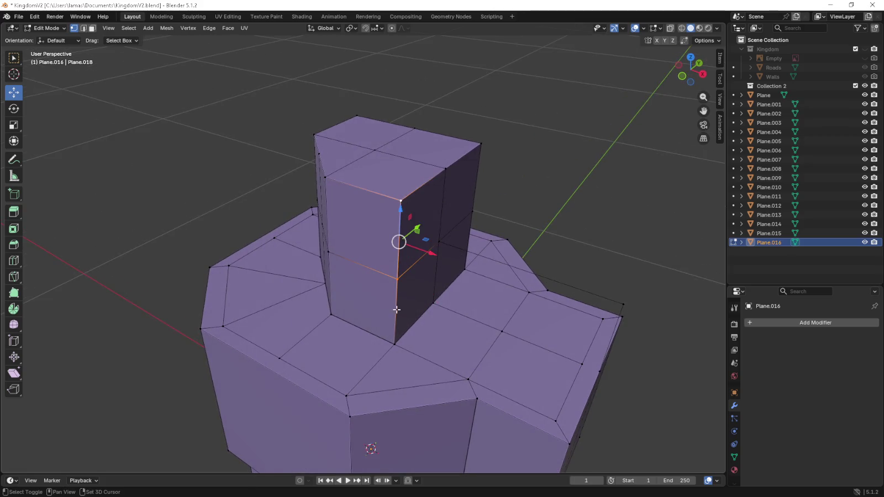
pyautogui.press('KP_7')
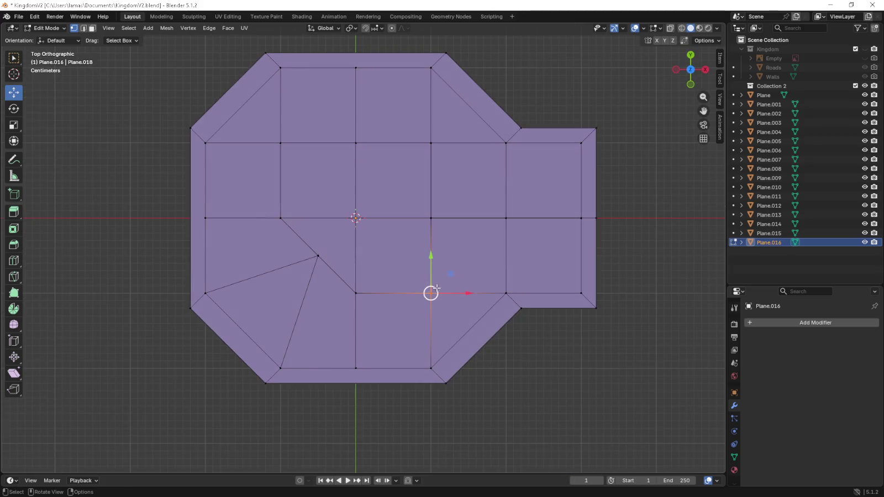
pyautogui.press('g')
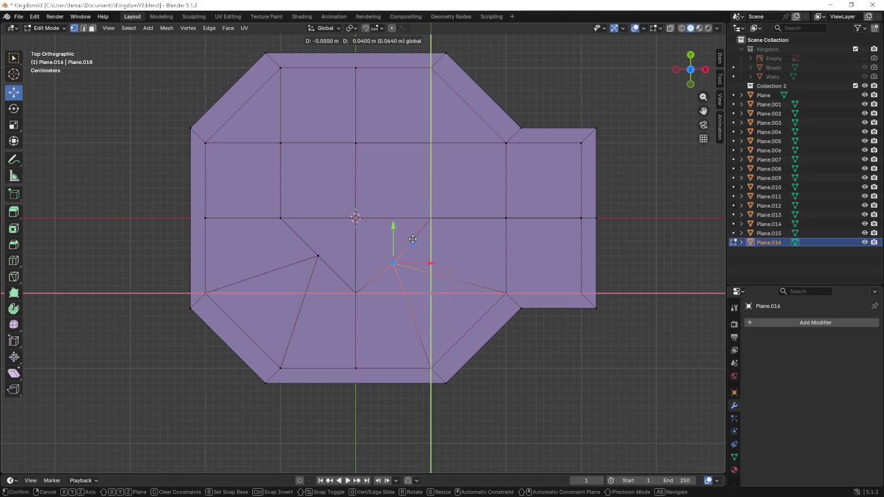
pyautogui.click(411, 235)
pyautogui.moveTo(414, 339)
pyautogui.mouseDown(button='middle')
pyautogui.moveTo(401, 306)
pyautogui.moveTo(404, 218)
pyautogui.moveTo(463, 257)
pyautogui.mouseUp(button='middle')
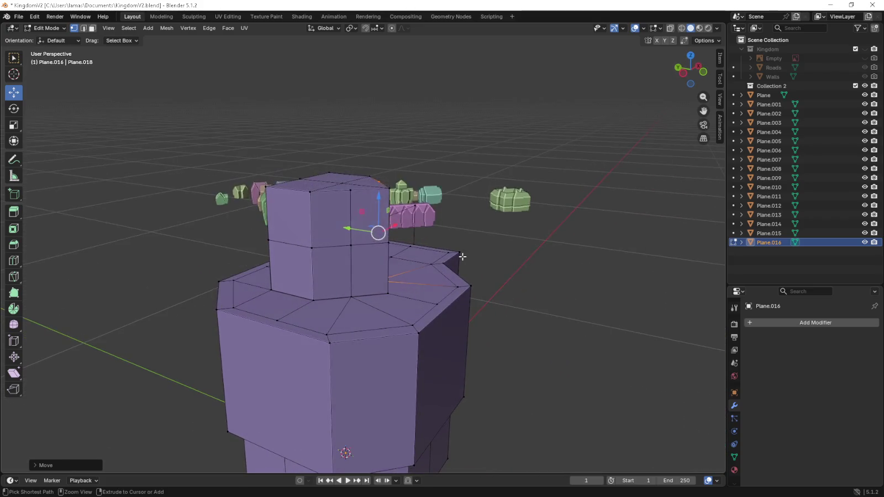
pyautogui.hotkey('ctrl', 'z')
pyautogui.hotkey('ctrl', 'z')
pyautogui.hotkey('ctrl', 'z')
pyautogui.hotkey('ctrl', 'z')
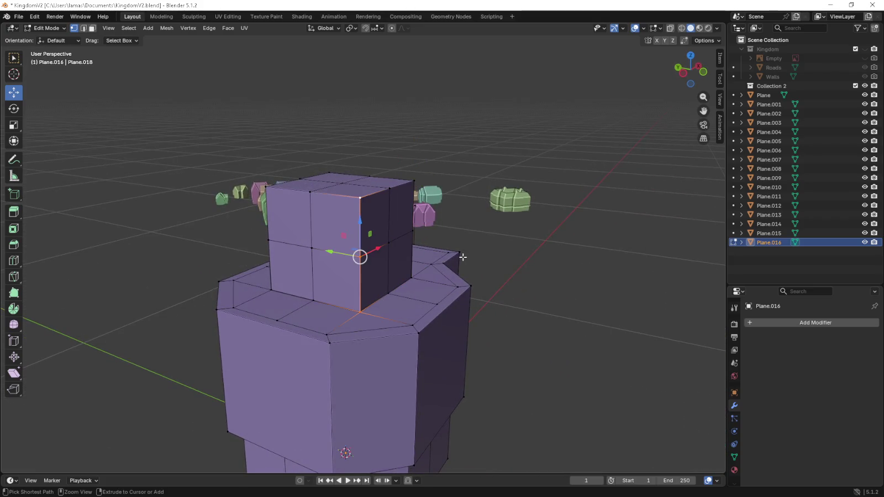
pyautogui.click(311, 232)
# - Slide the front face's middle edge 0.05 m left in top view
pyautogui.keyDown('shift'); pyautogui.click(315, 295); pyautogui.keyUp('shift')
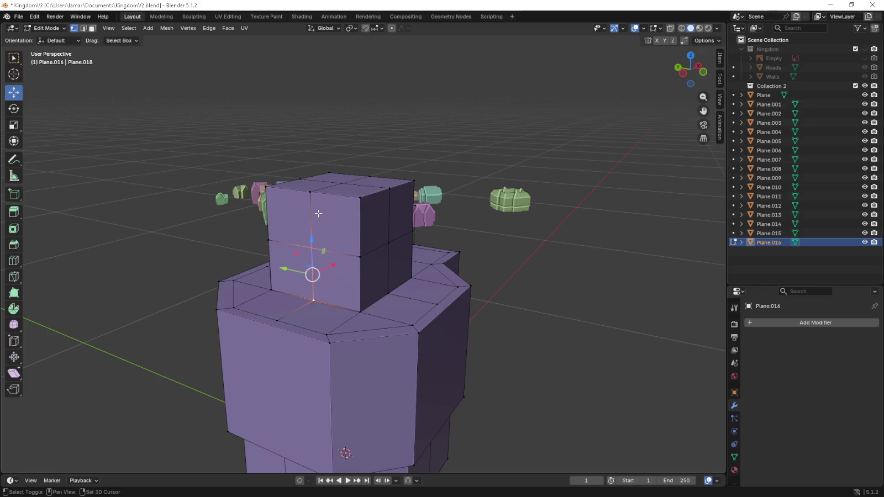
pyautogui.keyDown('shift'); pyautogui.click(317, 202); pyautogui.keyUp('shift')
pyautogui.press('KP_7')
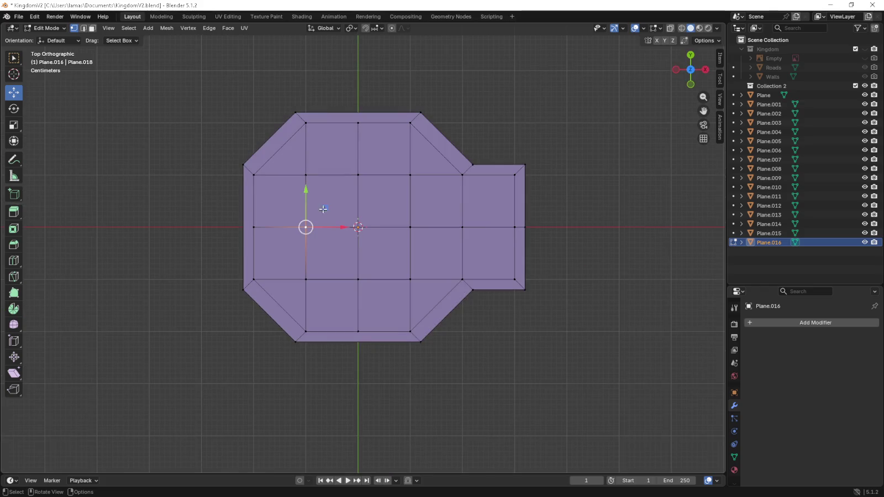
pyautogui.moveTo(346, 230); pyautogui.dragTo(320, 228)
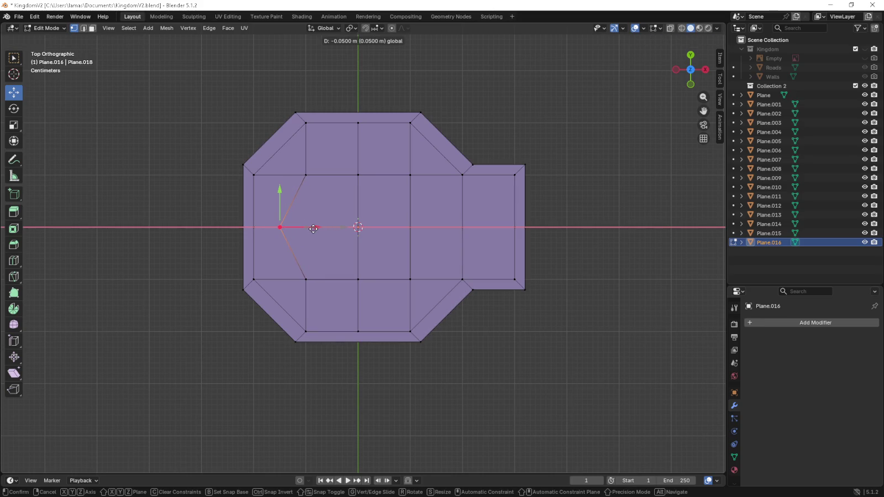
pyautogui.moveTo(313, 229); pyautogui.dragTo(279, 227)
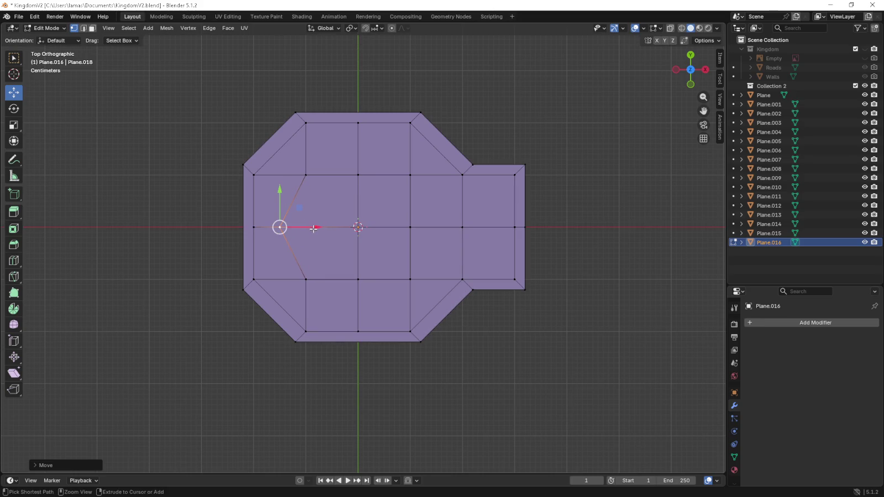
pyautogui.moveTo(279, 227)
pyautogui.mouseDown(button='middle')
pyautogui.moveTo(397, 317)
pyautogui.moveTo(360, 228)
pyautogui.mouseUp(button='middle')
# - Move an upper-block vertex toward the back edge, checking it in wireframe
pyautogui.click(369, 299)
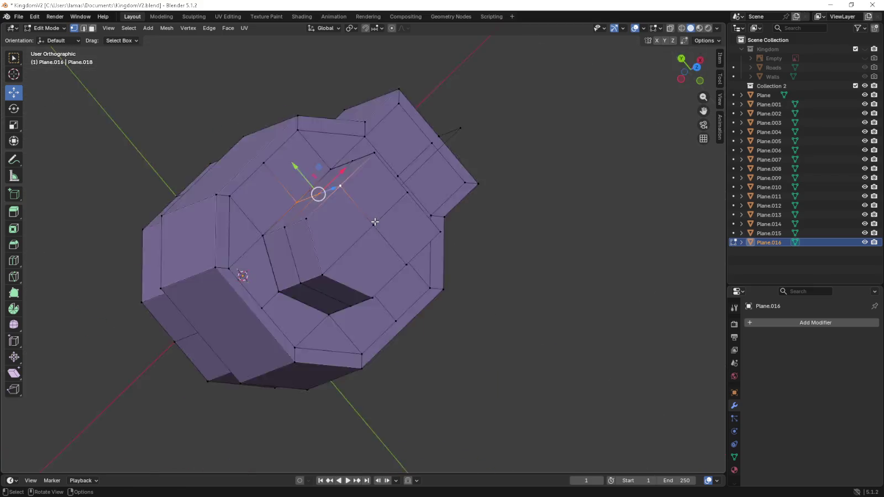
pyautogui.moveTo(358, 148); pyautogui.dragTo(357, 129)
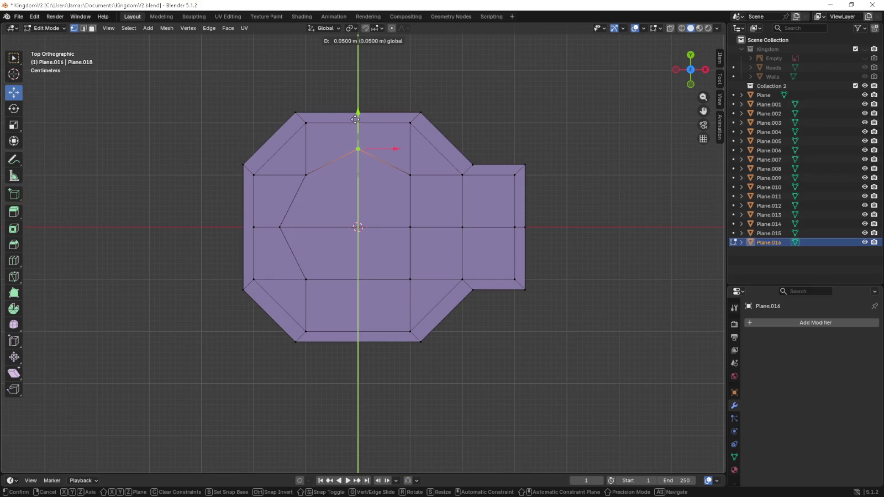
pyautogui.click(354, 119)
pyautogui.keyDown('ctrl'); pyautogui.click(358, 227); pyautogui.keyUp('ctrl')
pyautogui.press('z')
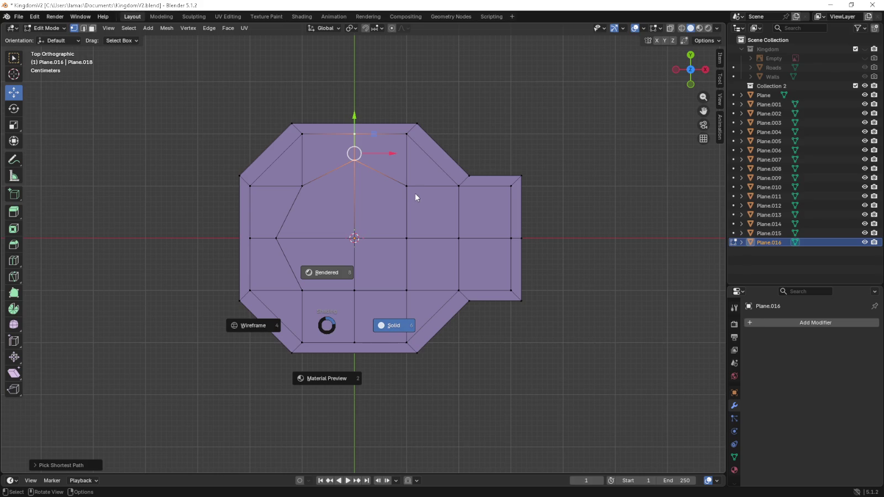
pyautogui.press('4')
pyautogui.rightClick(369, 278)
pyautogui.press('Escape')
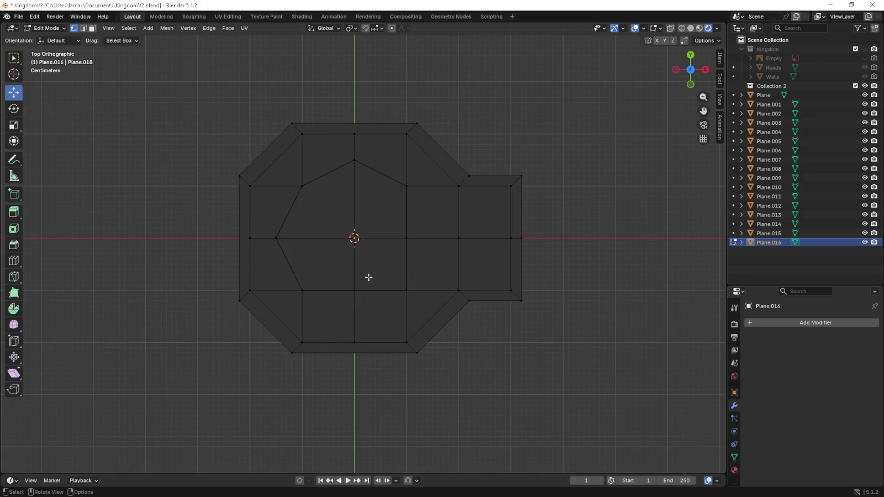
pyautogui.moveTo(369, 276)
pyautogui.mouseDown(button='middle')
pyautogui.moveTo(383, 229)
pyautogui.moveTo(700, 89)
pyautogui.mouseUp(button='middle')
pyautogui.click(691, 29)
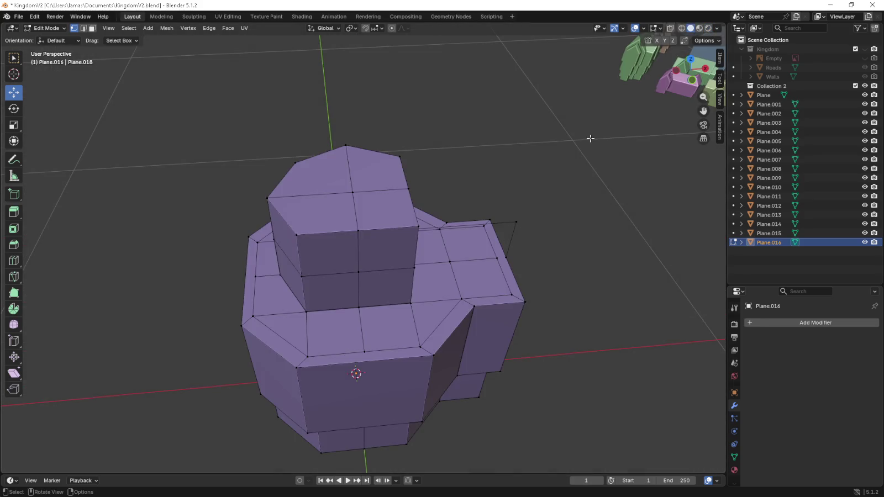
# - Reposition the back-centre vertex of the upper block in top view
pyautogui.keyDown('alt'); pyautogui.click(400, 179); pyautogui.keyUp('alt')
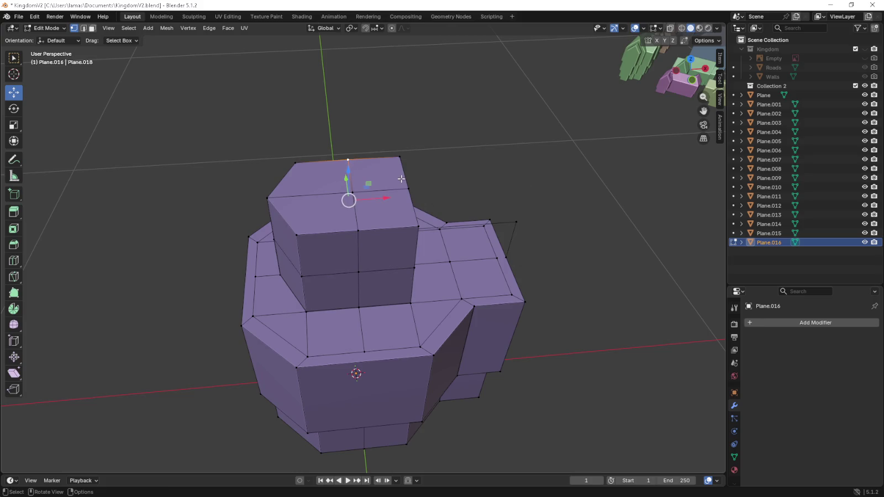
pyautogui.press('KP_7')
pyautogui.scroll(3, 424, 180)
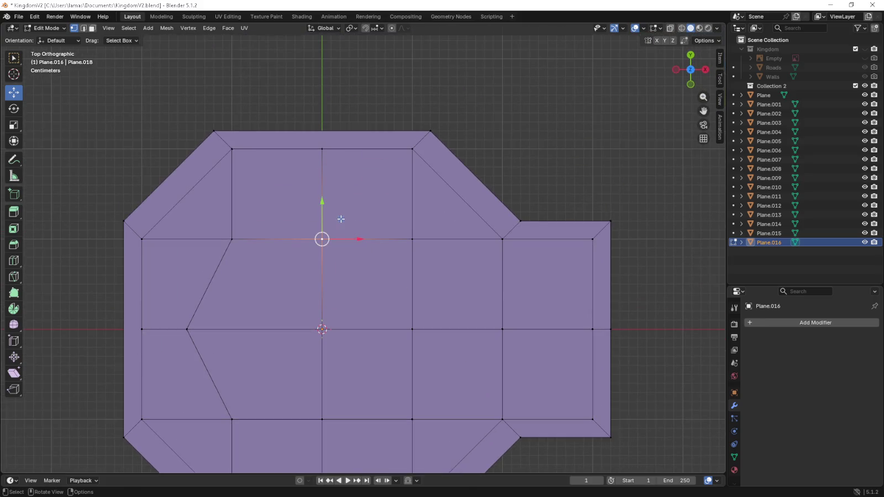
pyautogui.press('g')
pyautogui.click(343, 166)
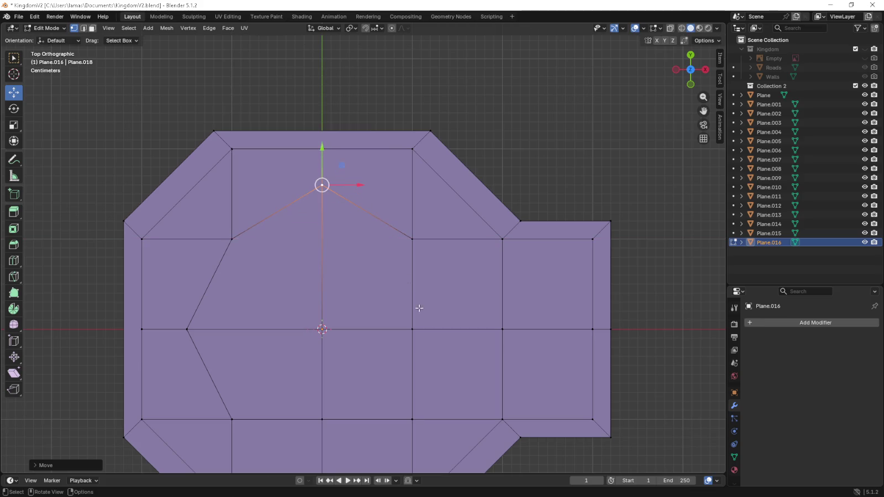
pyautogui.keyDown('shift'); pyautogui.moveTo(416, 307); pyautogui.dragTo(328, 238, button='middle'); pyautogui.keyUp('shift')
# - Push the right-side middle vertex outward into a point
pyautogui.click(331, 277)
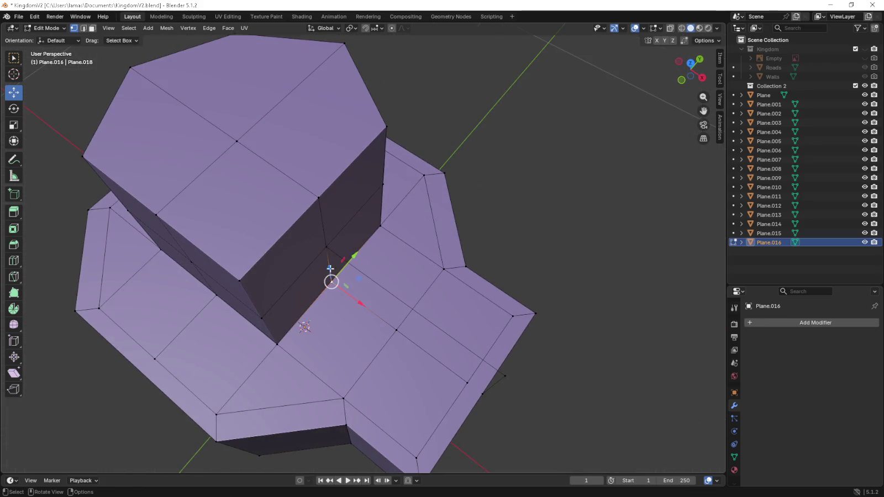
pyautogui.press('g')
pyautogui.click(325, 208)
pyautogui.press('KP_7')
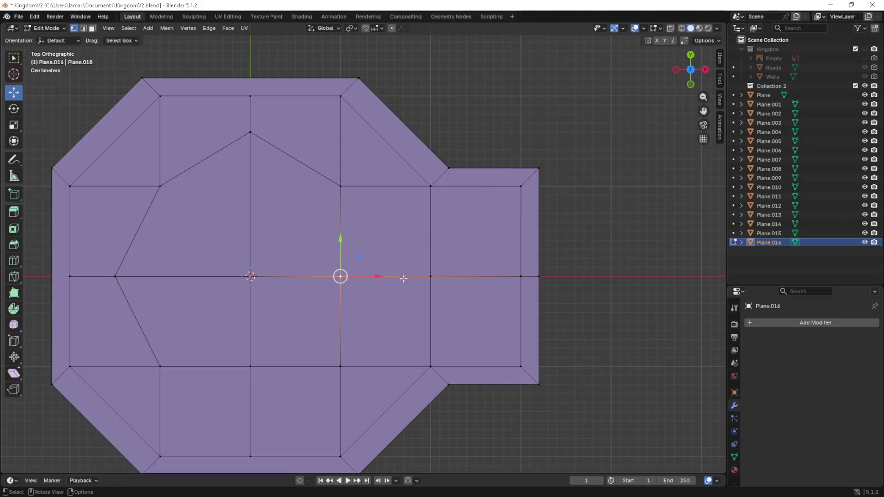
pyautogui.moveTo(377, 278); pyautogui.dragTo(425, 278)
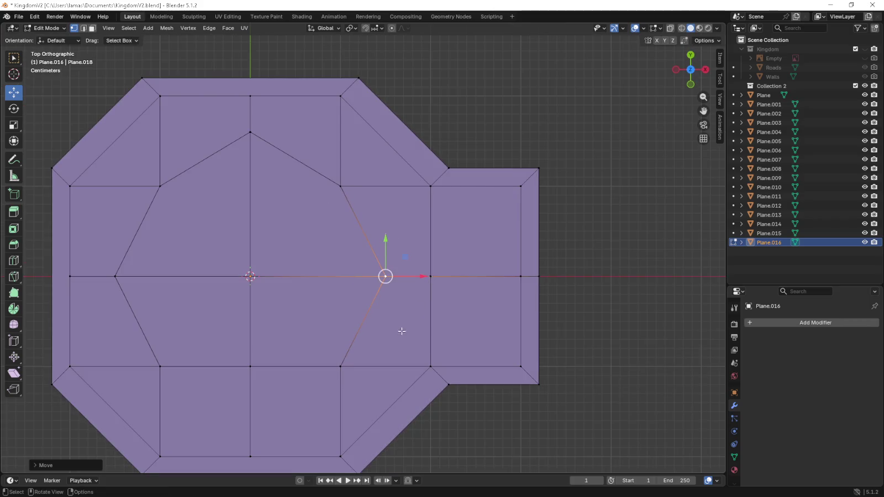
pyautogui.moveTo(401, 330); pyautogui.dragTo(401, 283, button='middle')
# - Pull the two front vertices 0.06 m back along Y
pyautogui.click(254, 404)
pyautogui.keyDown('shift'); pyautogui.click(238, 338); pyautogui.keyUp('shift')
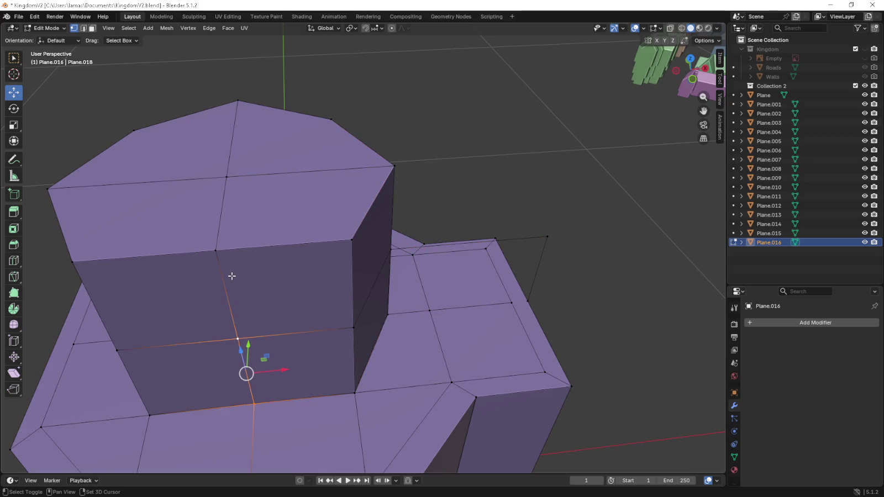
pyautogui.press('KP_7')
pyautogui.keyDown('shift'); pyautogui.moveTo(261, 325); pyautogui.dragTo(320, 285, button='middle'); pyautogui.keyUp('shift')
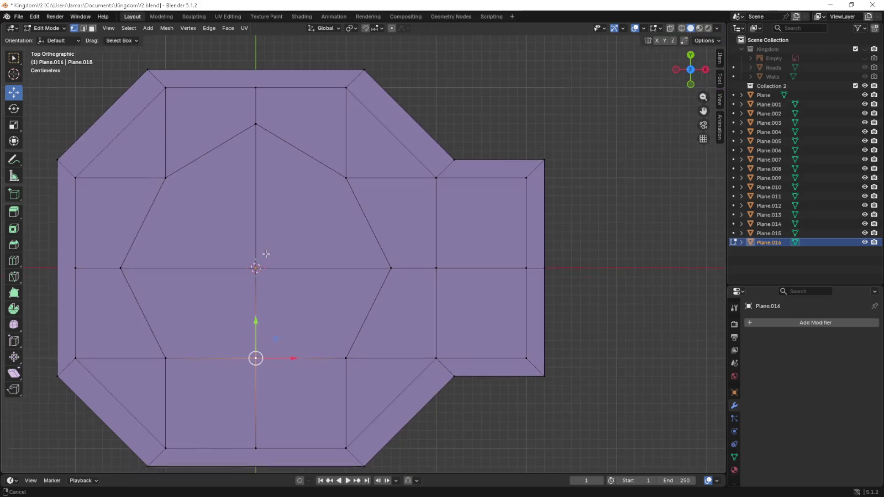
pyautogui.press('g')
pyautogui.press('y')
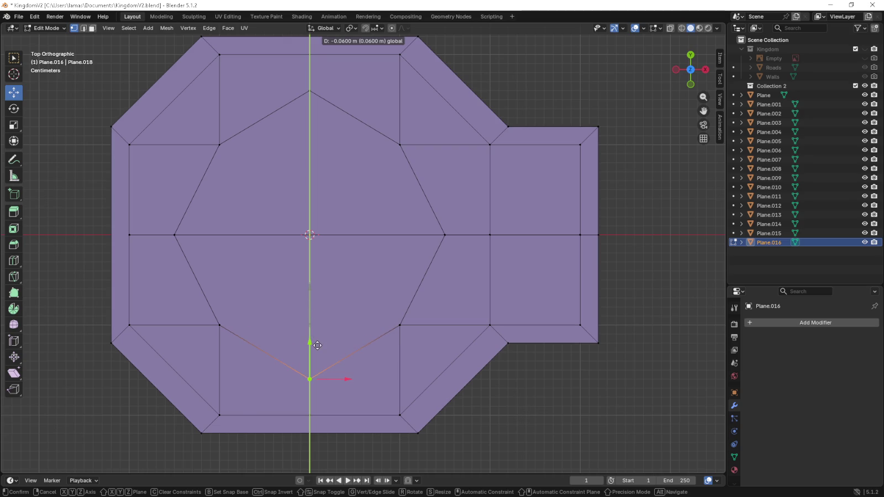
pyautogui.click(317, 336)
pyautogui.moveTo(316, 336); pyautogui.dragTo(401, 296, button='middle')
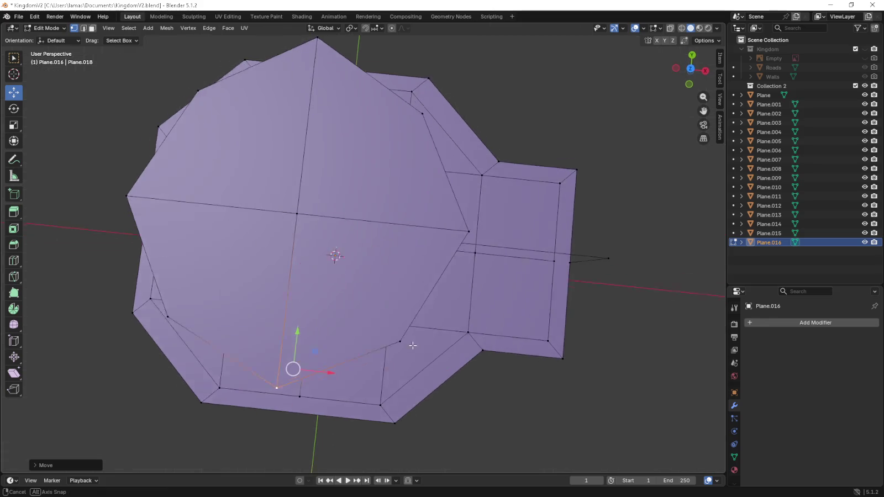
pyautogui.scroll(3, 392, 256)
pyautogui.scroll(-4, 391, 256)
# - Fill the first triangular faces joining the upper cylinder to the front of the lower tier
pyautogui.moveTo(394, 258); pyautogui.dragTo(425, 244, button='middle')
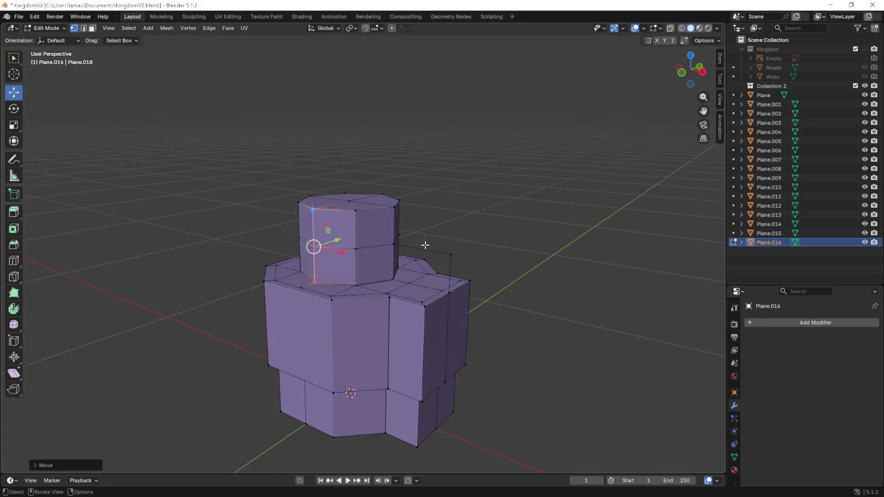
pyautogui.click(389, 296)
pyautogui.moveTo(389, 296); pyautogui.dragTo(401, 311, button='middle')
pyautogui.keyDown('shift'); pyautogui.click(315, 331); pyautogui.keyUp('shift')
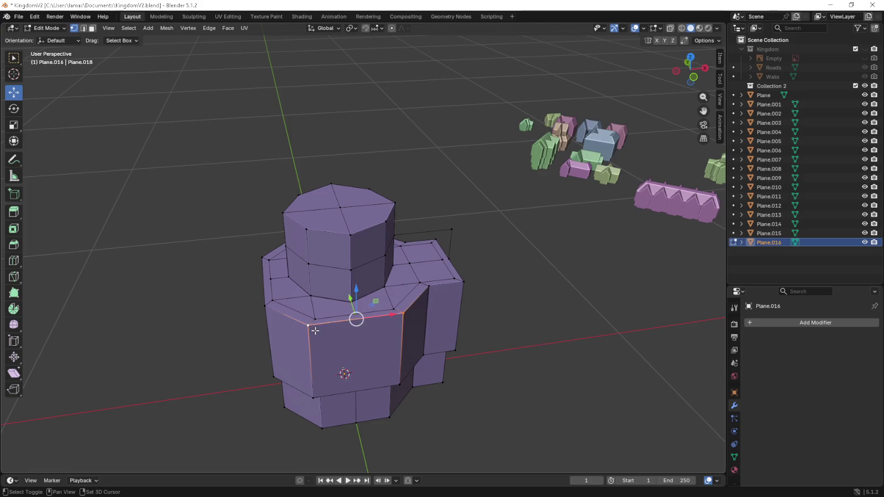
pyautogui.keyDown('alt'); pyautogui.keyDown('shift'); pyautogui.click(358, 265); pyautogui.keyUp('shift'); pyautogui.keyUp('alt')
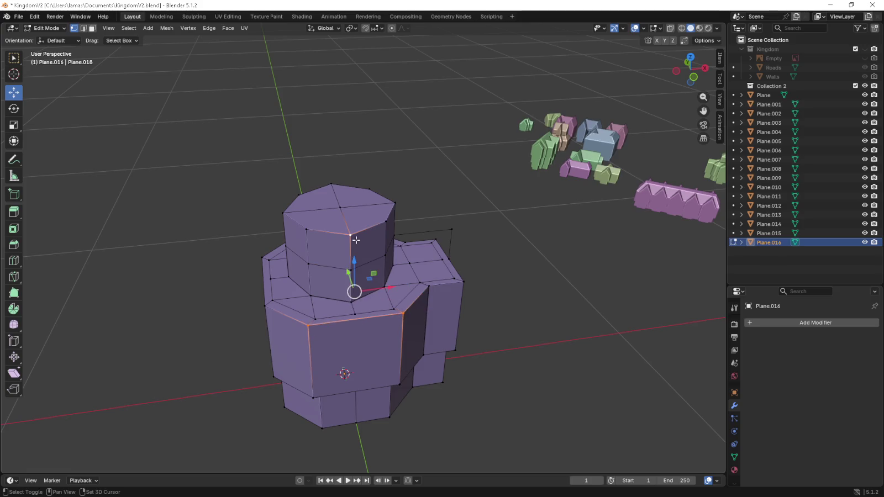
pyautogui.press('f')
pyautogui.moveTo(356, 241); pyautogui.dragTo(331, 331, button='middle')
pyautogui.press('f')
# - Fill a triangular face across the next gap between the tiers
pyautogui.click(351, 242)
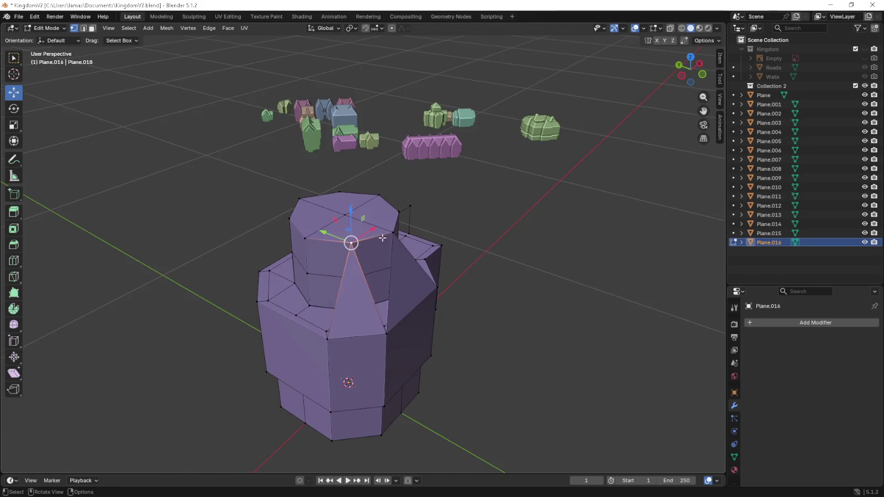
pyautogui.keyDown('shift'); pyautogui.click(393, 232); pyautogui.keyUp('shift')
pyautogui.keyDown('shift'); pyautogui.click(385, 334); pyautogui.keyUp('shift')
pyautogui.press('f')
# - Fill two more triangular faces on the next side of the tower
pyautogui.moveTo(384, 334); pyautogui.dragTo(420, 332, button='middle')
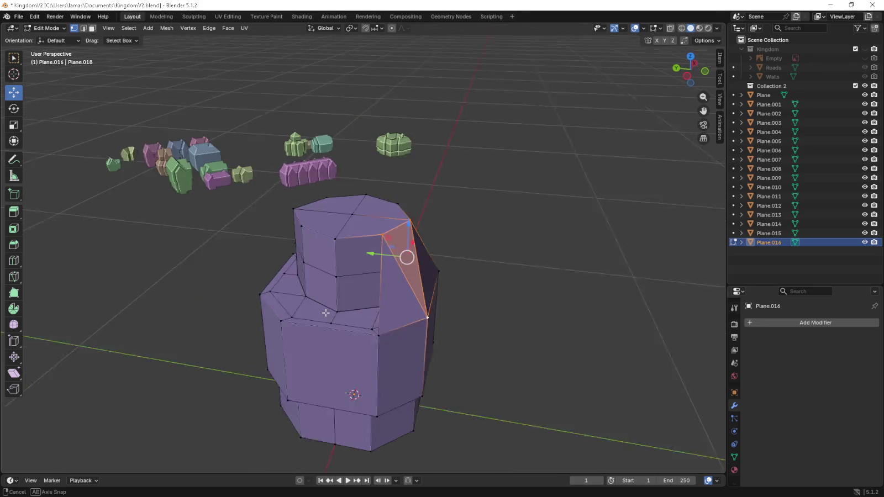
pyautogui.click(344, 239)
pyautogui.keyDown('shift'); pyautogui.click(289, 325); pyautogui.keyUp('shift')
pyautogui.keyDown('shift'); pyautogui.click(385, 332); pyautogui.keyUp('shift')
pyautogui.press('f')
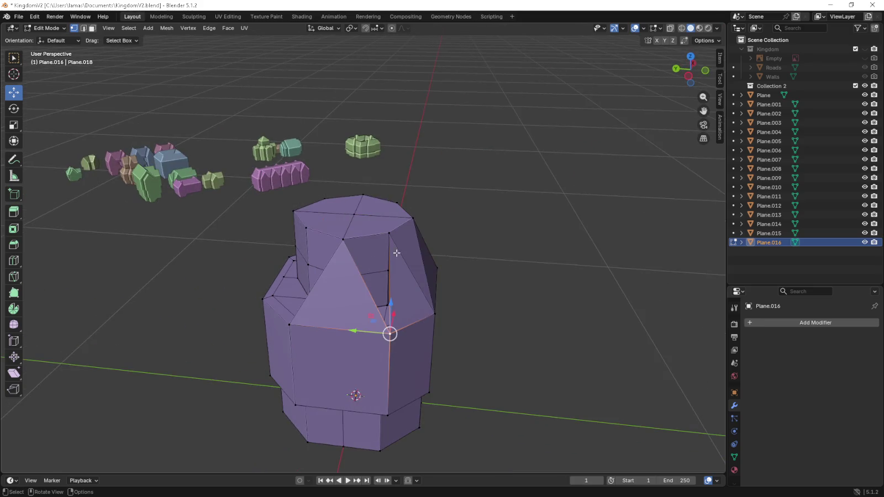
pyautogui.keyDown('shift'); pyautogui.click(391, 232); pyautogui.keyUp('shift')
pyautogui.press('f')
# - Fill the gap beside the column with a triangular face
pyautogui.moveTo(334, 260); pyautogui.dragTo(398, 259, button='middle')
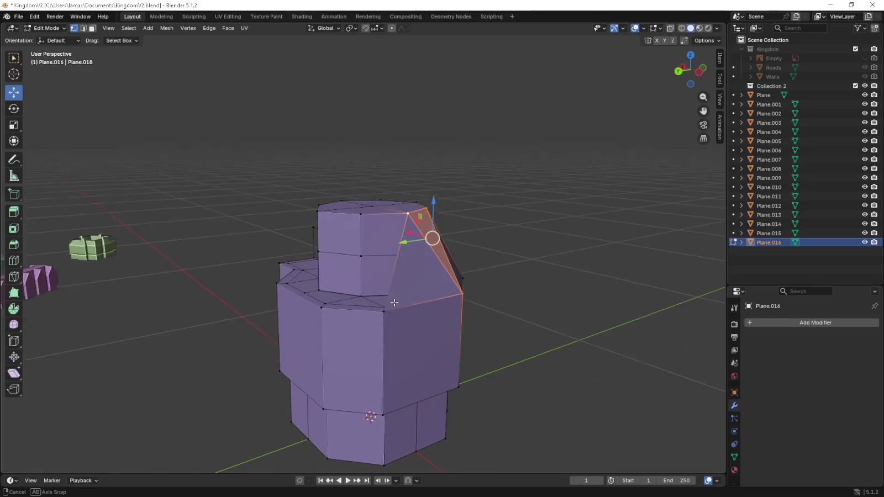
pyautogui.click(386, 309)
pyautogui.keyDown('shift'); pyautogui.click(407, 219); pyautogui.keyUp('shift')
pyautogui.keyDown('shift'); pyautogui.click(362, 215); pyautogui.keyUp('shift')
pyautogui.press('f')
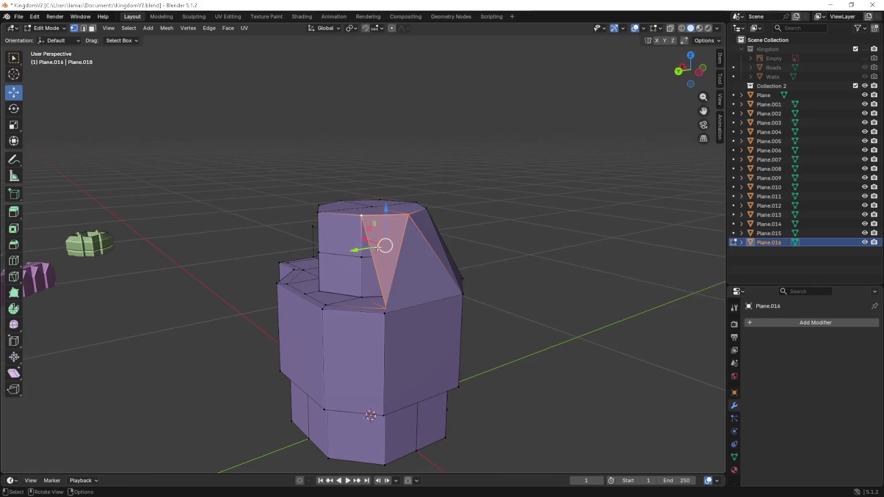
# - Fill a triangle from the front tier edge up to the column vertex
pyautogui.moveTo(361, 215); pyautogui.dragTo(370, 335, button='middle')
pyautogui.click(365, 326)
pyautogui.keyDown('shift'); pyautogui.click(425, 322); pyautogui.keyUp('shift')
pyautogui.moveTo(412, 266); pyautogui.dragTo(416, 250, button='middle')
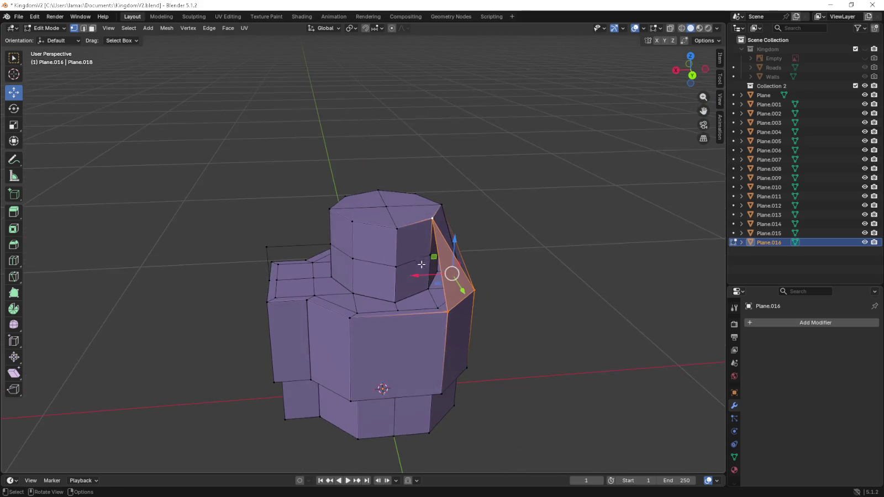
pyautogui.keyDown('shift'); pyautogui.click(397, 227); pyautogui.keyUp('shift')
pyautogui.press('f')
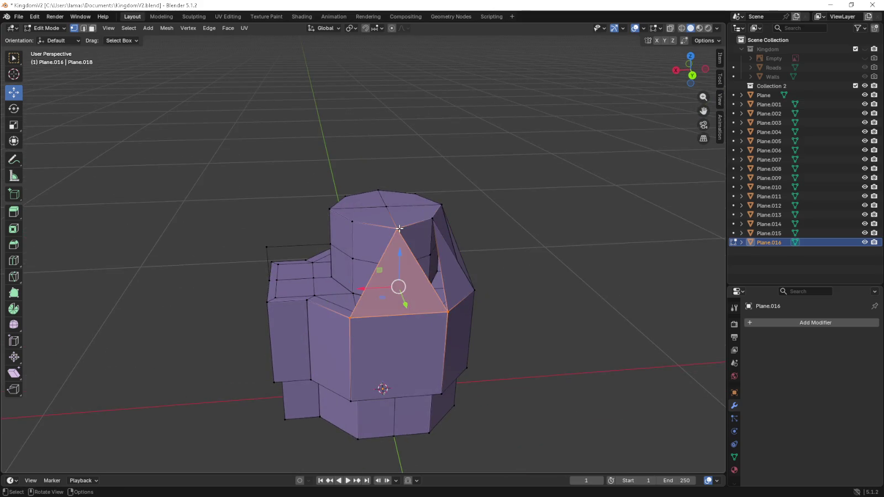
# - Fill the remaining gap on that side with a three-vertex face
pyautogui.click(397, 228)
pyautogui.keyDown('shift'); pyautogui.click(432, 220); pyautogui.keyUp('shift')
pyautogui.keyDown('shift'); pyautogui.click(448, 314); pyautogui.keyUp('shift')
pyautogui.press('f')
pyautogui.moveTo(448, 318); pyautogui.dragTo(420, 309, button='middle')
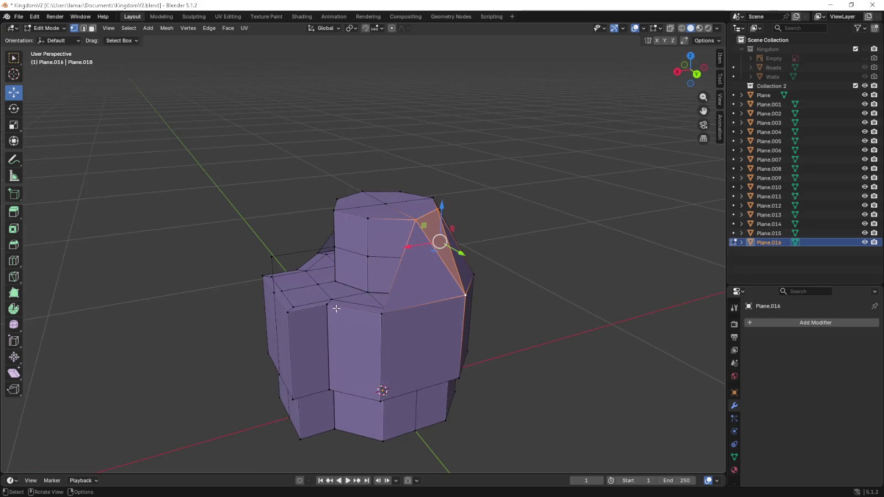
# - Select front and top vertices for the next roof triangle
pyautogui.click(328, 305)
pyautogui.keyDown('shift'); pyautogui.click(381, 313); pyautogui.keyUp('shift')
pyautogui.keyDown('shift'); pyautogui.click(367, 218); pyautogui.keyUp('shift')
pyautogui.click(416, 219)
pyautogui.keyDown('shift'); pyautogui.click(368, 218); pyautogui.keyUp('shift')
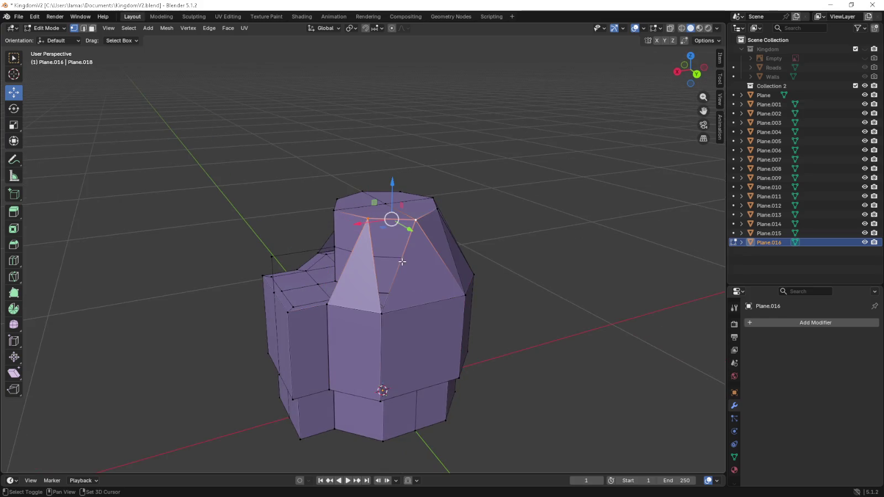
pyautogui.keyDown('shift'); pyautogui.click(382, 313); pyautogui.keyUp('shift')
pyautogui.moveTo(329, 310)
pyautogui.mouseDown(button='middle')
pyautogui.moveTo(373, 309)
pyautogui.moveTo(352, 252)
pyautogui.mouseUp(button='middle')
pyautogui.click(352, 252)
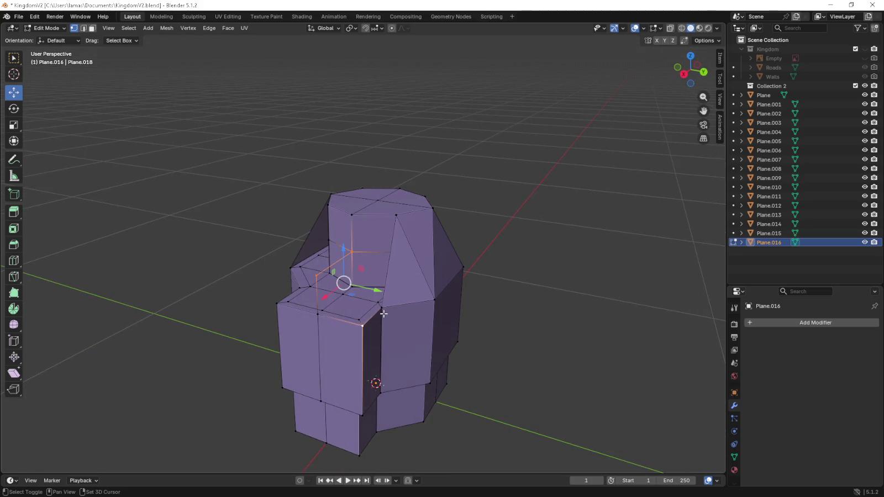
# - Fill an open four-vertex gap on the roof with a new face
pyautogui.keyDown('shift'); pyautogui.click(343, 294); pyautogui.keyUp('shift')
pyautogui.moveTo(342, 293); pyautogui.dragTo(380, 311, button='middle')
pyautogui.click(373, 304)
pyautogui.keyDown('shift'); pyautogui.click(390, 251); pyautogui.keyUp('shift')
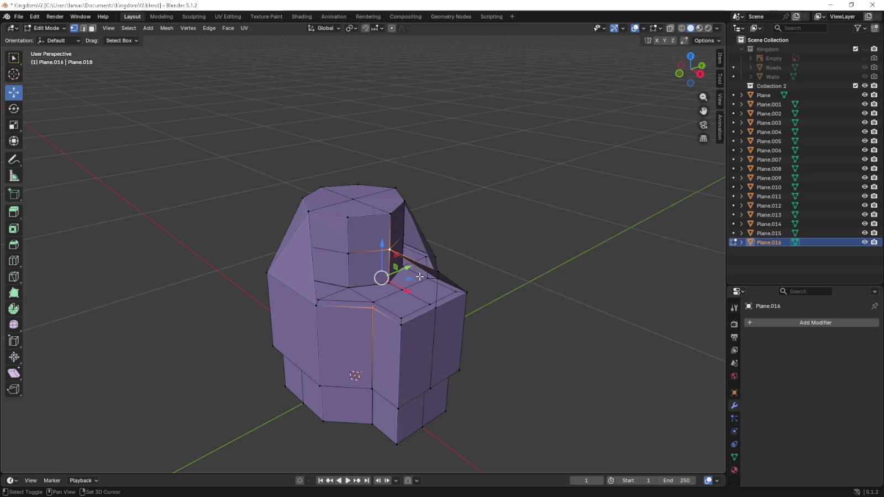
pyautogui.keyDown('shift'); pyautogui.click(431, 271); pyautogui.keyUp('shift')
pyautogui.keyDown('shift'); pyautogui.click(400, 320); pyautogui.keyUp('shift')
pyautogui.press('f')
# - Select a ring of roof vertices around the top of the tower
pyautogui.click(373, 308)
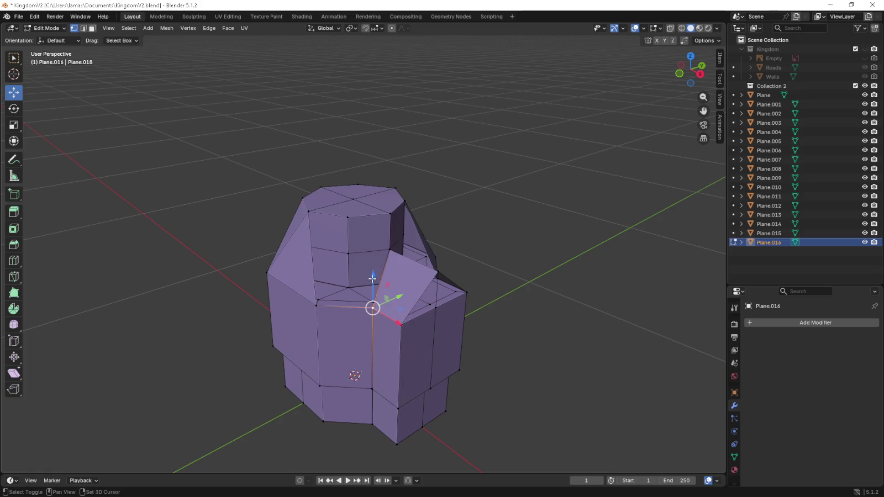
pyautogui.keyDown('shift'); pyautogui.click(390, 214); pyautogui.keyUp('shift')
pyautogui.keyDown('shift'); pyautogui.click(347, 217); pyautogui.keyUp('shift')
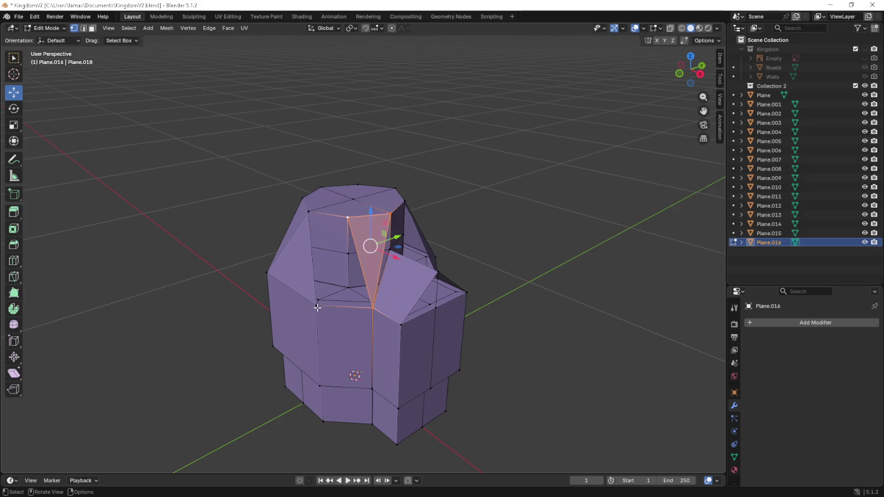
pyautogui.keyDown('shift'); pyautogui.click(317, 308); pyautogui.keyUp('shift')
pyautogui.keyDown('shift'); pyautogui.click(267, 273); pyautogui.keyUp('shift')
pyautogui.keyDown('shift'); pyautogui.click(309, 211); pyautogui.keyUp('shift')
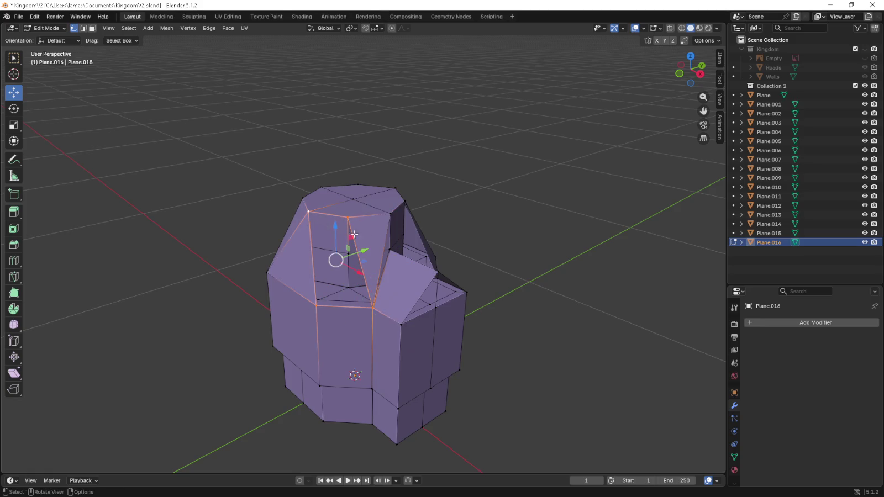
pyautogui.moveTo(354, 234); pyautogui.dragTo(353, 268, button='middle')
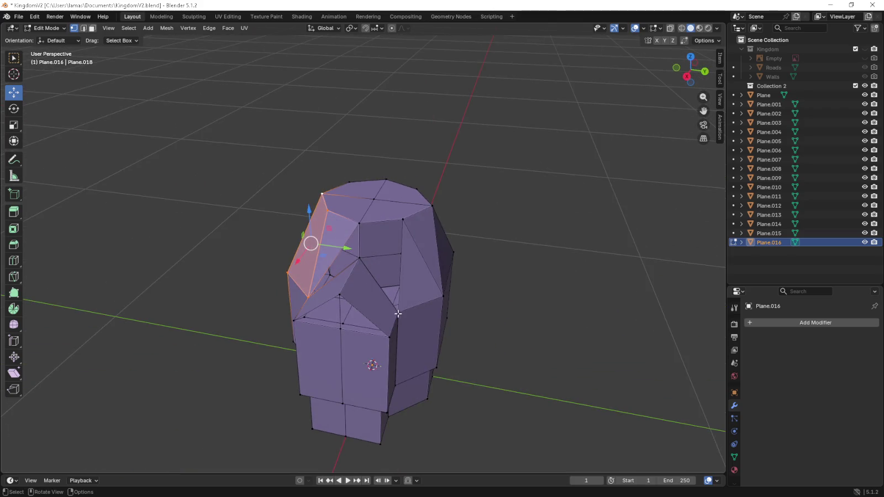
# - Zoom in on the roof facets and select the single junction vertex
pyautogui.click(397, 307)
pyautogui.click(359, 222)
pyautogui.keyDown('shift'); pyautogui.click(359, 257); pyautogui.keyUp('shift')
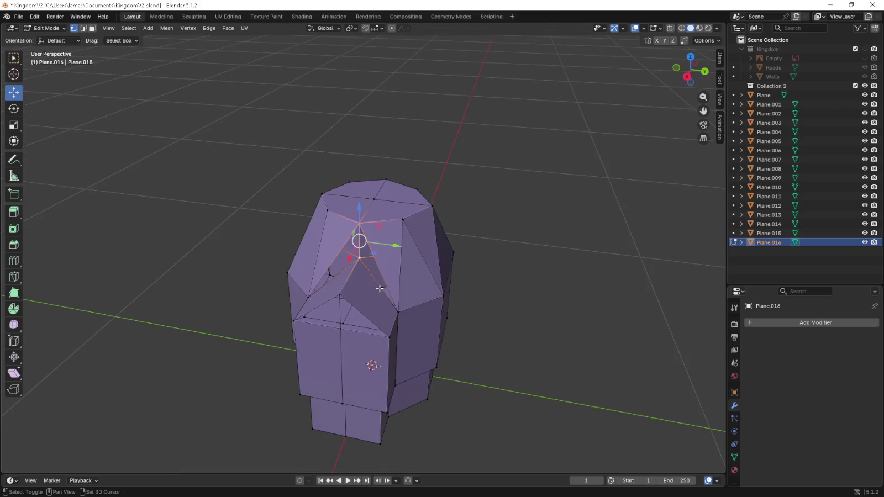
pyautogui.keyDown('shift'); pyautogui.click(398, 313); pyautogui.keyUp('shift')
pyautogui.scroll(4, 381, 288)
pyautogui.moveTo(381, 287); pyautogui.dragTo(325, 331, button='middle')
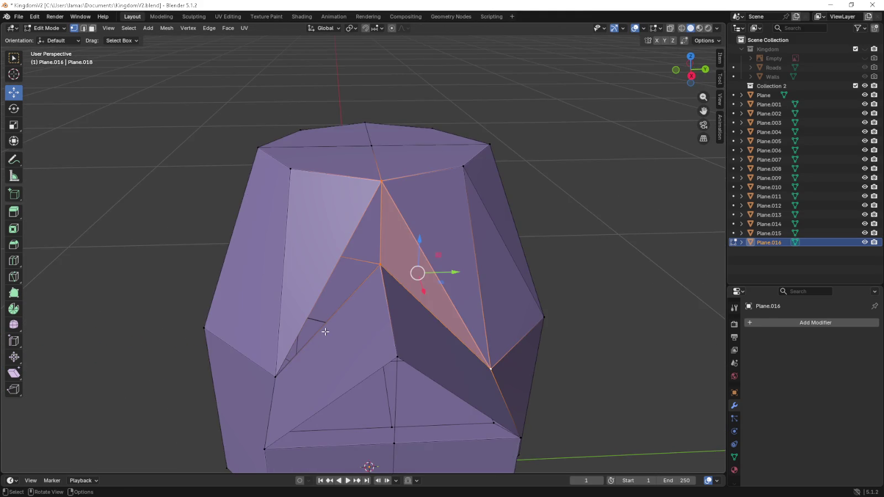
pyautogui.click(276, 377)
pyautogui.keyDown('shift'); pyautogui.click(380, 265); pyautogui.keyUp('shift')
pyautogui.keyDown('shift'); pyautogui.click(382, 181); pyautogui.keyUp('shift')
pyautogui.click(380, 264)
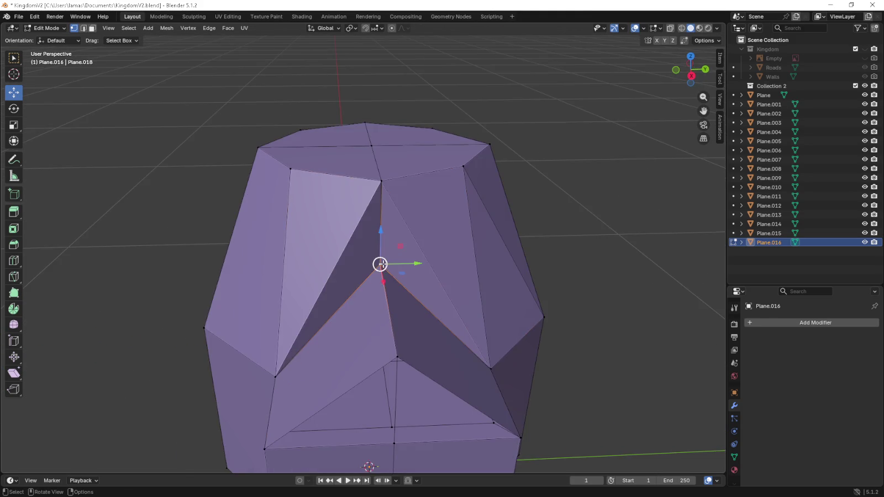
# - Move the junction vertex freely in Top Orthographic view
pyautogui.moveTo(380, 264)
pyautogui.mouseDown(button='middle')
pyautogui.moveTo(419, 259)
pyautogui.moveTo(452, 275)
pyautogui.moveTo(434, 257)
pyautogui.mouseUp(button='middle')
pyautogui.press('KP_7')
pyautogui.press('g')
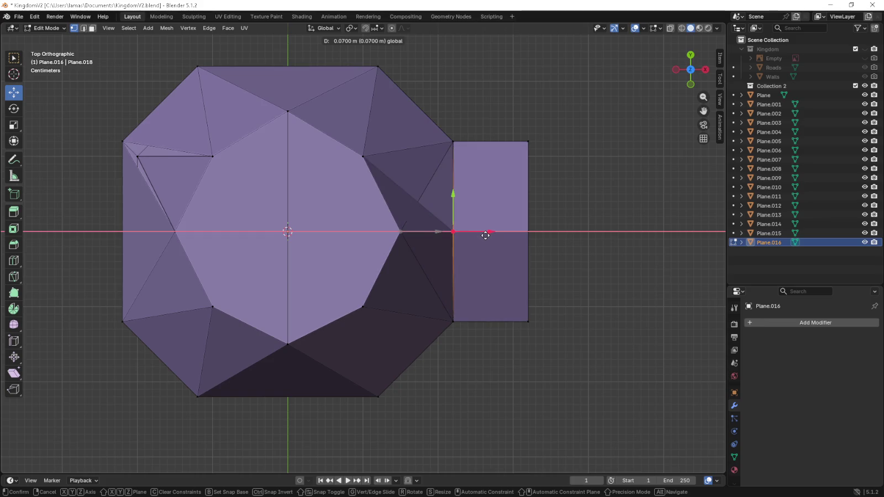
pyautogui.click(485, 235)
# - Undo the selection change and slide the selection along the X axis
pyautogui.moveTo(485, 235); pyautogui.dragTo(380, 181, button='middle')
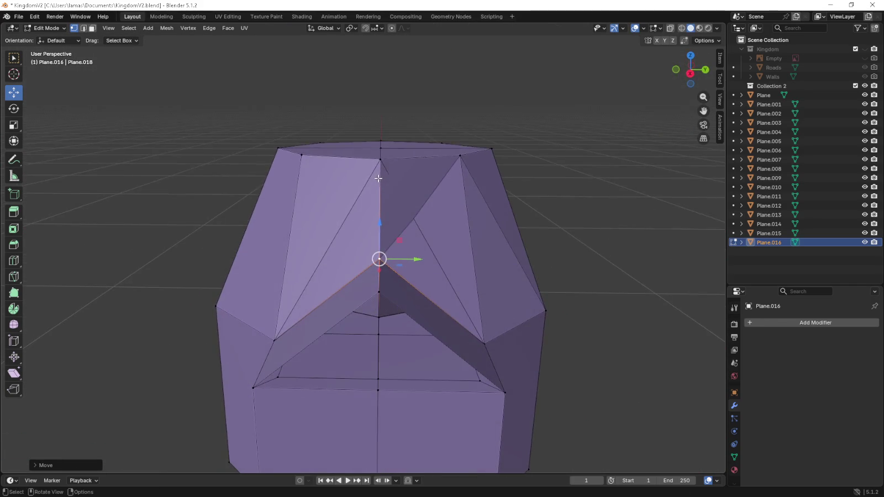
pyautogui.keyDown('ctrl'); pyautogui.click(387, 191); pyautogui.keyUp('ctrl')
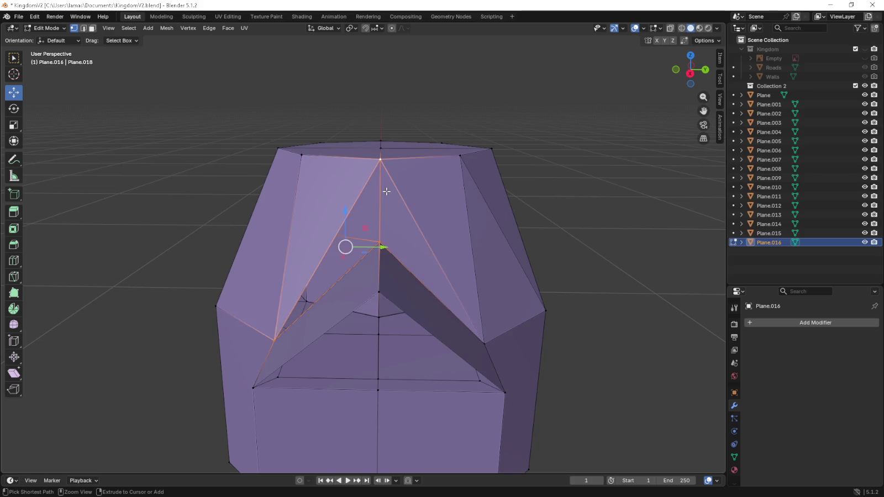
pyautogui.hotkey('ctrl', 'z')
pyautogui.hotkey('ctrl', 'z')
pyautogui.hotkey('ctrl', 'z')
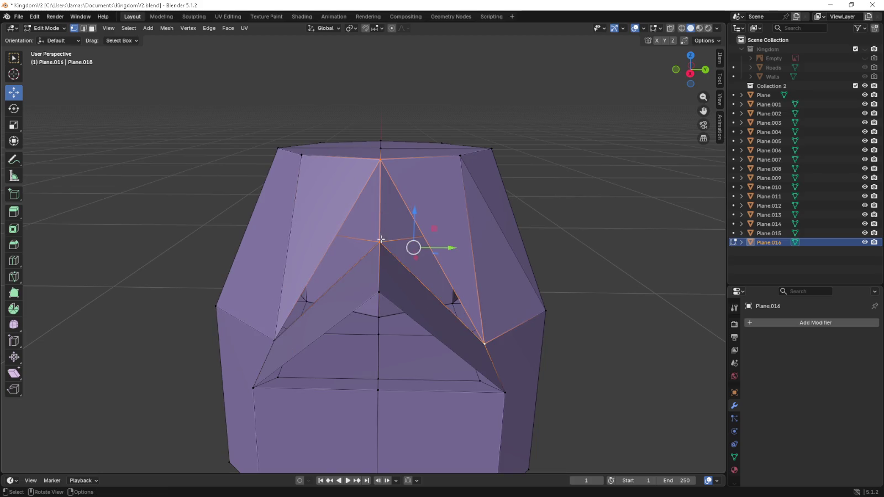
pyautogui.moveTo(380, 240); pyautogui.dragTo(343, 268, button='middle')
pyautogui.press('g')
pyautogui.press('x')
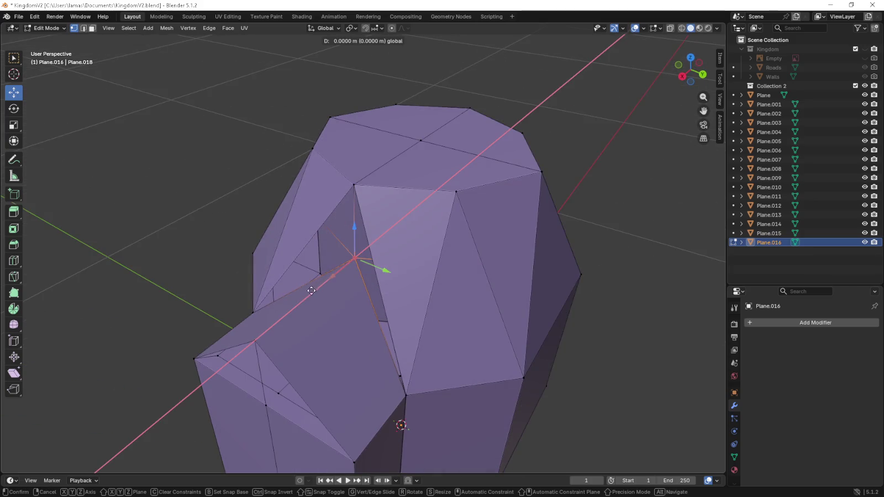
pyautogui.click(304, 295)
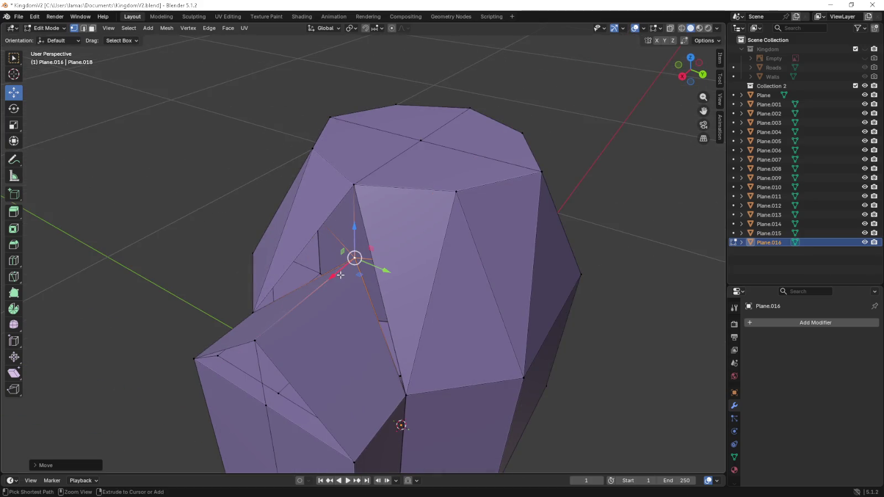
# - In top view, slide the vertex 0.071 m along X against the wing
pyautogui.moveTo(303, 295); pyautogui.dragTo(321, 304, button='middle')
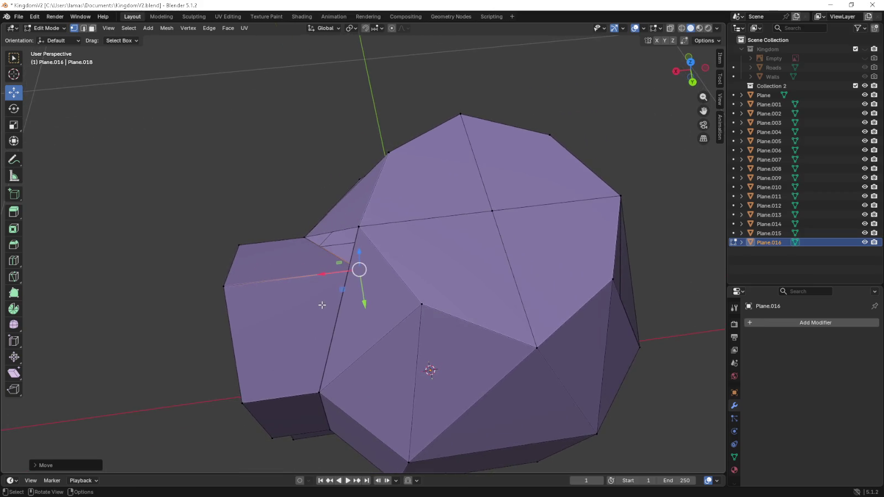
pyautogui.press('KP_7')
pyautogui.press('g')
pyautogui.press('x')
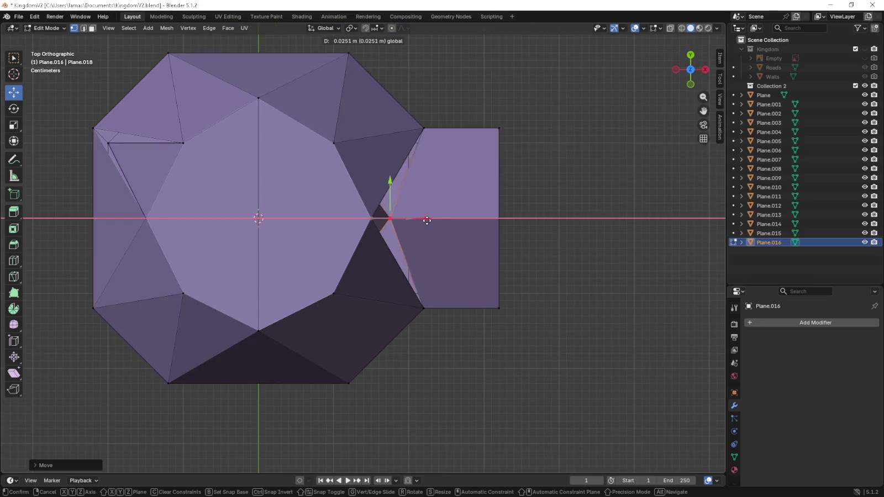
pyautogui.click(609, 248)
pyautogui.moveTo(582, 254)
pyautogui.mouseDown(button='middle')
pyautogui.moveTo(535, 211)
pyautogui.moveTo(412, 226)
pyautogui.moveTo(507, 227)
pyautogui.moveTo(500, 248)
pyautogui.mouseUp(button='middle')
# - Cancel two loop-cut attempts and undo back through recent mesh changes
pyautogui.hotkey('ctrl', 'r')
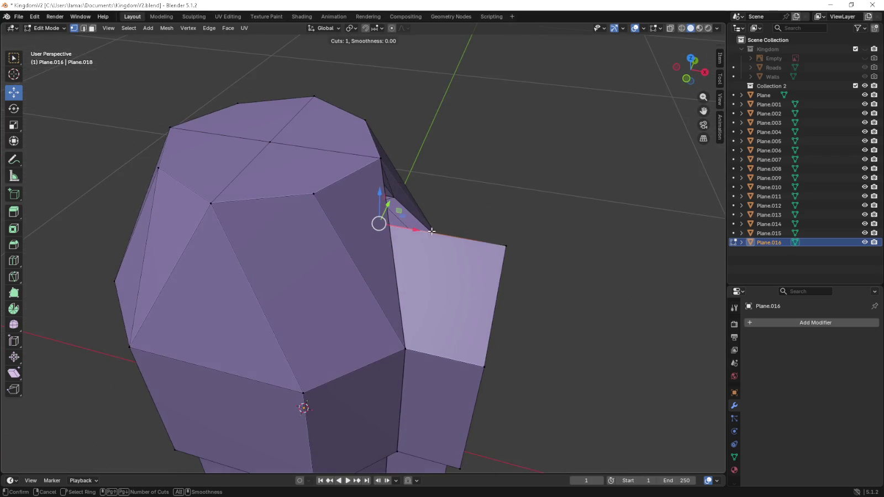
pyautogui.rightClick(431, 231)
pyautogui.moveTo(432, 231); pyautogui.dragTo(393, 231, button='middle')
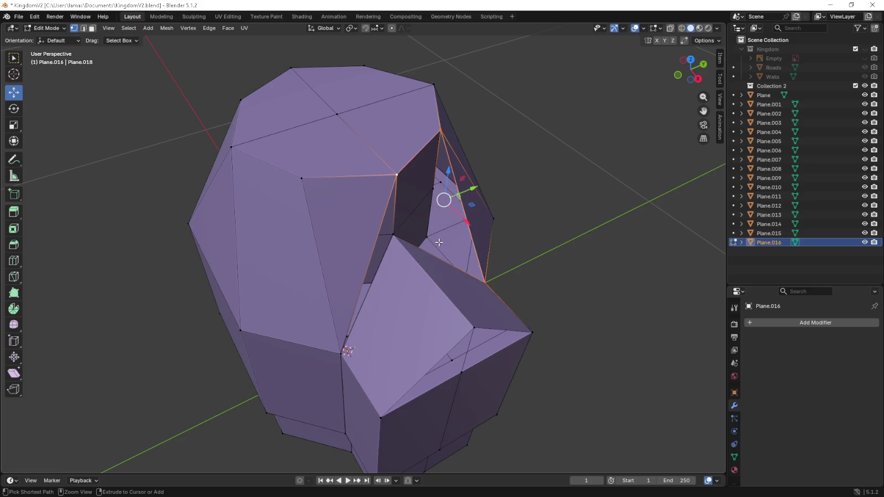
pyautogui.hotkey('ctrl', 'z')
pyautogui.hotkey('ctrl', 'r')
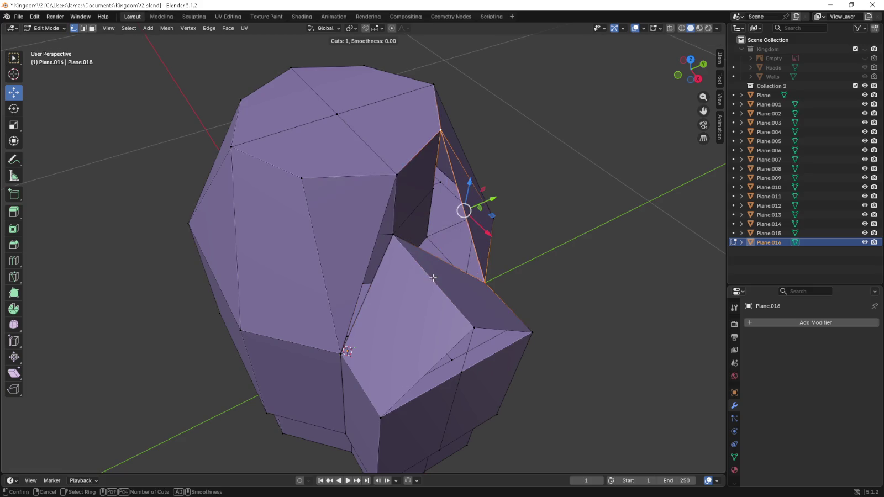
pyautogui.rightClick(591, 278)
pyautogui.hotkey('ctrl', 'z')
pyautogui.hotkey('ctrl', 'z')
pyautogui.hotkey('ctrl', 'z')
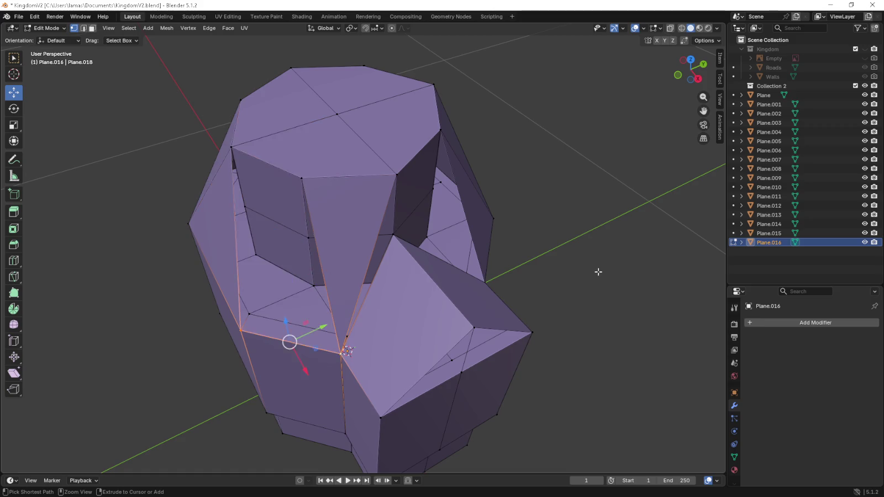
pyautogui.hotkey('ctrl', 'z')
pyautogui.hotkey('ctrl', 'z')
pyautogui.hotkey('ctrl', 'z')
pyautogui.hotkey('ctrl', 'z')
pyautogui.hotkey('ctrl', 'z')
pyautogui.hotkey('ctrl', 'z')
pyautogui.hotkey('ctrl', 'z')
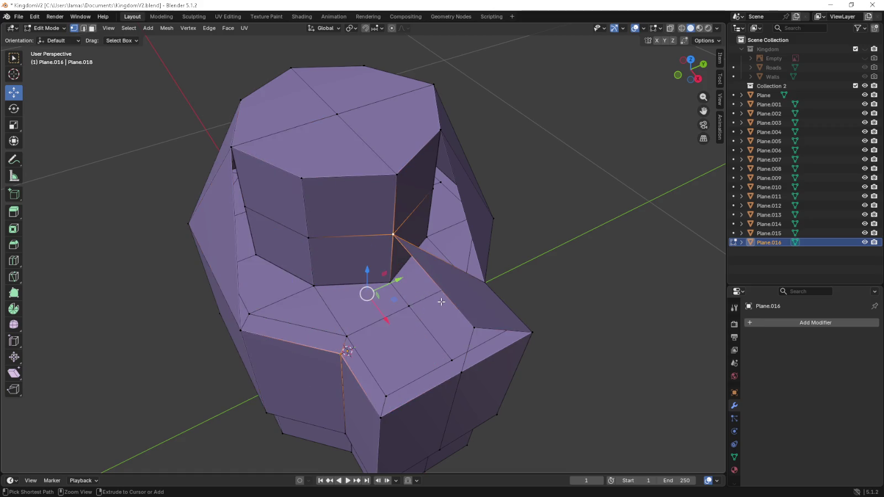
pyautogui.hotkey('ctrl', 'z')
pyautogui.hotkey('ctrl', 'z')
pyautogui.hotkey('ctrl', 'z')
pyautogui.hotkey('ctrl', 'z')
pyautogui.hotkey('ctrl', 'z')
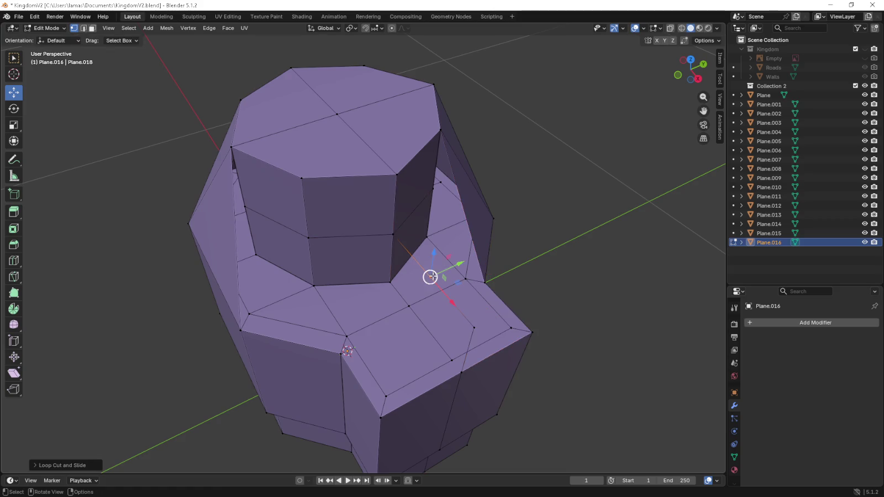
pyautogui.rightClick(432, 276)
# - Fill triangular faces across the roof gap and the left-side gap
pyautogui.moveTo(474, 289); pyautogui.dragTo(334, 351, button='middle')
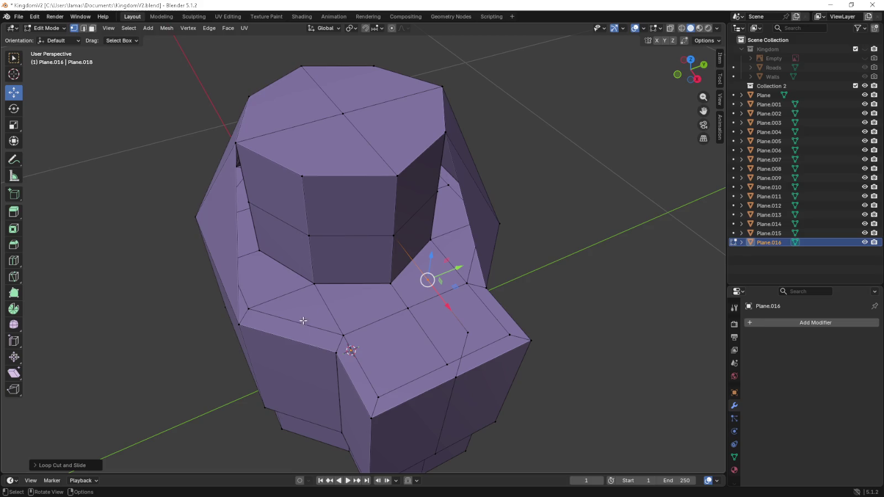
pyautogui.click(246, 328)
pyautogui.keyDown('shift'); pyautogui.click(336, 352); pyautogui.keyUp('shift')
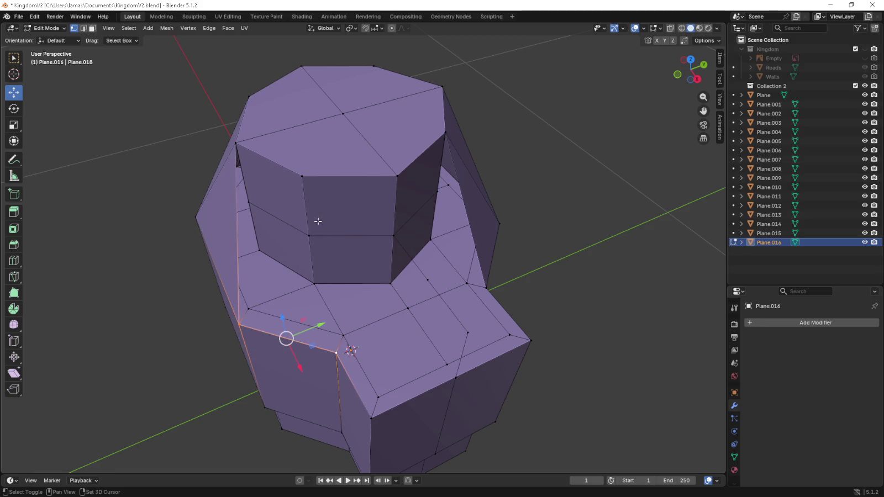
pyautogui.keyDown('shift'); pyautogui.click(301, 176); pyautogui.keyUp('shift')
pyautogui.press('f')
pyautogui.click(302, 176)
pyautogui.keyDown('shift'); pyautogui.click(236, 143); pyautogui.keyUp('shift')
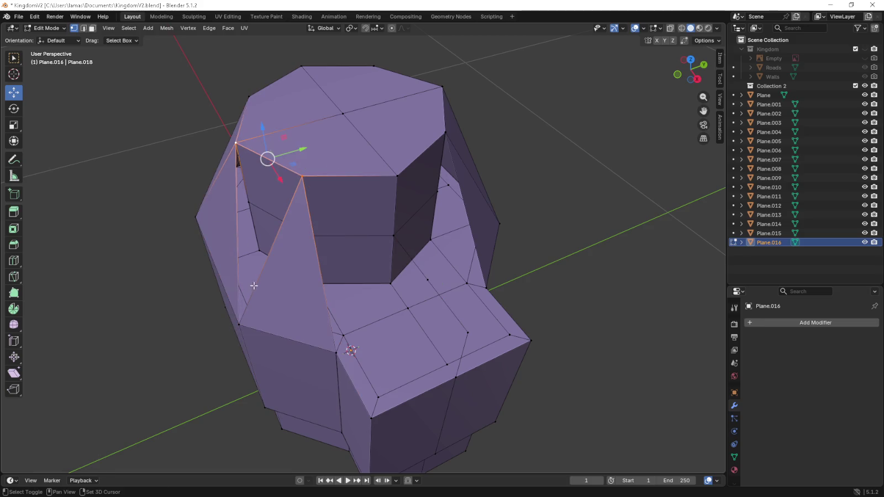
pyautogui.keyDown('shift'); pyautogui.click(239, 324); pyautogui.keyUp('shift')
pyautogui.press('f')
pyautogui.moveTo(238, 323)
pyautogui.mouseDown(button='middle')
pyautogui.moveTo(331, 299)
pyautogui.moveTo(512, 218)
pyautogui.mouseUp(button='middle')
# - Fill a front face from the edges around the top vertex
pyautogui.keyDown('shift'); pyautogui.click(450, 375); pyautogui.keyUp('shift')
pyautogui.moveTo(450, 374); pyautogui.dragTo(434, 315, button='middle')
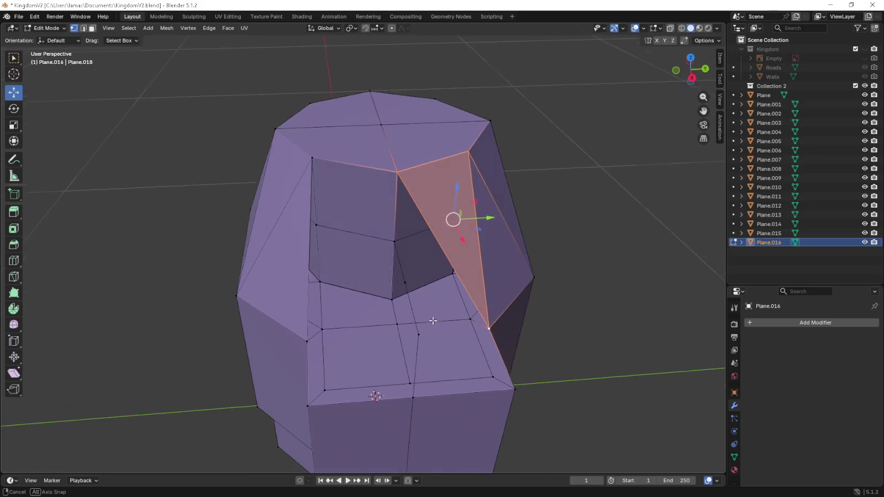
pyautogui.keyDown('shift'); pyautogui.click(396, 172); pyautogui.keyUp('shift')
pyautogui.press('f')
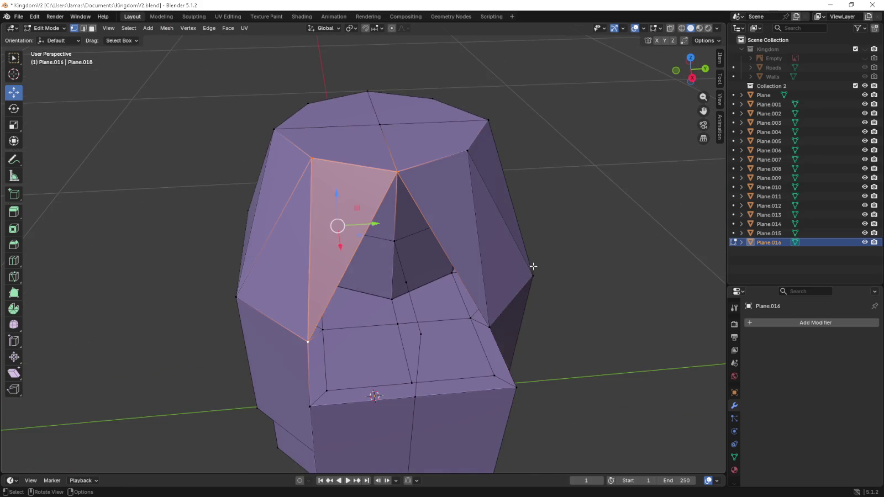
pyautogui.moveTo(303, 347)
pyautogui.mouseDown(button='middle')
pyautogui.moveTo(384, 319)
pyautogui.moveTo(367, 321)
pyautogui.mouseUp(button='middle')
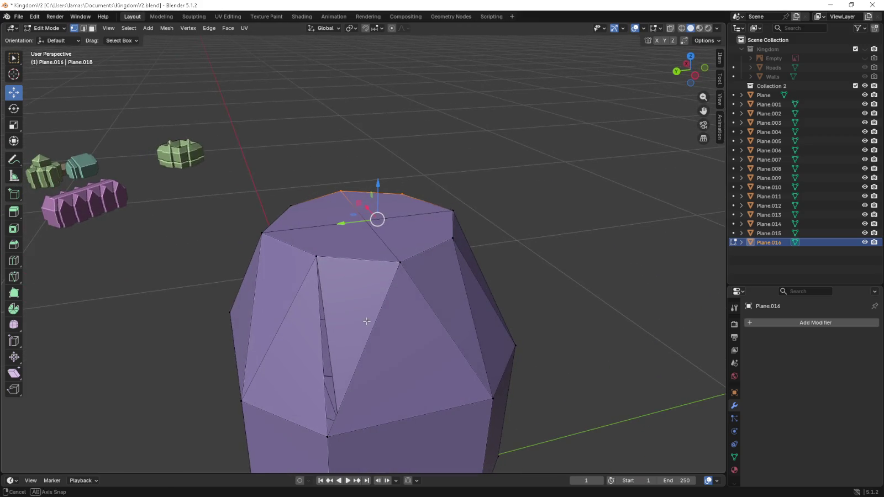
# - Switch to edge select mode and select the long roof edge
pyautogui.moveTo(355, 376); pyautogui.dragTo(389, 387, button='middle')
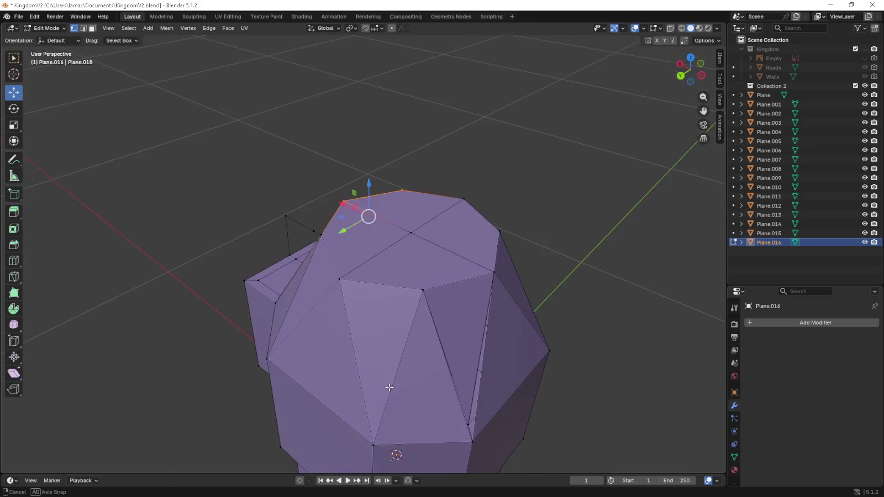
pyautogui.click(471, 423)
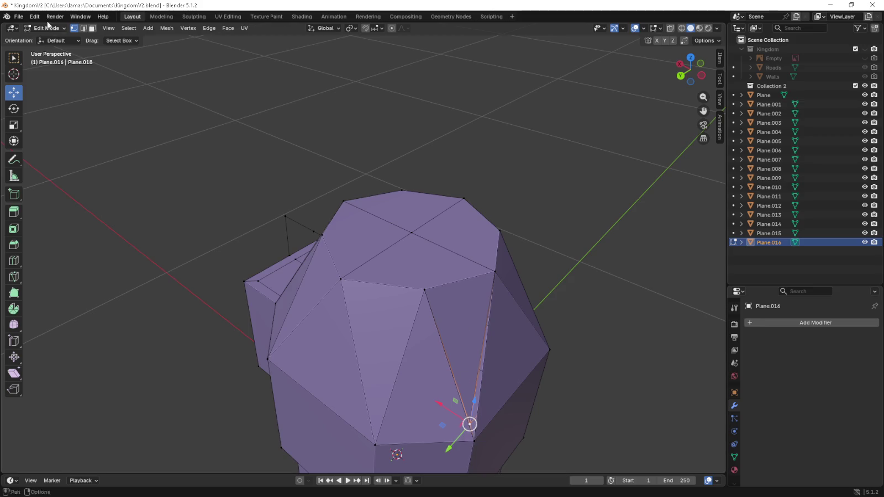
pyautogui.click(85, 29)
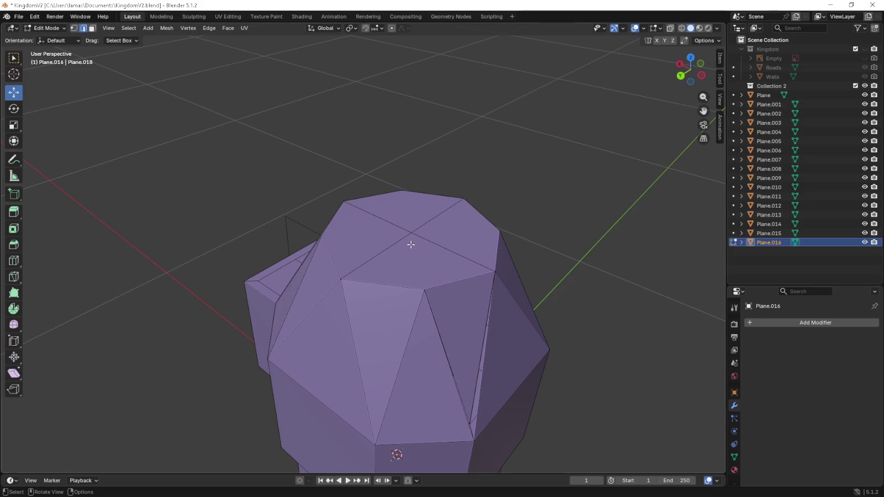
pyautogui.click(480, 323)
# - Delete the long roof edge, leaving a hole between roof and side block
pyautogui.hotkey('ctrl', 'e')
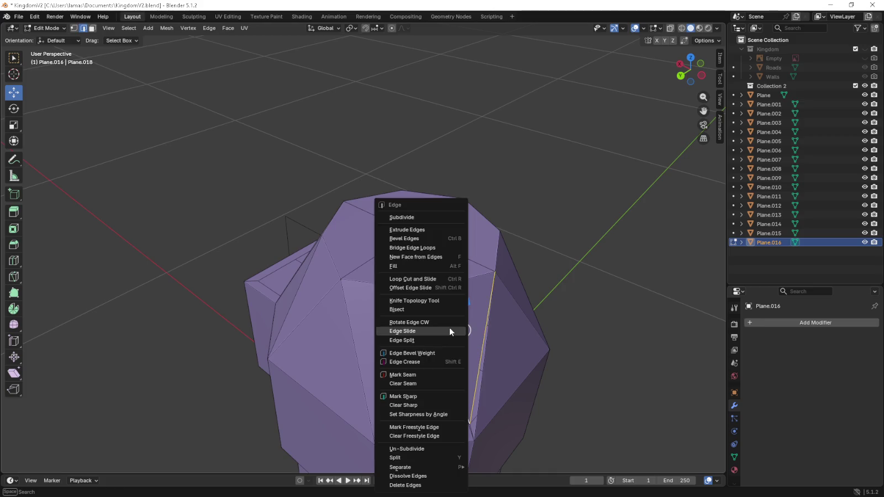
pyautogui.press('Escape')
pyautogui.press('x')
pyautogui.click(464, 330)
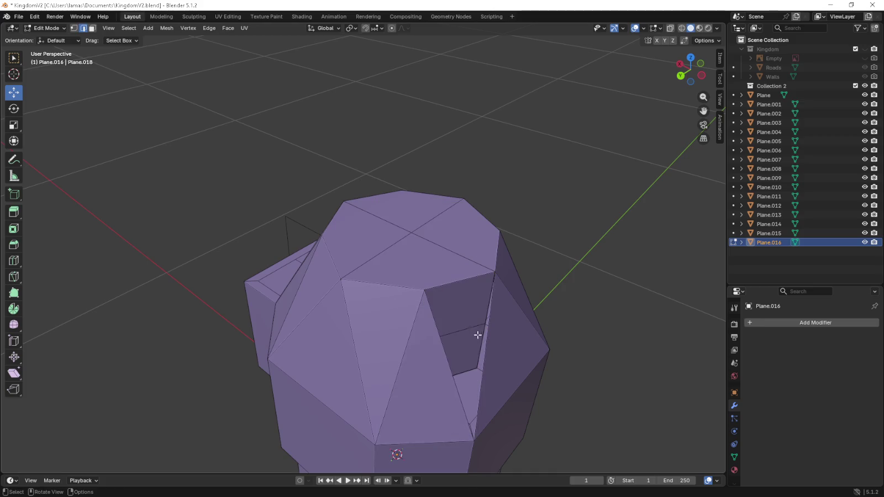
# - Fill a triangular face from three vertices on the hole's border
pyautogui.moveTo(477, 335); pyautogui.dragTo(429, 306, button='middle')
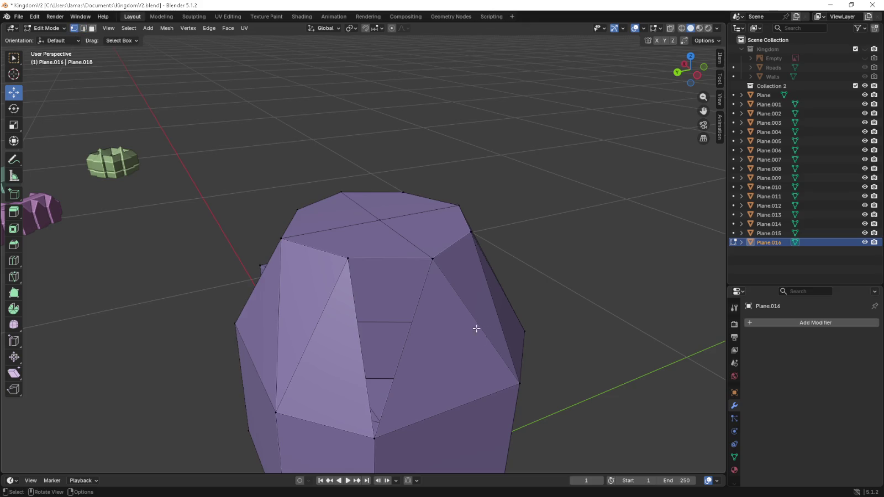
pyautogui.click(348, 258)
pyautogui.keyDown('shift'); pyautogui.click(432, 258); pyautogui.keyUp('shift')
pyautogui.keyDown('shift'); pyautogui.click(375, 438); pyautogui.keyUp('shift')
pyautogui.press('f')
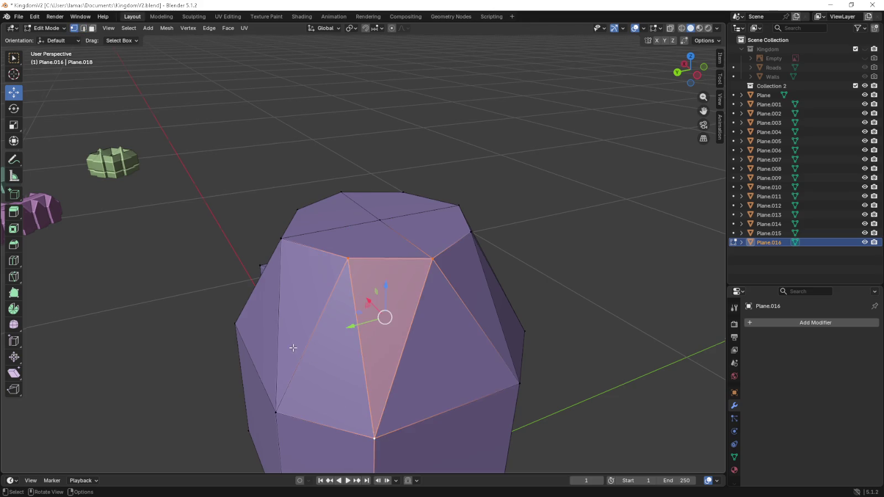
# - Select vertices along the hole's left edge and the block corner for the next face
pyautogui.moveTo(293, 348)
pyautogui.mouseDown(button='middle')
pyautogui.moveTo(429, 356)
pyautogui.moveTo(343, 315)
pyautogui.mouseUp(button='middle')
pyautogui.click(326, 294)
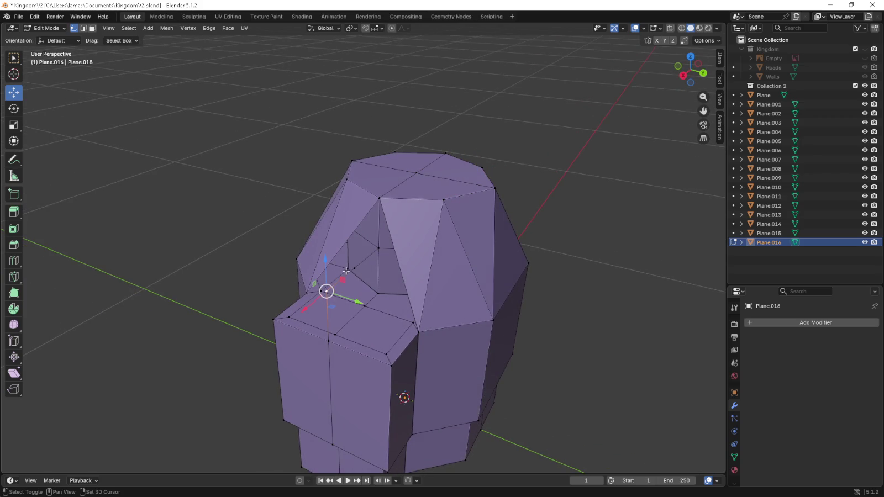
pyautogui.keyDown('shift'); pyautogui.click(350, 270); pyautogui.keyUp('shift')
pyautogui.keyDown('shift'); pyautogui.click(418, 333); pyautogui.keyUp('shift')
pyautogui.moveTo(419, 337)
pyautogui.mouseDown(button='middle')
pyautogui.moveTo(387, 309)
pyautogui.moveTo(424, 342)
pyautogui.mouseUp(button='middle')
pyautogui.click(357, 267)
pyautogui.keyDown('shift'); pyautogui.click(330, 292); pyautogui.keyUp('shift')
pyautogui.keyDown('shift'); pyautogui.click(412, 371); pyautogui.keyUp('shift')
# - Select the block's front and top corner vertices with the hole's lower-edge vertex
pyautogui.keyDown('shift'); pyautogui.click(416, 320); pyautogui.keyUp('shift')
pyautogui.click(395, 350)
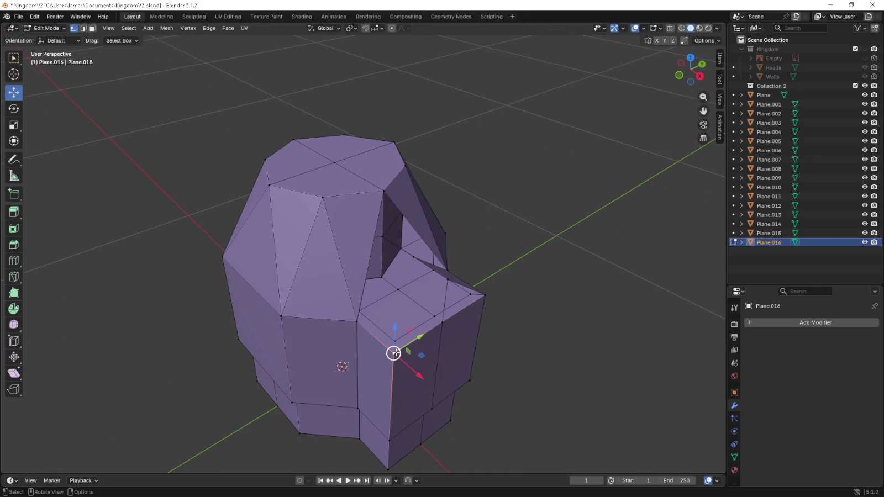
pyautogui.keyDown('shift'); pyautogui.click(447, 280); pyautogui.keyUp('shift')
pyautogui.keyDown('shift'); pyautogui.click(413, 258); pyautogui.keyUp('shift')
pyautogui.keyDown('shift'); pyautogui.click(363, 323); pyautogui.keyUp('shift')
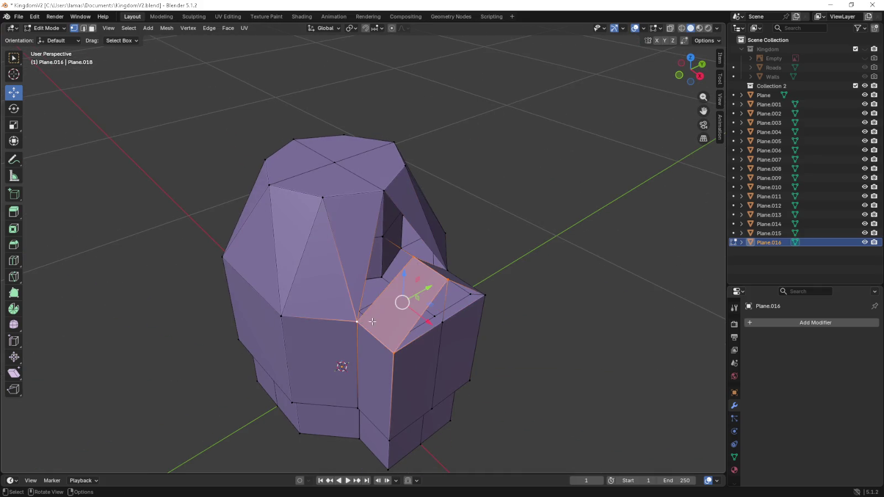
# - Fill the remaining opening with a triangular face from three surrounding vertices
pyautogui.moveTo(362, 323); pyautogui.dragTo(353, 340, button='middle')
pyautogui.click(333, 352)
pyautogui.keyDown('shift'); pyautogui.click(425, 275); pyautogui.keyUp('shift')
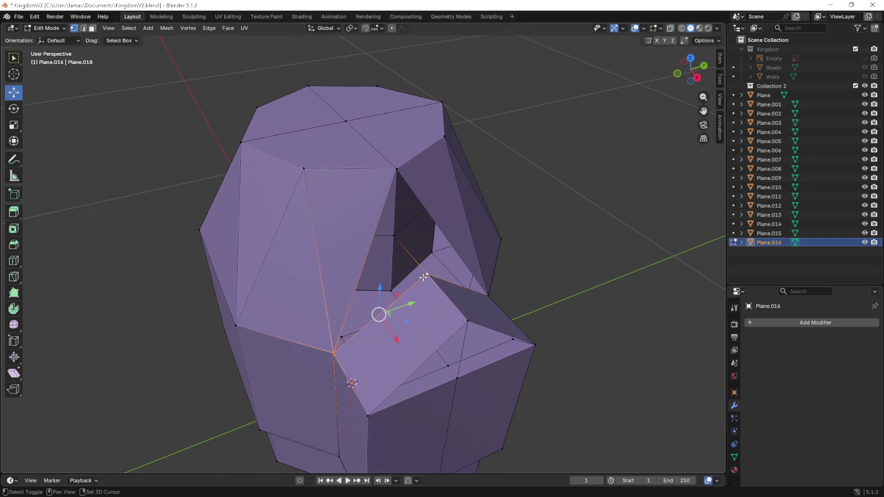
pyautogui.keyDown('shift'); pyautogui.click(393, 169); pyautogui.keyUp('shift')
pyautogui.click(396, 169)
pyautogui.keyDown('shift'); pyautogui.click(427, 274); pyautogui.keyUp('shift')
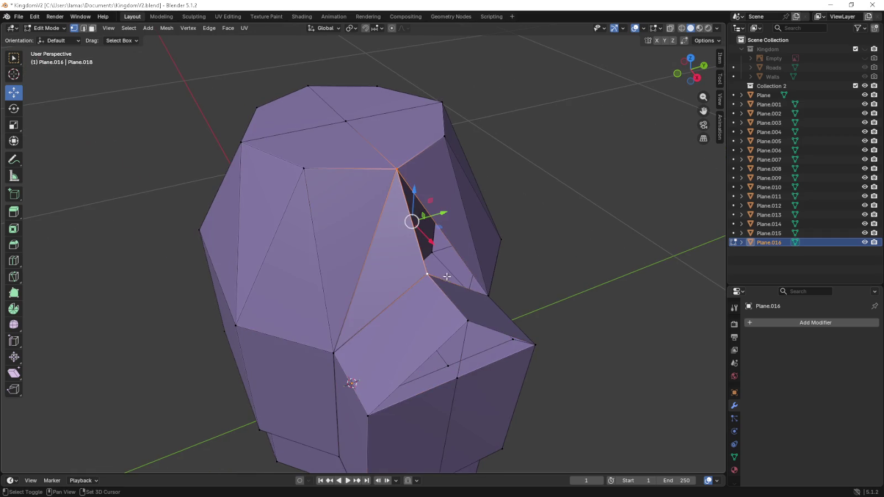
pyautogui.keyDown('shift'); pyautogui.click(486, 295); pyautogui.keyUp('shift')
pyautogui.press('f')
pyautogui.moveTo(481, 288)
pyautogui.mouseDown(button='middle')
pyautogui.moveTo(505, 339)
pyautogui.moveTo(529, 320)
pyautogui.mouseUp(button='middle')
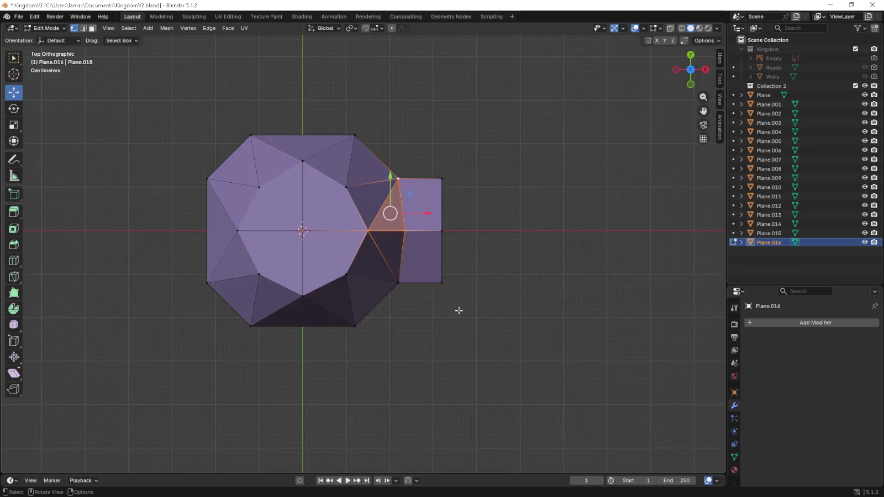
# - Nudge the roof-to-wing joint vertex 0.014 m along X, sliding the wing against the tower
pyautogui.scroll(3, 428, 270)
pyautogui.keyDown('shift'); pyautogui.moveTo(428, 270); pyautogui.dragTo(485, 271, button='middle'); pyautogui.keyUp('shift')
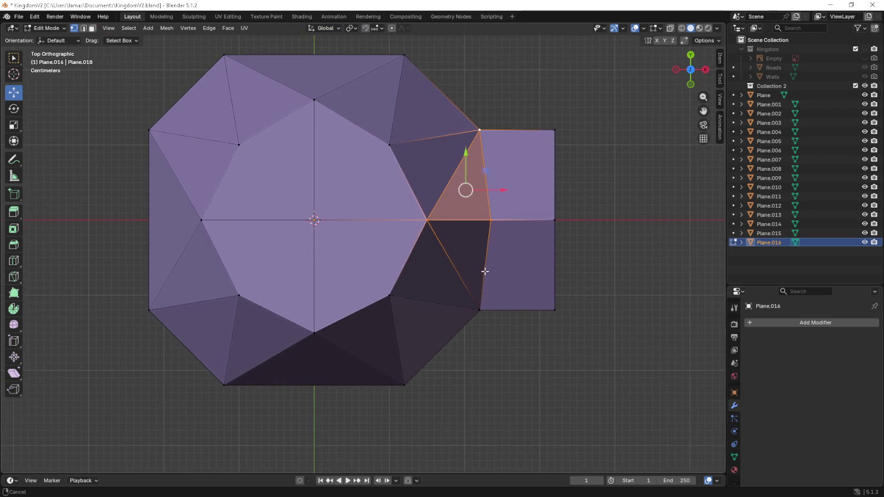
pyautogui.click(503, 216)
pyautogui.moveTo(525, 219); pyautogui.dragTo(496, 222)
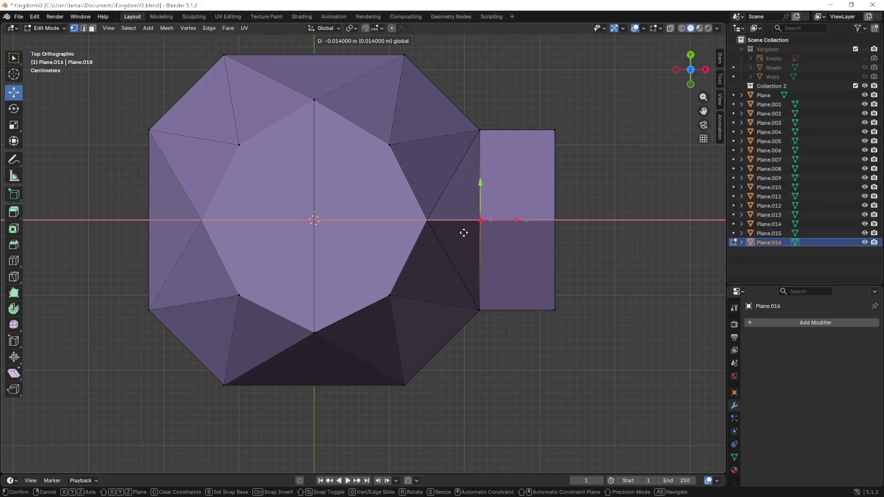
pyautogui.moveTo(463, 233); pyautogui.dragTo(463, 234)
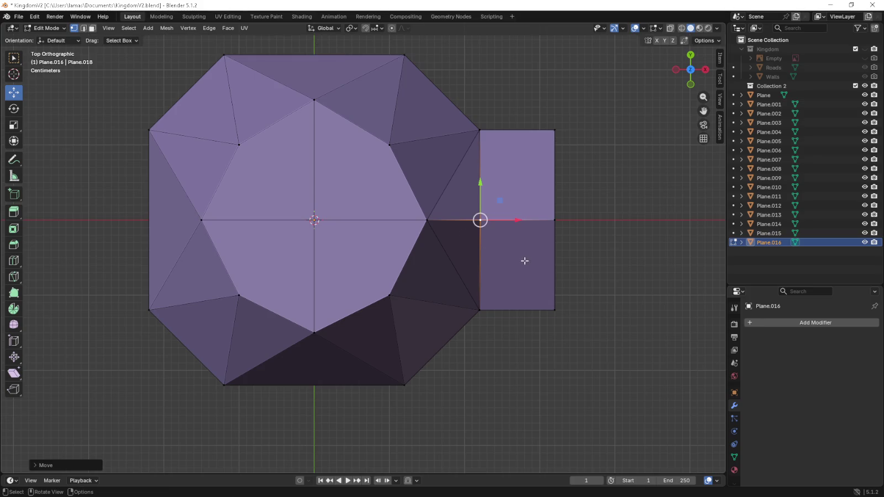
# - Select the wing's three gable-end corners to check the face, then view from the top
pyautogui.scroll(-5, 552, 370)
pyautogui.moveTo(546, 376)
pyautogui.mouseDown(button='middle')
pyautogui.moveTo(513, 257)
pyautogui.moveTo(474, 274)
pyautogui.mouseUp(button='middle')
pyautogui.scroll(3, 473, 274)
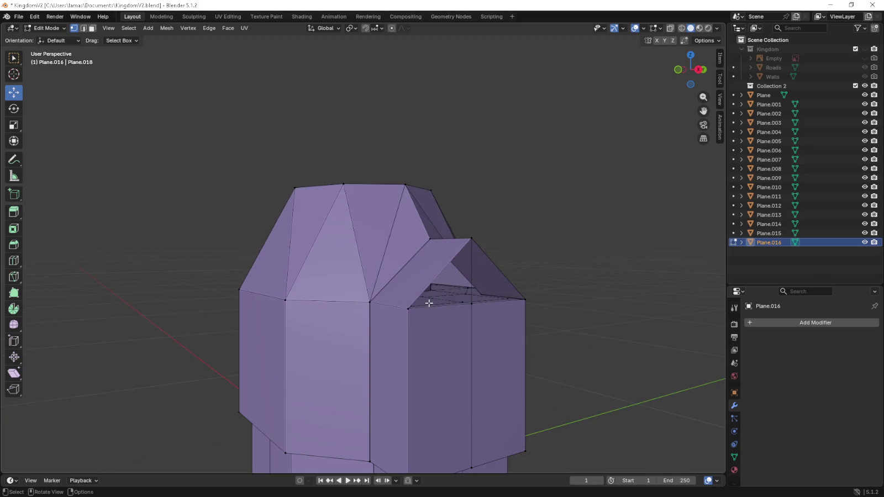
pyautogui.click(409, 308)
pyautogui.keyDown('shift'); pyautogui.click(471, 238); pyautogui.keyUp('shift')
pyautogui.keyDown('shift'); pyautogui.click(546, 300); pyautogui.keyUp('shift')
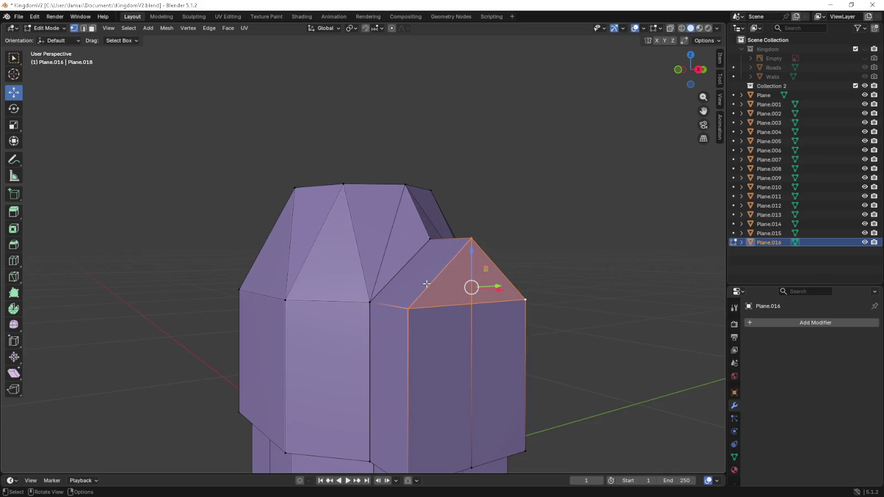
pyautogui.moveTo(426, 284); pyautogui.dragTo(472, 327, button='middle')
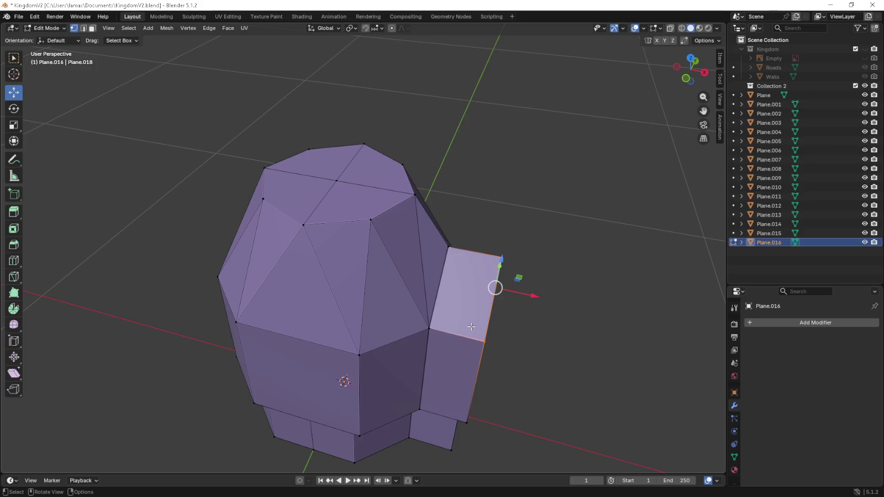
pyautogui.press('KP_7')
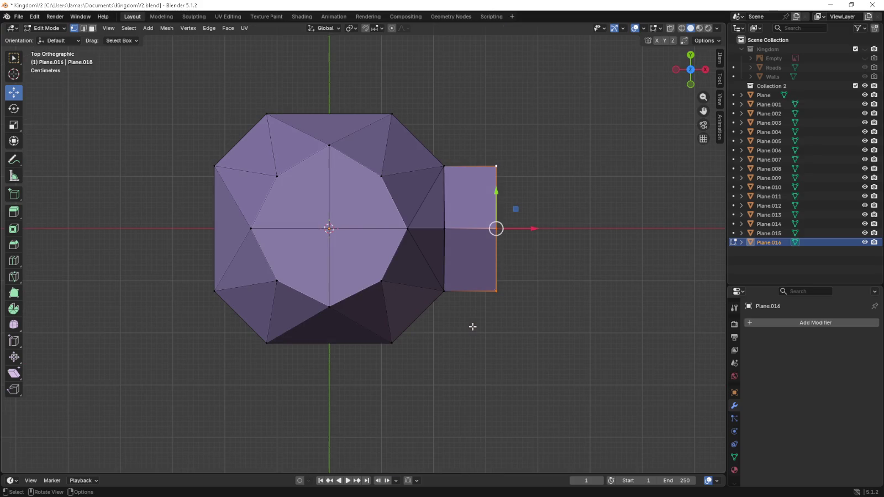
# - Select all the flat roof-top faces in face select mode
pyautogui.click(92, 29)
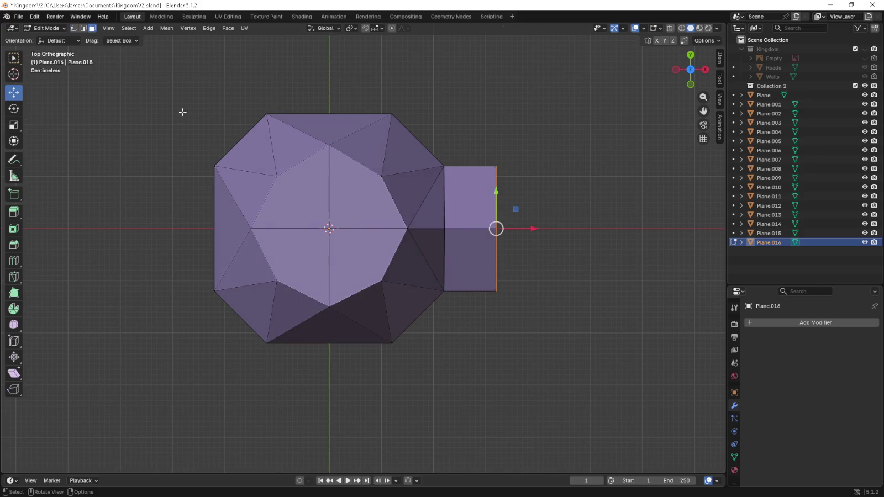
pyautogui.click(283, 182)
pyautogui.keyDown('shift'); pyautogui.click(318, 248); pyautogui.keyUp('shift')
pyautogui.keyDown('shift'); pyautogui.click(347, 255); pyautogui.keyUp('shift')
pyautogui.keyDown('shift'); pyautogui.click(354, 212); pyautogui.keyUp('shift')
pyautogui.hotkey('ctrl', 'r')
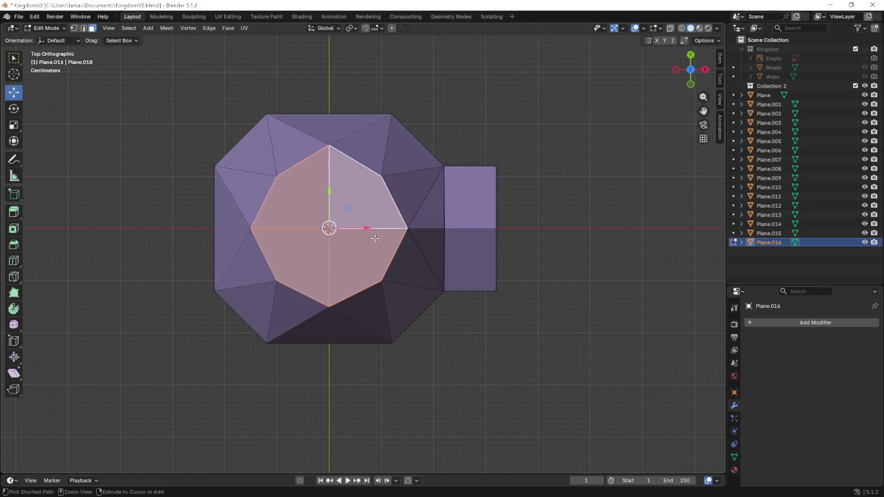
pyautogui.press('Escape')
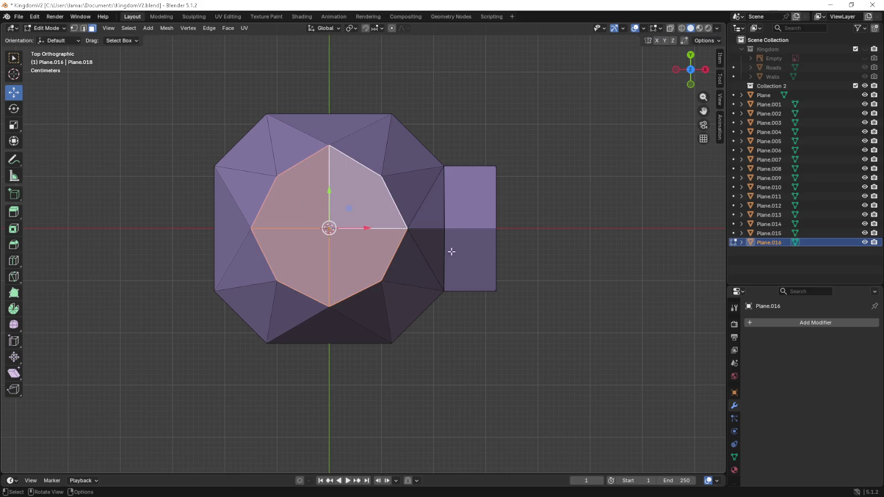
# - Extrude the roof-top faces and scale them inward to 0.9
pyautogui.press('e')
pyautogui.press('Escape')
pyautogui.press('s')
pyautogui.click(513, 286)
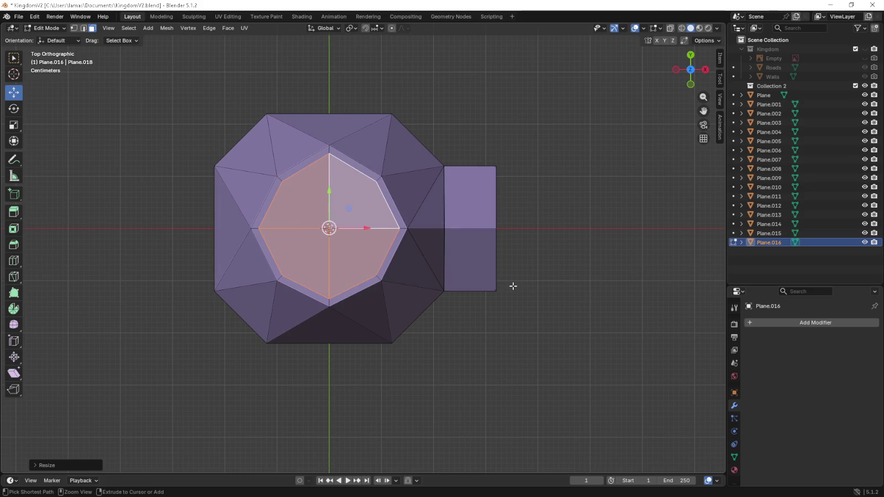
pyautogui.press('KP_1')
# - Extrude the top upward into a tier, then widen it to 1.1 for an eave
pyautogui.press('e')
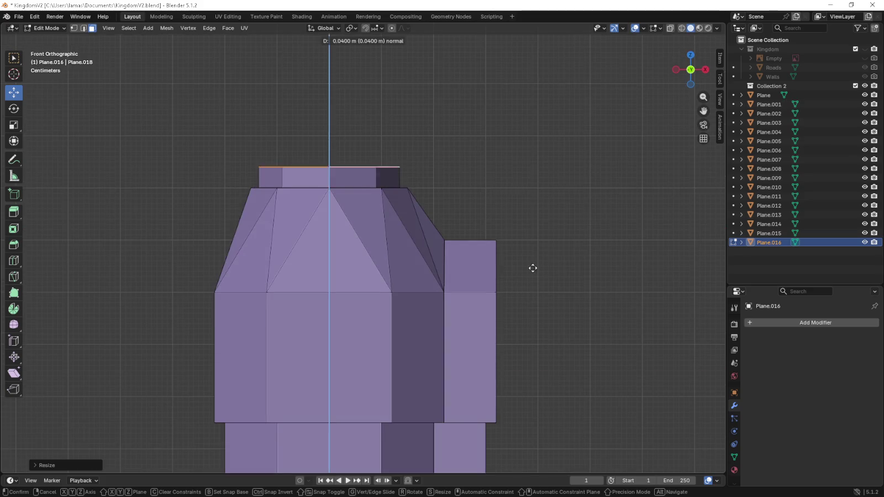
pyautogui.click(540, 223)
pyautogui.moveTo(540, 223)
pyautogui.mouseDown(button='middle')
pyautogui.moveTo(498, 230)
pyautogui.moveTo(509, 292)
pyautogui.moveTo(447, 344)
pyautogui.mouseUp(button='middle')
pyautogui.press('KP_7')
pyautogui.scroll(2, 448, 347)
pyautogui.press('s')
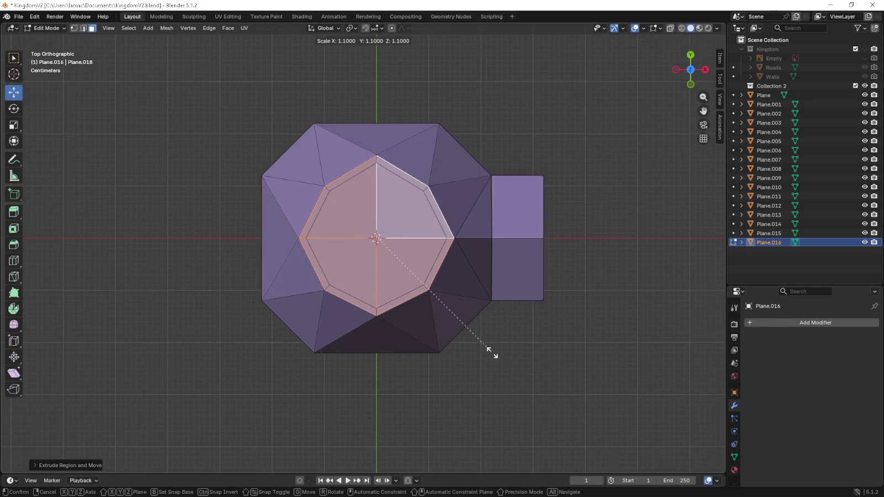
pyautogui.click(505, 365)
# - Extrude the top face again and merge it at center into a spire point
pyautogui.moveTo(503, 366)
pyautogui.mouseDown(button='middle')
pyautogui.moveTo(499, 251)
pyautogui.moveTo(499, 292)
pyautogui.moveTo(521, 335)
pyautogui.moveTo(526, 326)
pyautogui.mouseUp(button='middle')
pyautogui.press('KP_1')
pyautogui.press('e')
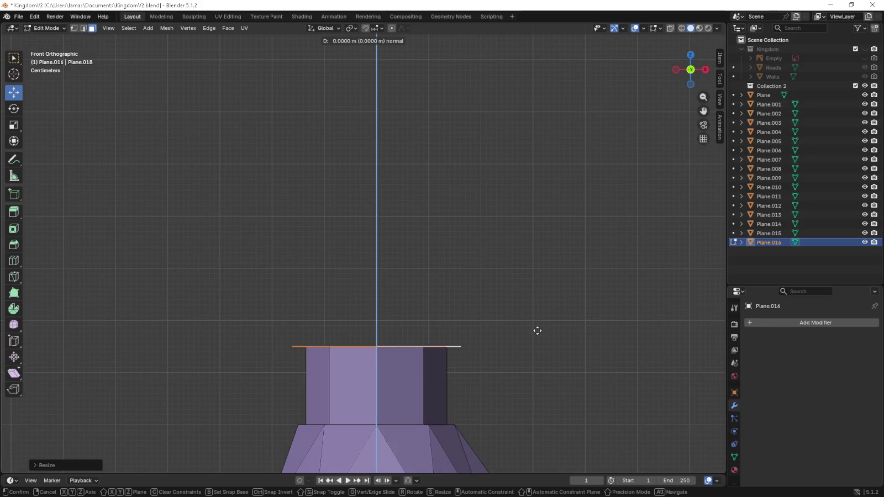
pyautogui.moveTo(537, 259); pyautogui.dragTo(536, 288, button='middle')
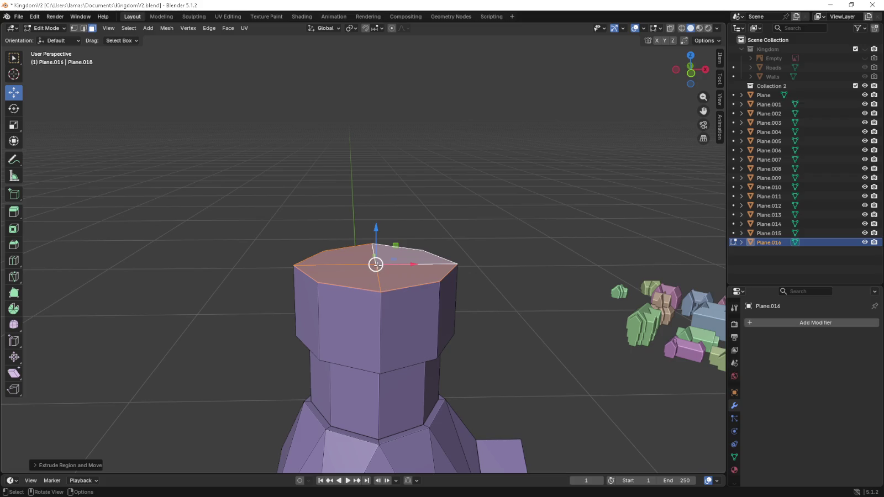
pyautogui.rightClick(376, 264)
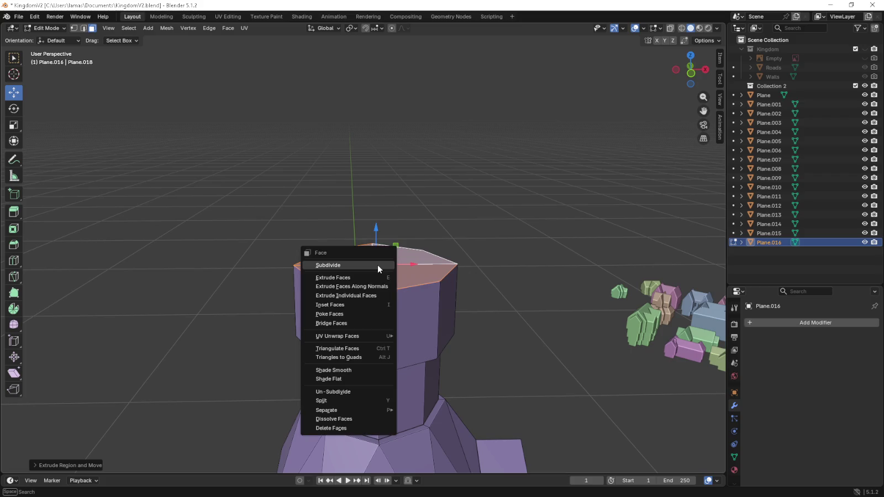
pyautogui.press('m')
pyautogui.click(437, 262)
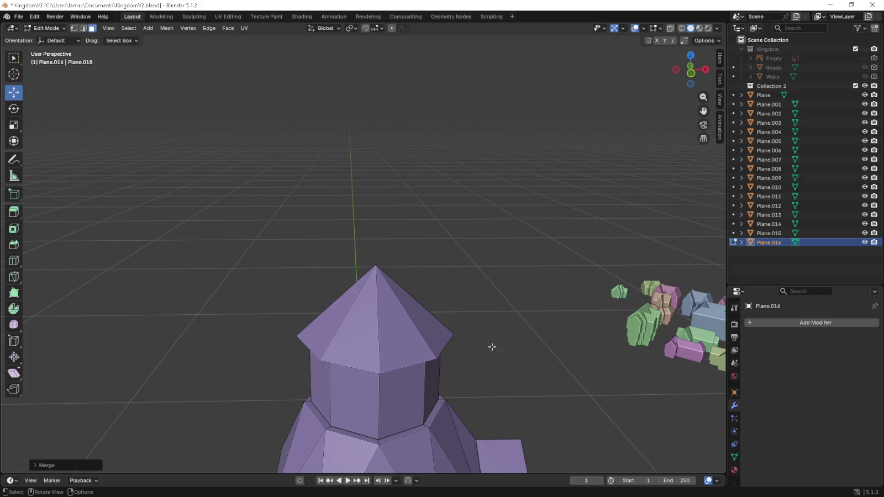
# - Return to Object Mode, orbit around the spired building, and deselect it
pyautogui.moveTo(491, 347)
pyautogui.mouseDown(button='middle')
pyautogui.moveTo(476, 324)
pyautogui.moveTo(456, 342)
pyautogui.mouseUp(button='middle')
pyautogui.scroll(-4, 463, 349)
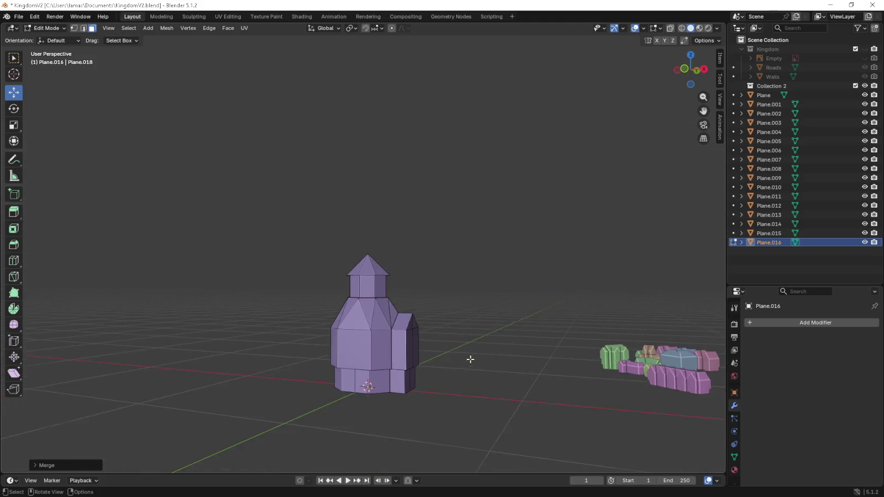
pyautogui.press('Tab')
pyautogui.moveTo(452, 381)
pyautogui.keyDown('shift'); pyautogui.mouseDown(button='middle')
pyautogui.moveTo(432, 353)
pyautogui.moveTo(402, 342)
pyautogui.moveTo(396, 319)
pyautogui.mouseUp(button='middle'); pyautogui.keyUp('shift')
pyautogui.click(432, 352)
# - Delete the triangular face on the side wing's front in Edit Mode
pyautogui.scroll(4, 420, 342)
pyautogui.scroll(1, 397, 320)
pyautogui.press('Tab')
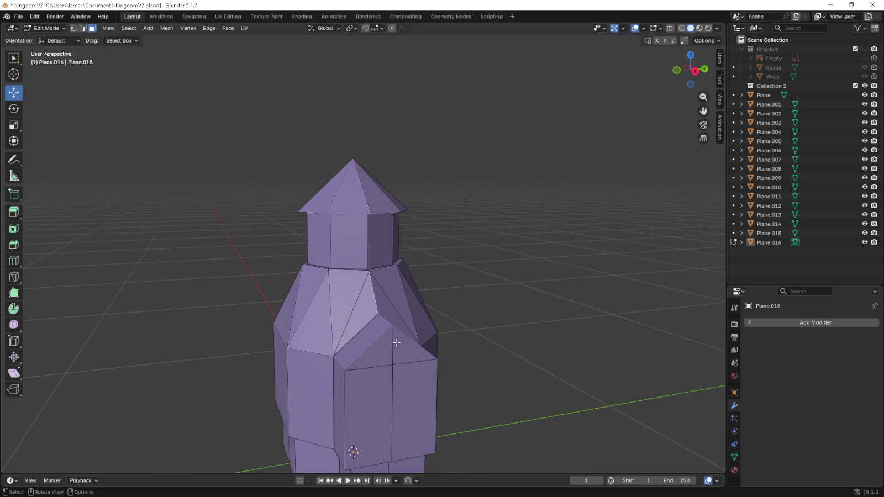
pyautogui.click(395, 343)
pyautogui.click(82, 30)
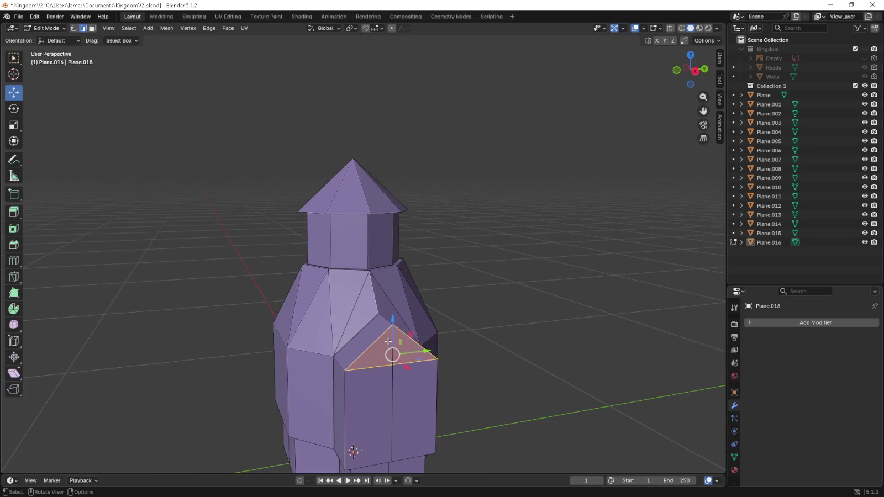
pyautogui.press('x')
pyautogui.click(395, 347)
# - Check the building in Object Mode, then switch back to Edit Mode via the mode dropdown
pyautogui.scroll(-3, 395, 347)
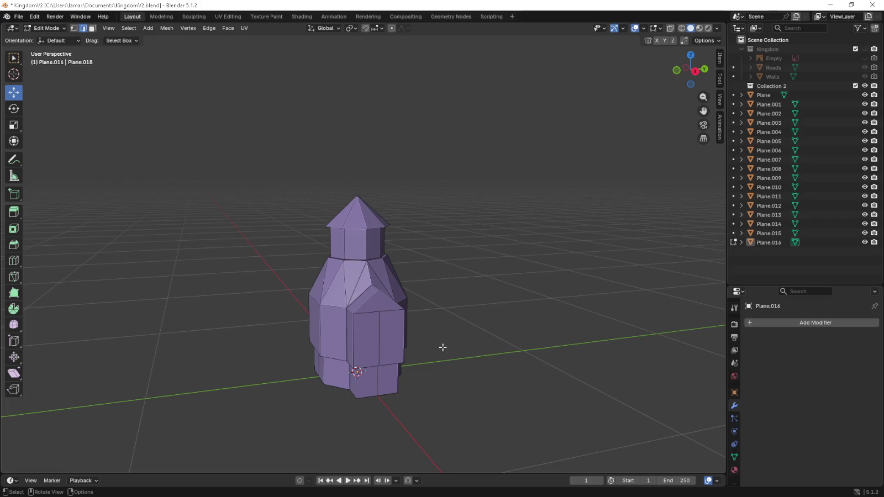
pyautogui.press('Tab')
pyautogui.moveTo(403, 341)
pyautogui.mouseDown(button='middle')
pyautogui.moveTo(376, 321)
pyautogui.moveTo(661, 334)
pyautogui.moveTo(483, 324)
pyautogui.moveTo(459, 333)
pyautogui.moveTo(427, 324)
pyautogui.moveTo(415, 311)
pyautogui.mouseUp(button='middle')
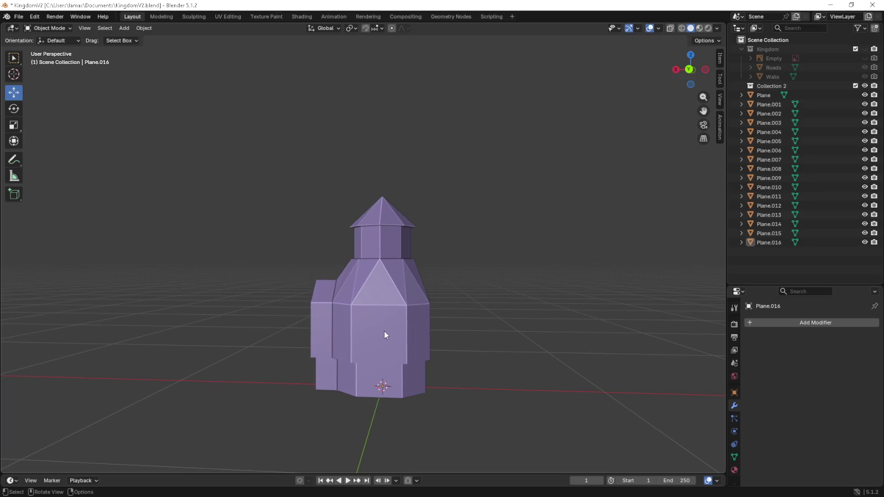
pyautogui.click(57, 28)
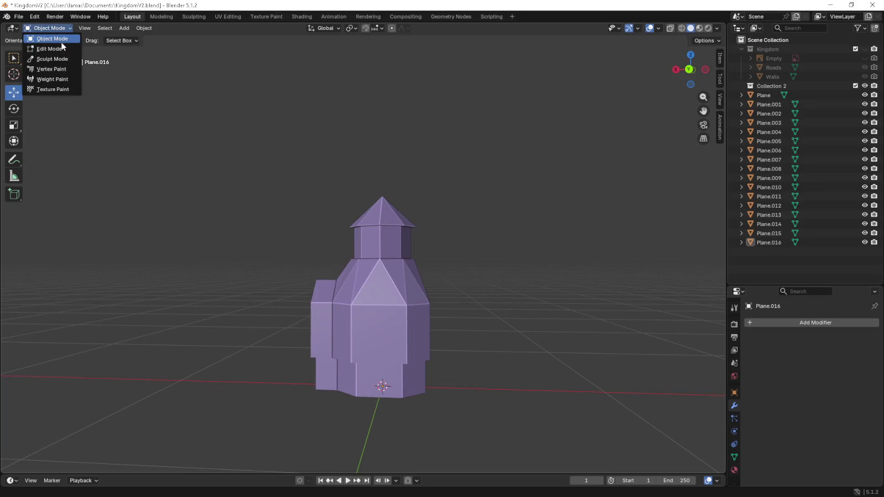
pyautogui.click(62, 47)
pyautogui.moveTo(378, 296); pyautogui.dragTo(378, 276, button='middle')
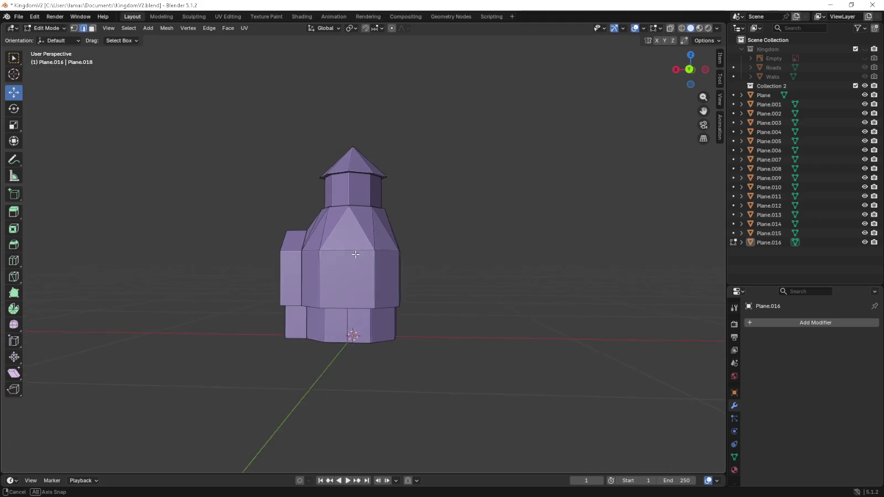
pyautogui.scroll(2, 377, 265)
# - Extrude the tower's front square wall and triangular roof facet and shrink them
pyautogui.click(92, 27)
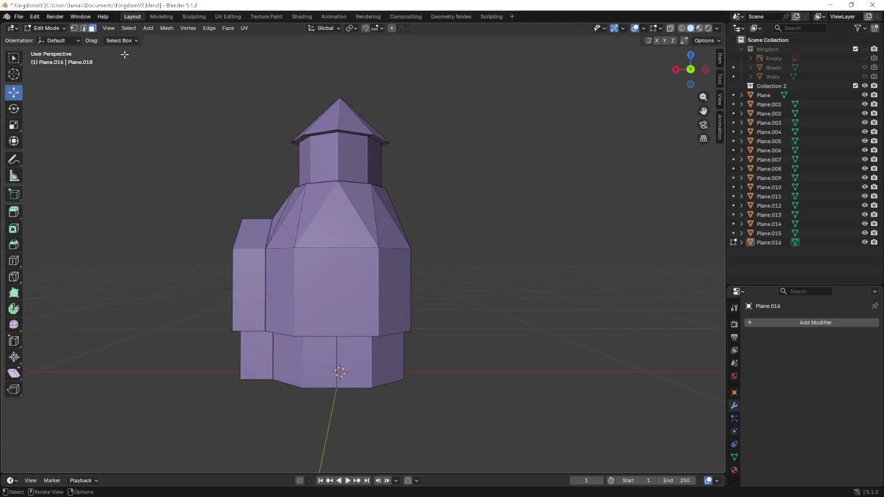
pyautogui.click(337, 221)
pyautogui.keyDown('shift'); pyautogui.click(336, 292); pyautogui.keyUp('shift')
pyautogui.press('e')
pyautogui.press('s')
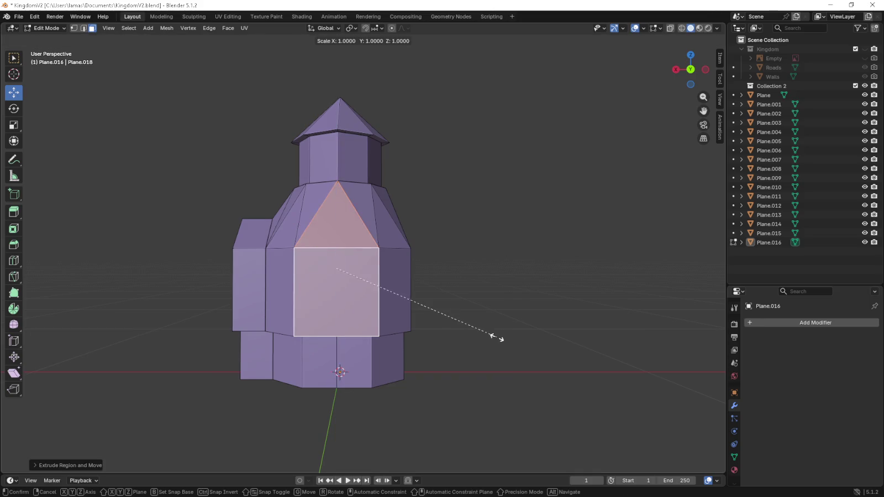
pyautogui.click(463, 327)
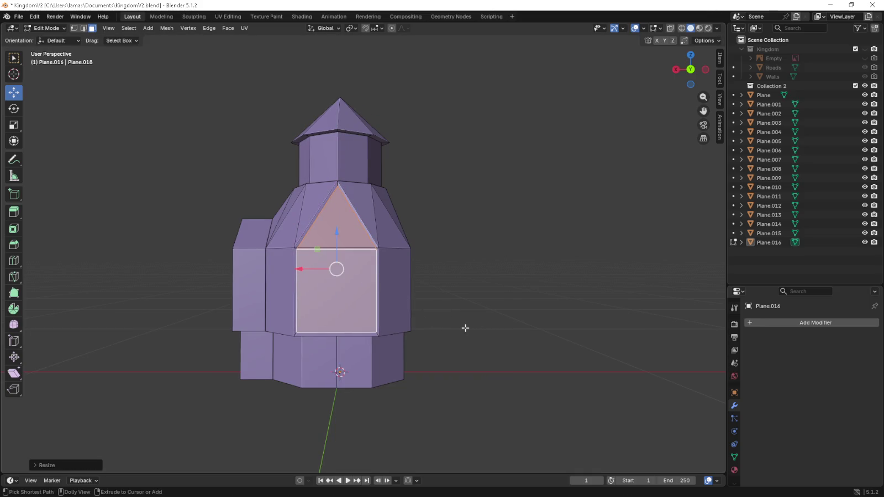
# - Rescale the extruded front panel to about 0.9
pyautogui.moveTo(463, 326)
pyautogui.mouseDown(button='middle')
pyautogui.moveTo(447, 329)
pyautogui.moveTo(465, 334)
pyautogui.mouseUp(button='middle')
pyautogui.scroll(4, 465, 334)
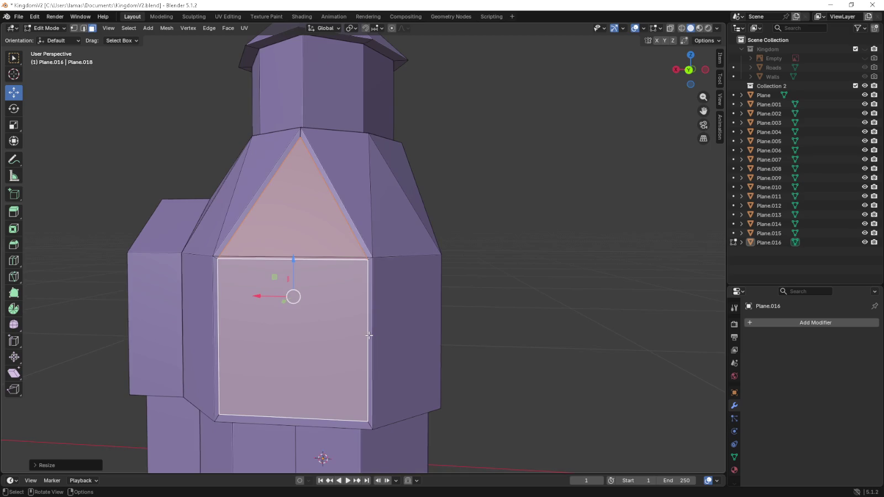
pyautogui.scroll(3, 486, 353)
pyautogui.press('s')
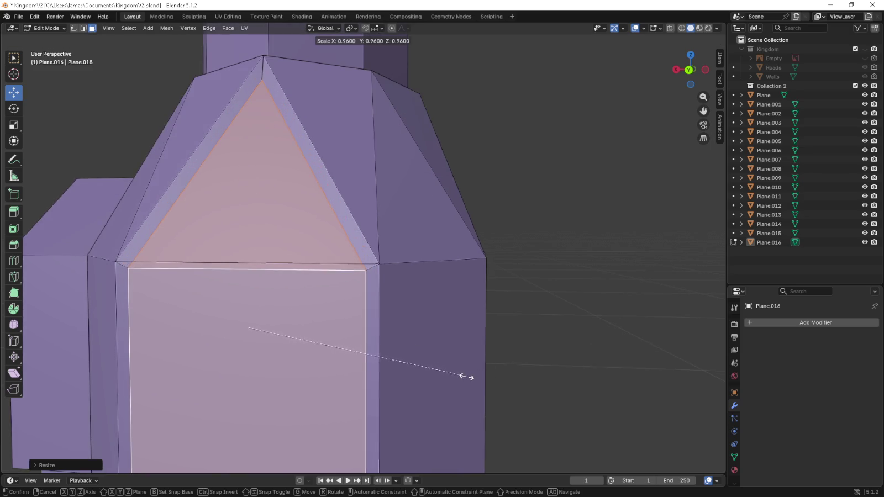
pyautogui.press('Escape')
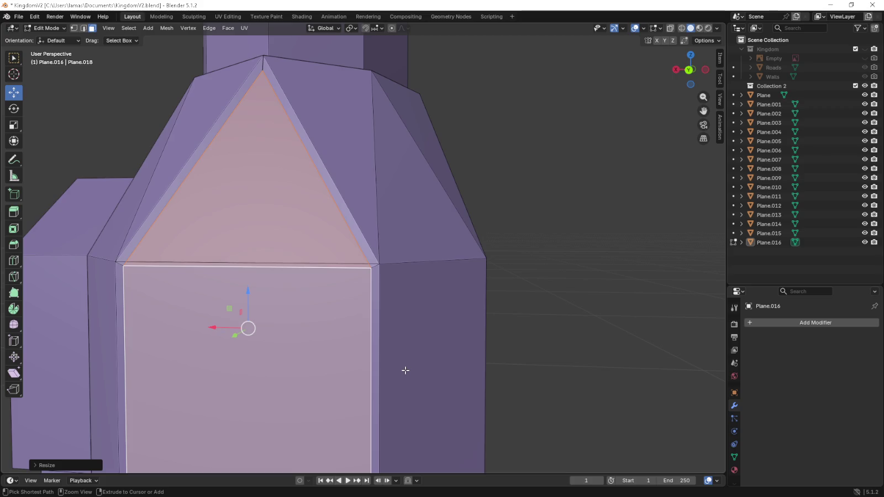
pyautogui.press('s')
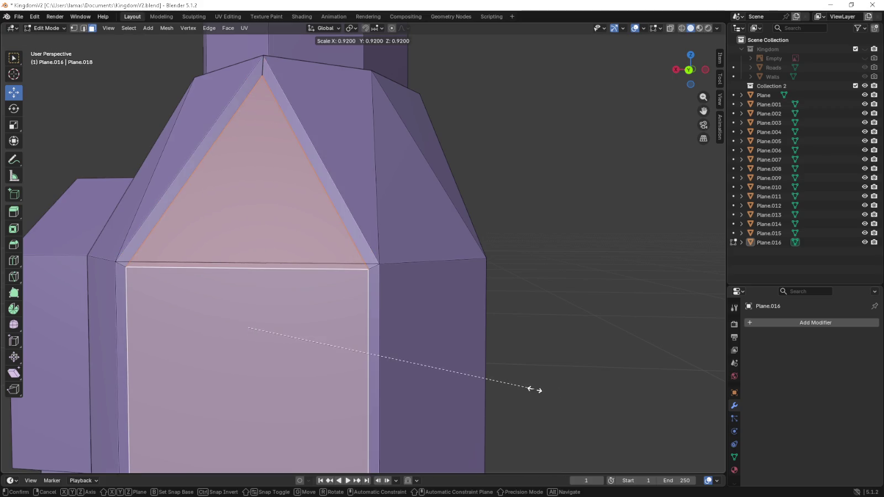
pyautogui.click(450, 380)
pyautogui.moveTo(450, 378); pyautogui.dragTo(381, 349, button='middle')
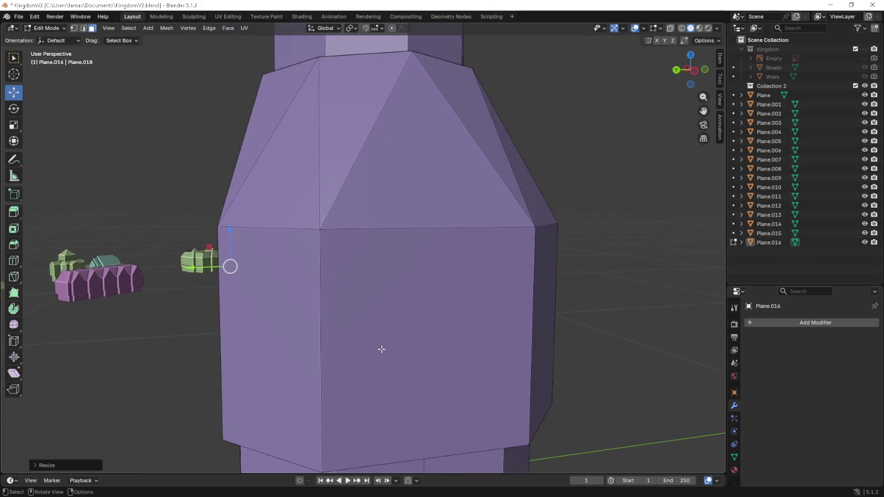
# - In Right Orthographic, extrude the tower's side face in place
pyautogui.press('KP_1')
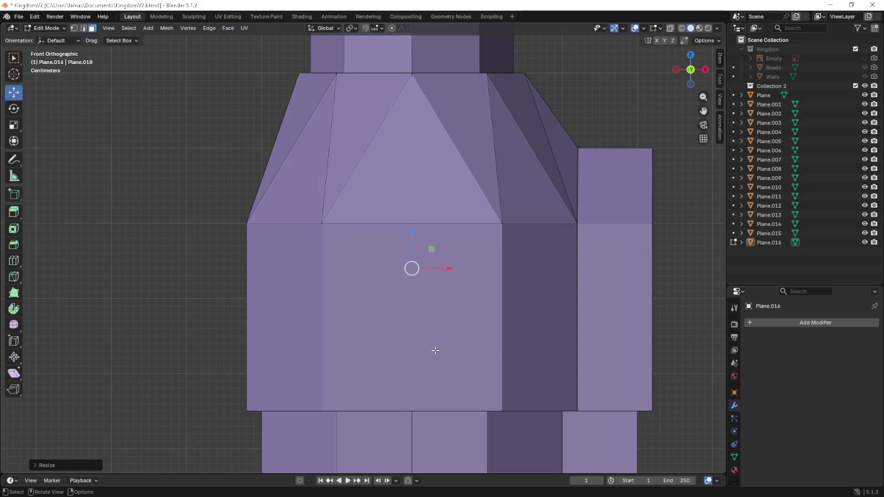
pyautogui.press('KP_3')
pyautogui.keyDown('shift'); pyautogui.moveTo(434, 352); pyautogui.dragTo(427, 368, button='middle'); pyautogui.keyUp('shift')
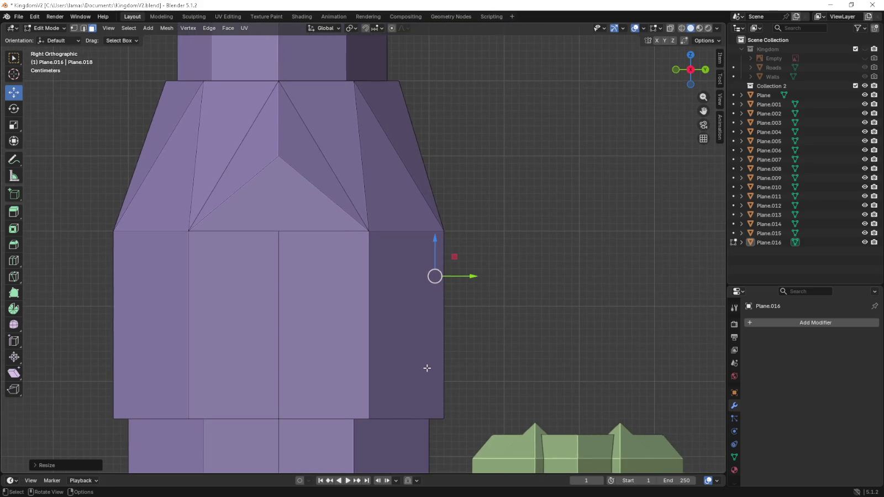
pyautogui.press('g')
pyautogui.press('z')
pyautogui.press('z')
pyautogui.click(440, 369)
pyautogui.moveTo(468, 279); pyautogui.dragTo(474, 279)
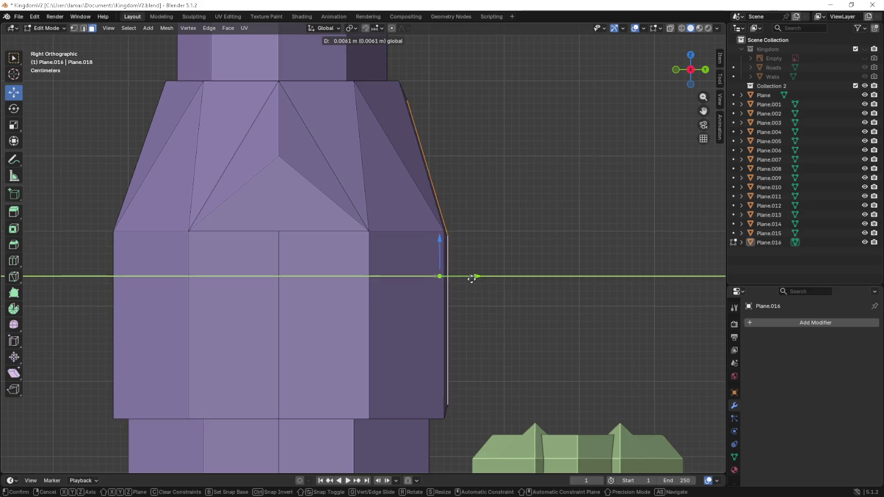
pyautogui.rightClick(479, 287)
# - Try moving the extruded face along its normal, cancel, and return to the right view
pyautogui.press('g')
pyautogui.press('z')
pyautogui.press('z')
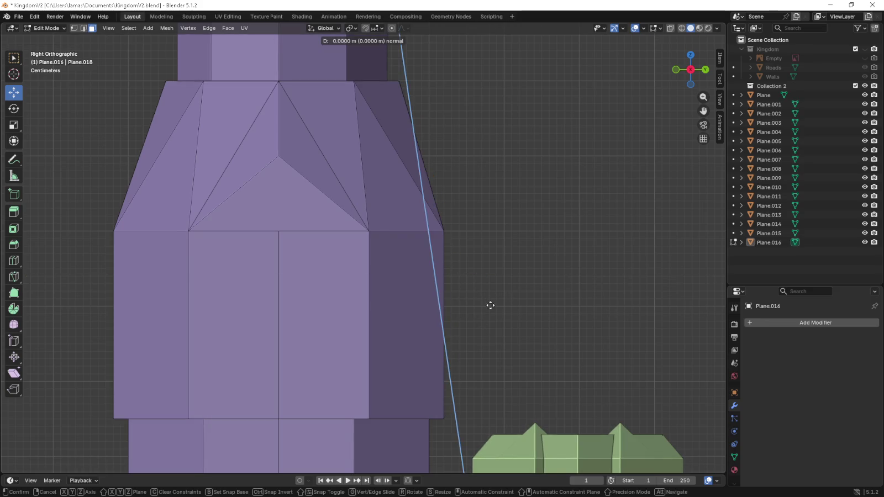
pyautogui.rightClick(562, 313)
pyautogui.moveTo(561, 313)
pyautogui.mouseDown(button='middle')
pyautogui.moveTo(529, 316)
pyautogui.moveTo(540, 317)
pyautogui.mouseUp(button='middle')
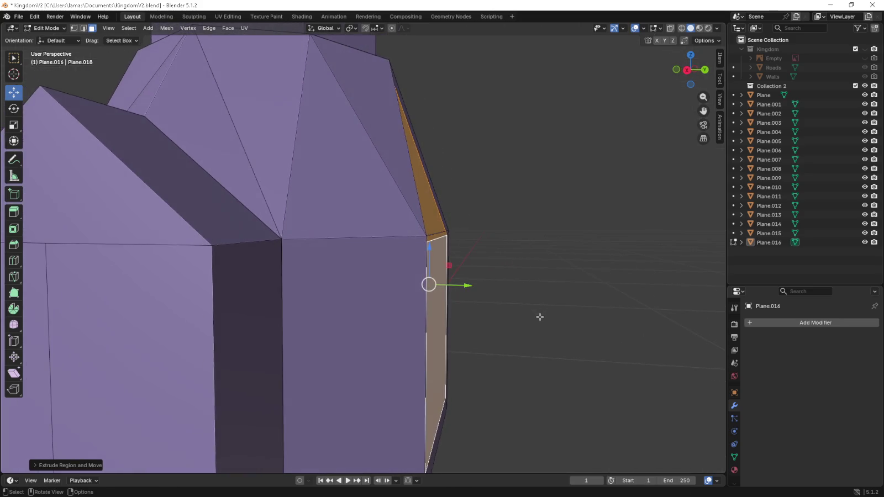
pyautogui.press('KP_1')
pyautogui.press('KP_3')
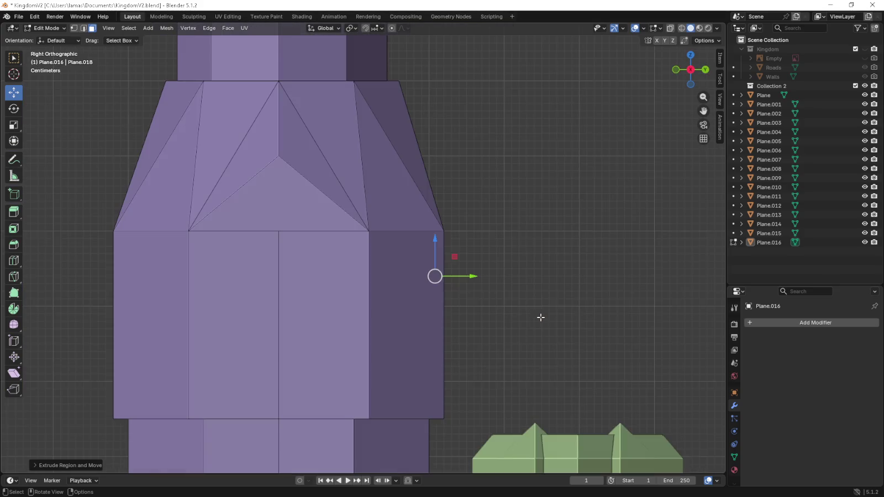
# - Pull the side panel out about 0.035 m along Y and inspect it
pyautogui.moveTo(470, 280); pyautogui.dragTo(486, 276)
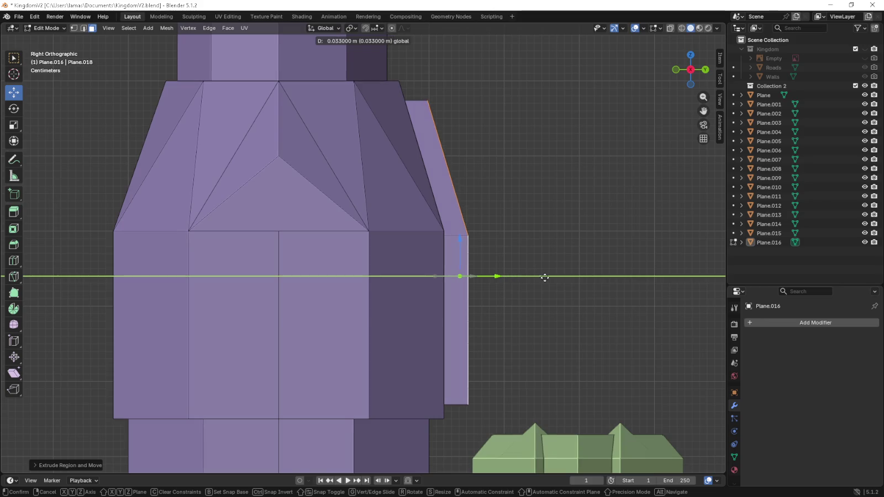
pyautogui.moveTo(489, 276); pyautogui.dragTo(562, 279)
pyautogui.moveTo(562, 279)
pyautogui.mouseDown(button='middle')
pyautogui.moveTo(545, 306)
pyautogui.moveTo(490, 322)
pyautogui.moveTo(505, 322)
pyautogui.moveTo(453, 301)
pyautogui.moveTo(414, 266)
pyautogui.moveTo(394, 296)
pyautogui.moveTo(446, 360)
pyautogui.moveTo(479, 369)
pyautogui.moveTo(375, 237)
pyautogui.mouseUp(button='middle')
pyautogui.scroll(-5, 522, 328)
pyautogui.scroll(5, 375, 237)
pyautogui.scroll(2, 385, 232)
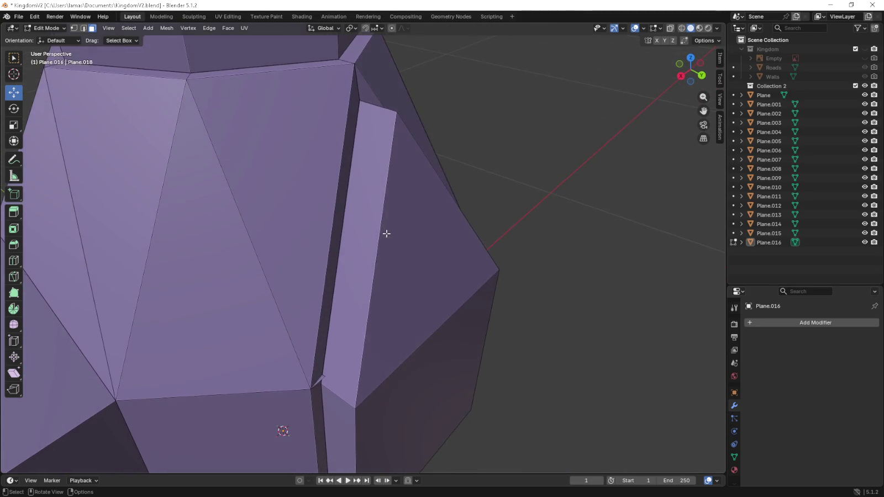
pyautogui.scroll(2, 341, 384)
pyautogui.scroll(2, 359, 349)
pyautogui.scroll(2, 360, 347)
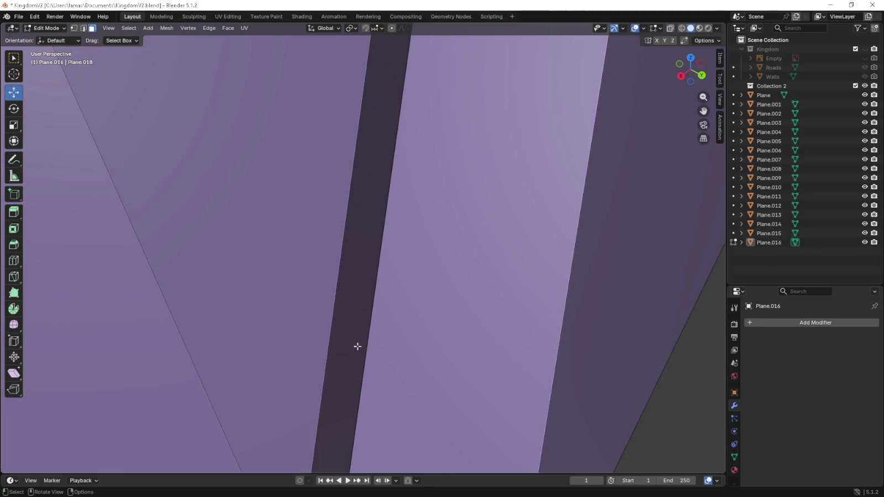
pyautogui.scroll(-1, 380, 276)
# - Select the large face and the stray edge in the notch beside the front panel
pyautogui.click(442, 248)
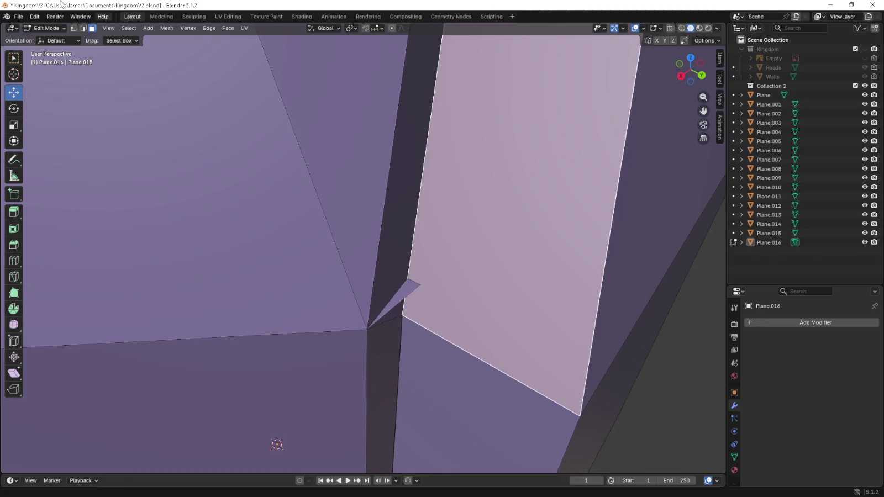
pyautogui.click(83, 28)
pyautogui.click(415, 290)
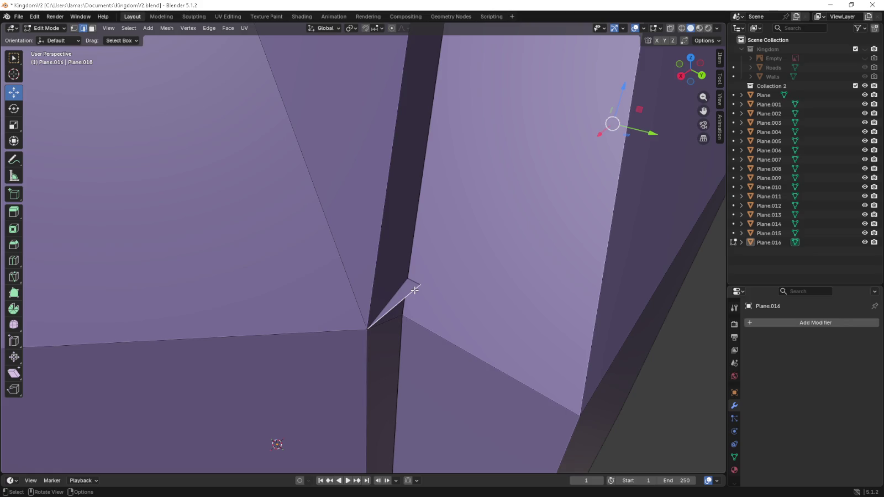
pyautogui.hotkey('shift', 'g')
pyautogui.press('Escape')
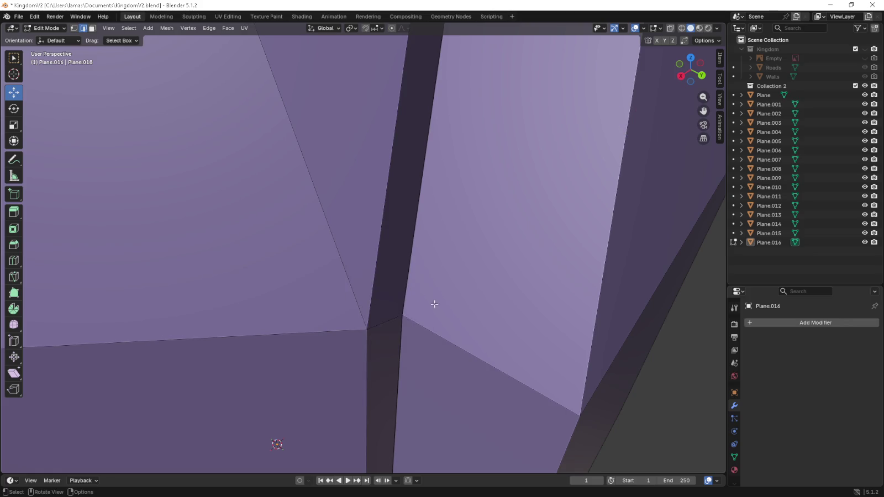
pyautogui.moveTo(434, 306)
pyautogui.mouseDown(button='middle')
pyautogui.moveTo(369, 283)
pyautogui.moveTo(390, 284)
pyautogui.moveTo(367, 294)
pyautogui.moveTo(333, 257)
pyautogui.moveTo(288, 259)
pyautogui.mouseUp(button='middle')
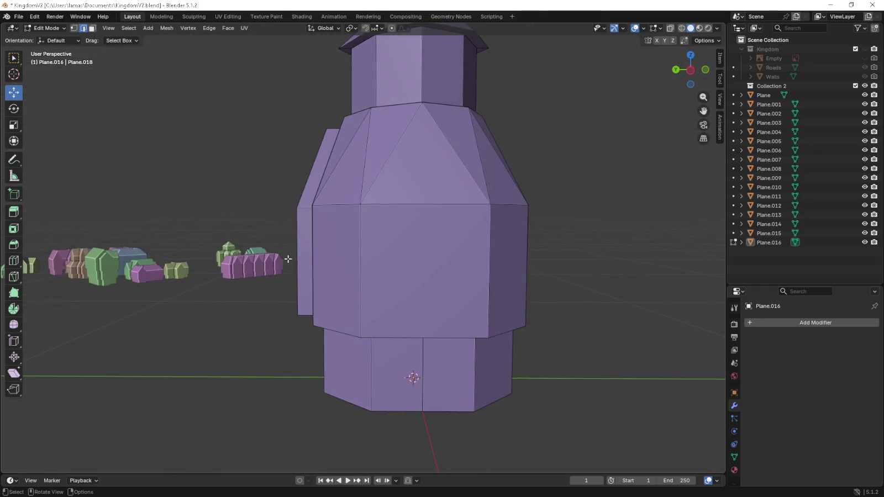
pyautogui.scroll(-5, 422, 256)
pyautogui.moveTo(384, 256)
pyautogui.mouseDown(button='middle')
pyautogui.moveTo(454, 246)
pyautogui.moveTo(412, 247)
pyautogui.moveTo(412, 259)
pyautogui.moveTo(363, 250)
pyautogui.mouseUp(button='middle')
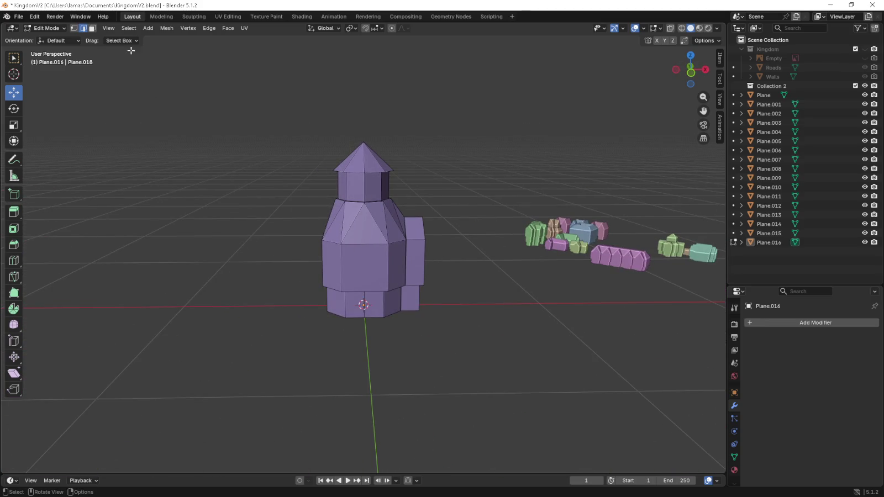
# - Extrude the front roof triangle and wall face in place and scale them to 0.9
pyautogui.click(92, 29)
pyautogui.click(368, 230)
pyautogui.keyDown('shift'); pyautogui.click(365, 259); pyautogui.keyUp('shift')
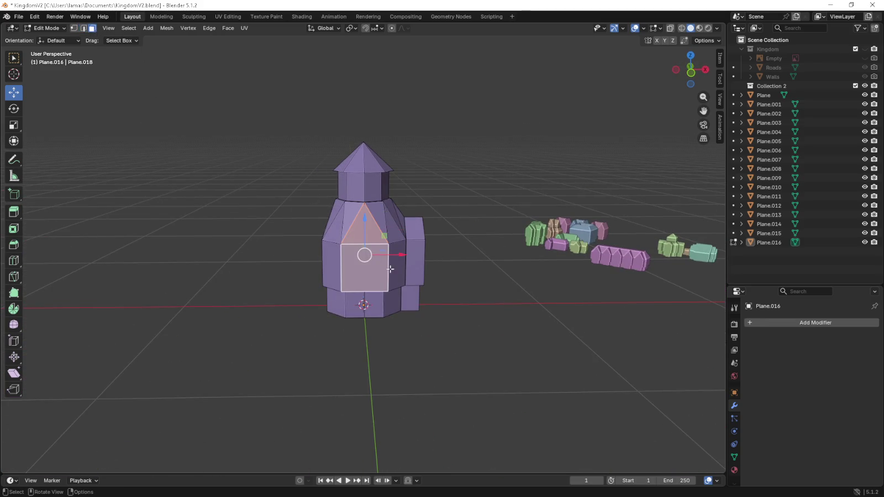
pyautogui.scroll(2, 389, 259)
pyautogui.scroll(5, 388, 259)
pyautogui.scroll(-3, 500, 284)
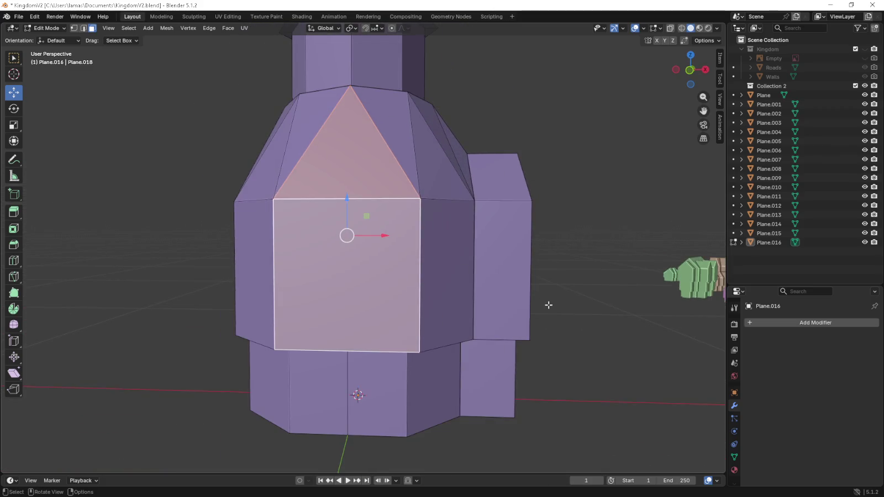
pyautogui.press('e')
pyautogui.rightClick(548, 305)
pyautogui.press('s')
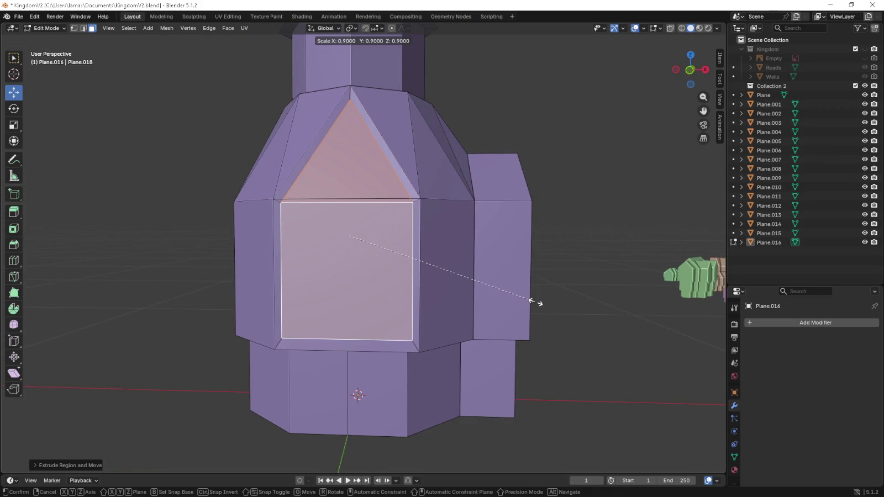
pyautogui.click(533, 302)
# - Extrude the left side face and move it -0.04 m on Y to form a wall panel
pyautogui.moveTo(535, 302); pyautogui.dragTo(462, 310, button='middle')
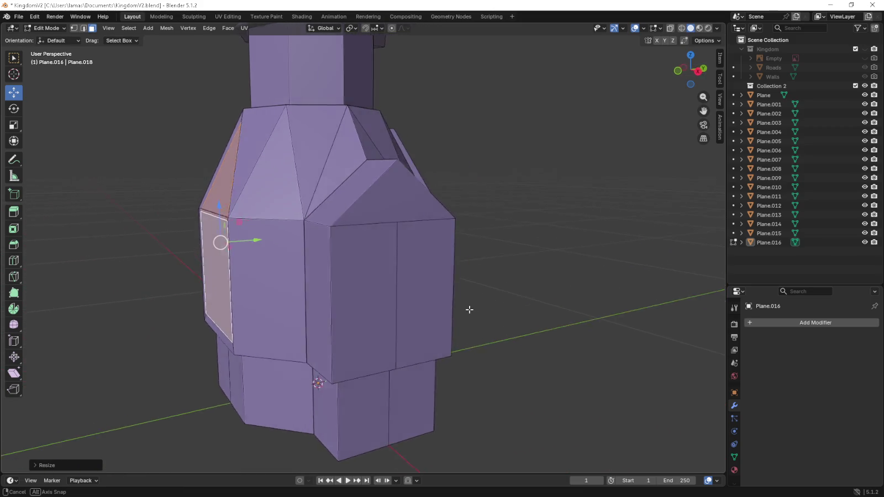
pyautogui.press('KP_1')
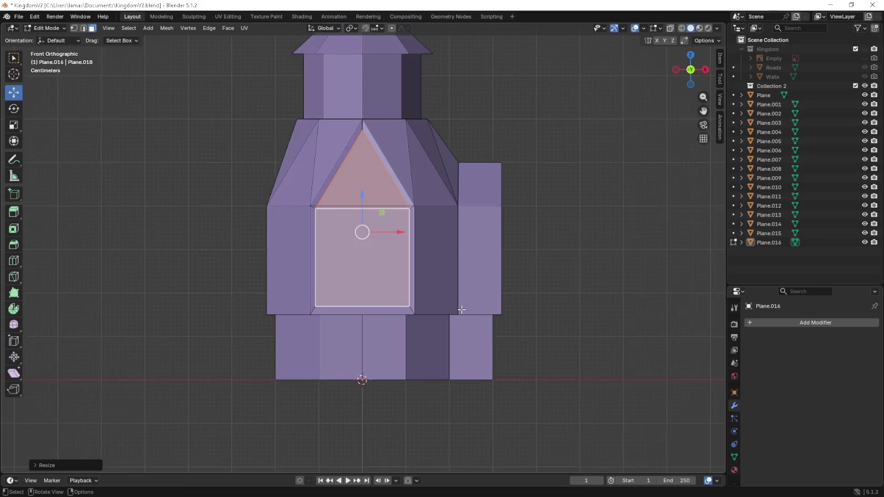
pyautogui.press('KP_3')
pyautogui.scroll(2, 569, 317)
pyautogui.scroll(3, 586, 302)
pyautogui.press('e')
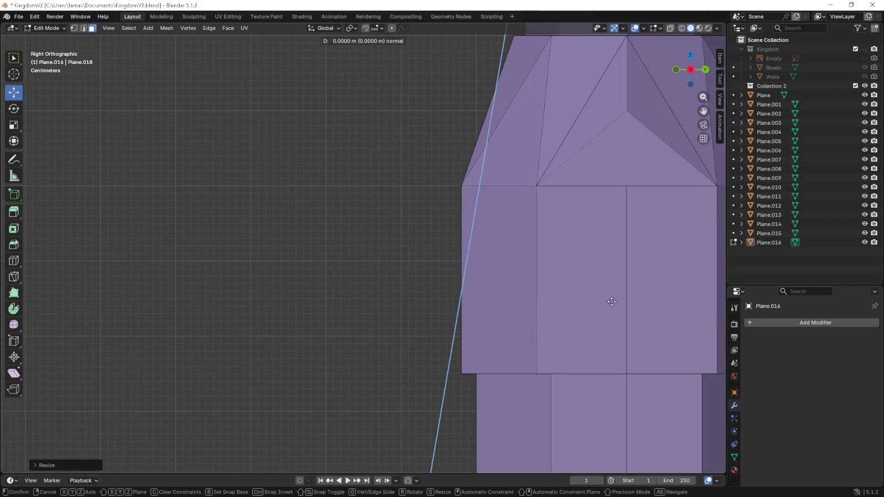
pyautogui.click(553, 297)
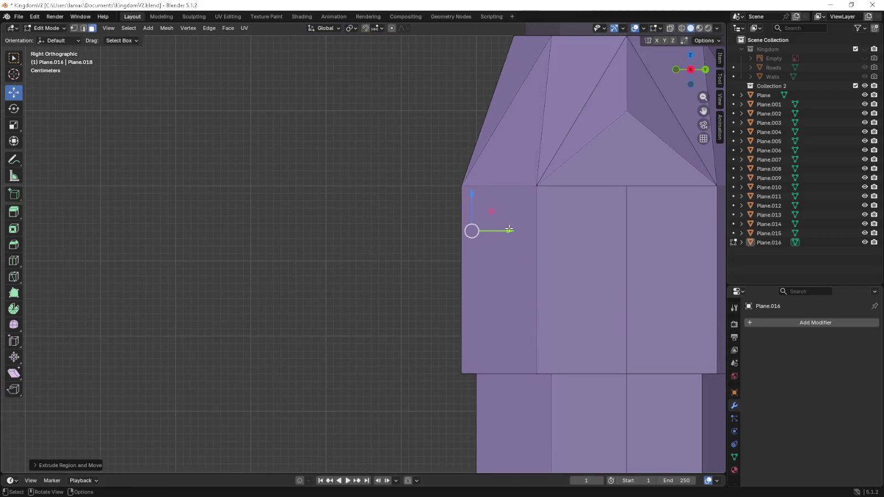
pyautogui.moveTo(509, 229); pyautogui.dragTo(476, 231)
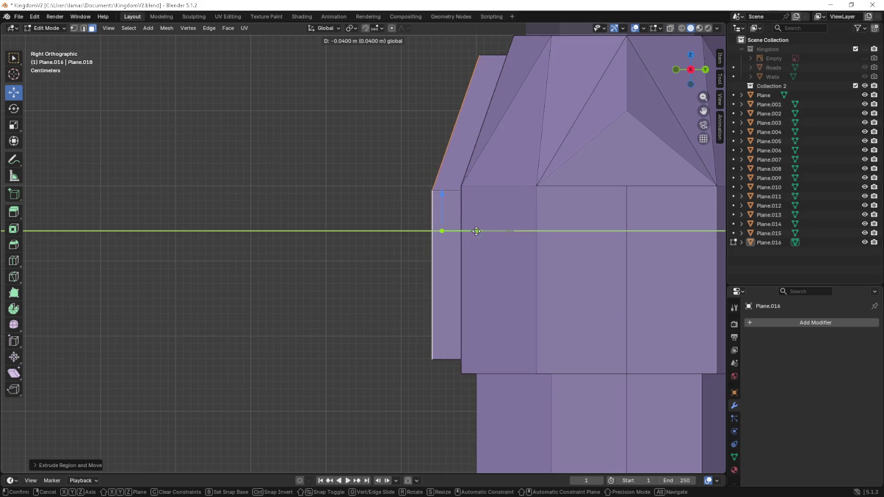
pyautogui.moveTo(476, 231); pyautogui.dragTo(464, 232)
pyautogui.moveTo(376, 250)
pyautogui.mouseDown(button='middle')
pyautogui.moveTo(367, 266)
pyautogui.moveTo(112, 29)
pyautogui.mouseUp(button='middle')
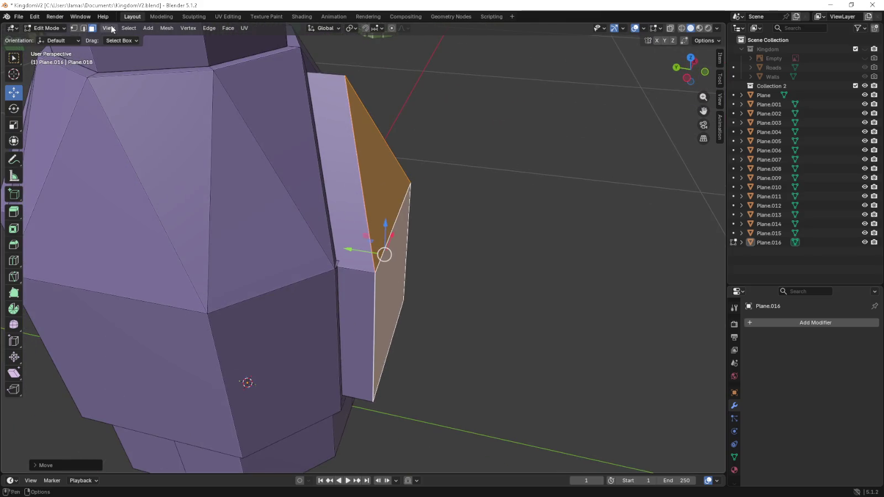
# - Delete the leftover slanted face above the new wall panel
pyautogui.click(83, 31)
pyautogui.press('x')
pyautogui.click(350, 264)
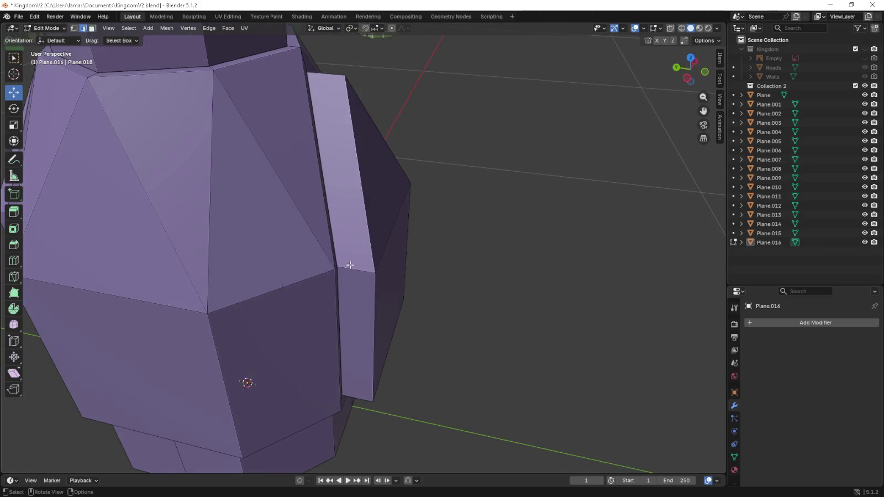
pyautogui.moveTo(350, 264)
pyautogui.mouseDown(button='middle')
pyautogui.moveTo(513, 273)
pyautogui.moveTo(496, 252)
pyautogui.mouseUp(button='middle')
pyautogui.press('KP_3')
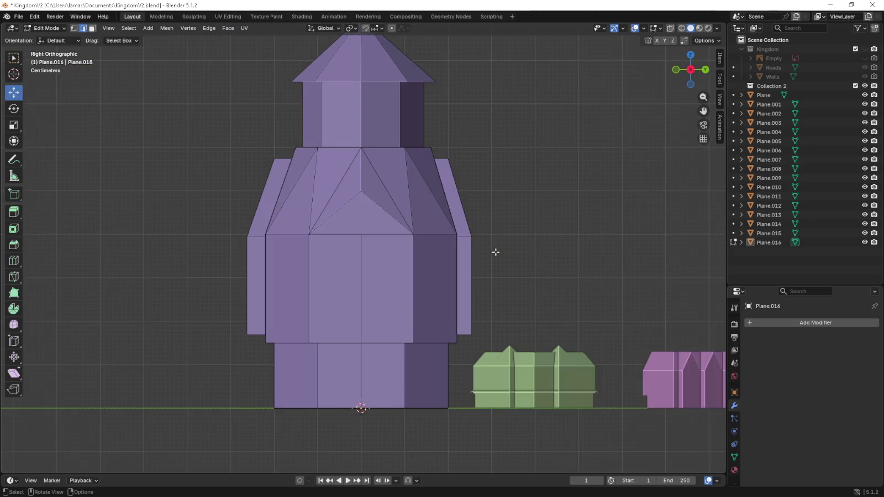
pyautogui.scroll(1, 496, 252)
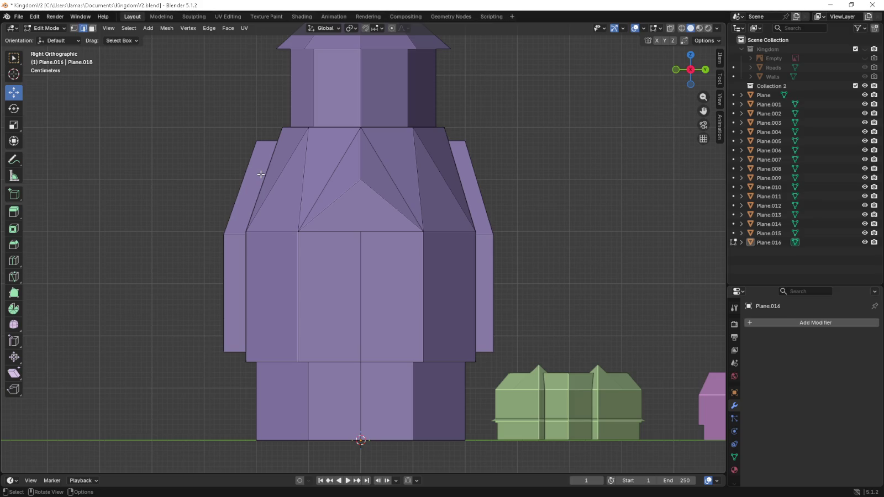
# - Select the upper and lower faces of the tower's left wing in face select mode
pyautogui.moveTo(251, 178); pyautogui.dragTo(268, 183, button='middle')
pyautogui.click(227, 198)
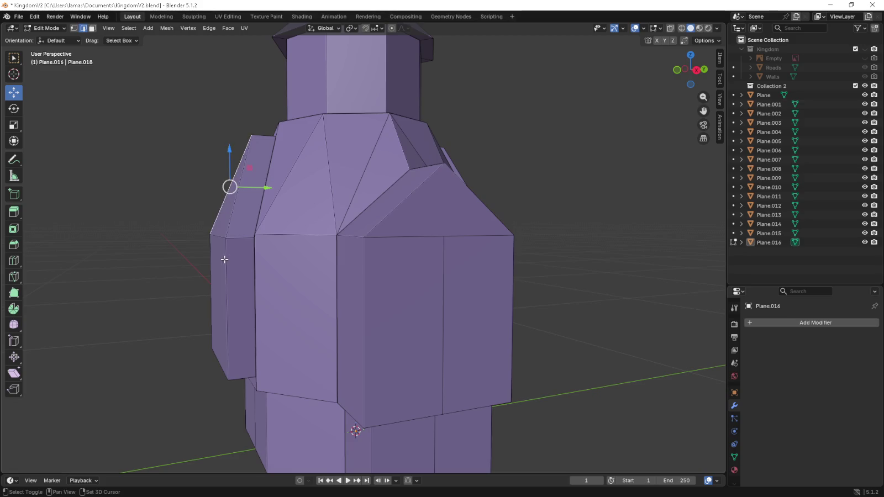
pyautogui.click(92, 28)
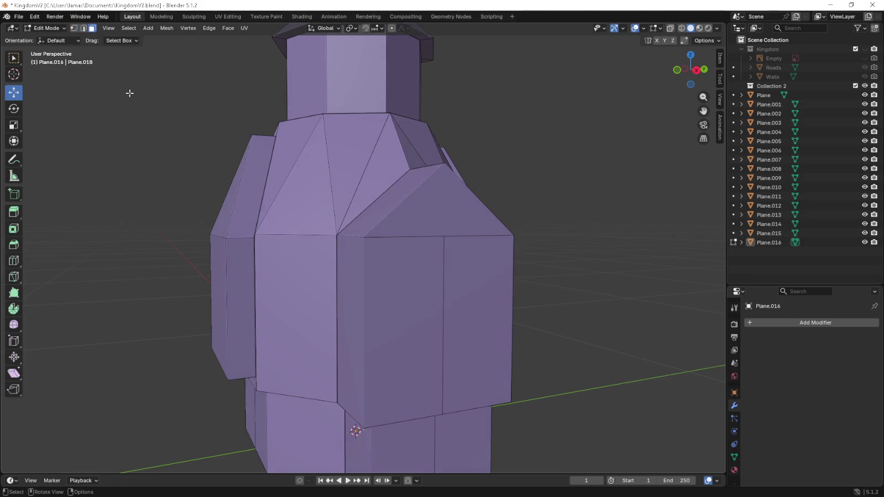
pyautogui.click(225, 214)
pyautogui.keyDown('shift'); pyautogui.click(220, 250); pyautogui.keyUp('shift')
# - Shift the selected wing faces 0.01 m along Y from the side view
pyautogui.press('KP_3')
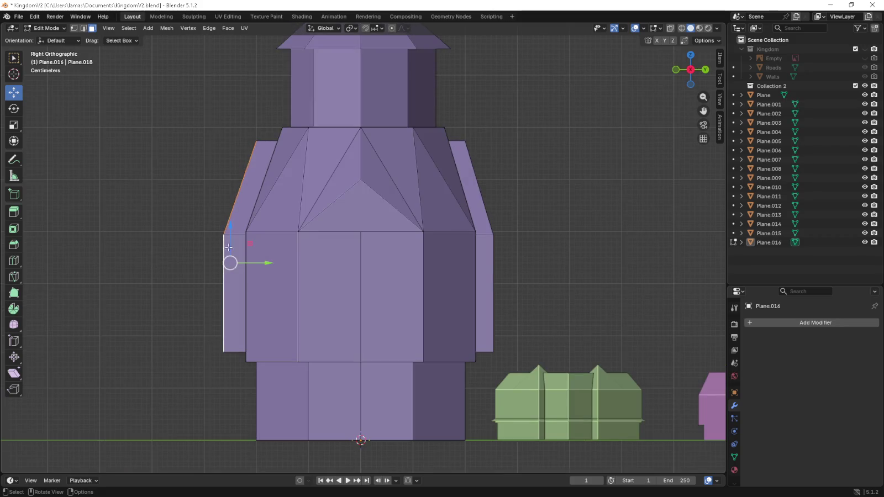
pyautogui.scroll(1, 270, 272)
pyautogui.scroll(1, 326, 292)
pyautogui.scroll(2, 343, 301)
pyautogui.scroll(1, 353, 298)
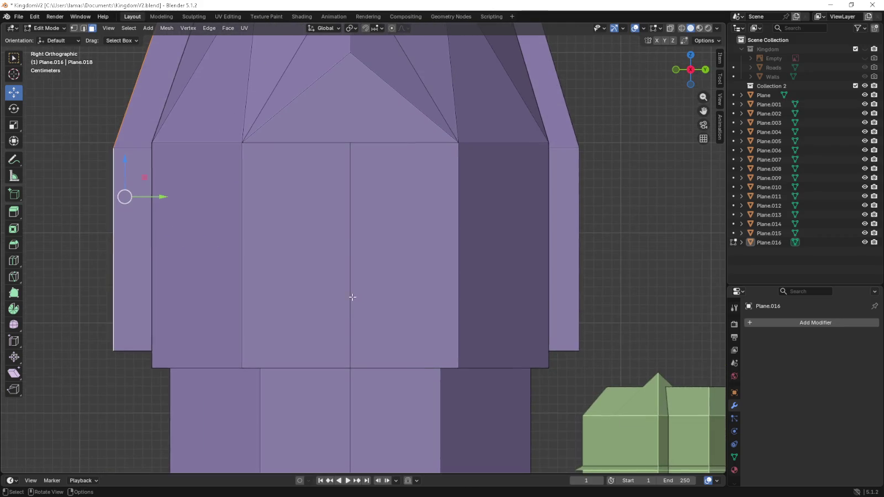
pyautogui.moveTo(162, 200); pyautogui.dragTo(206, 210)
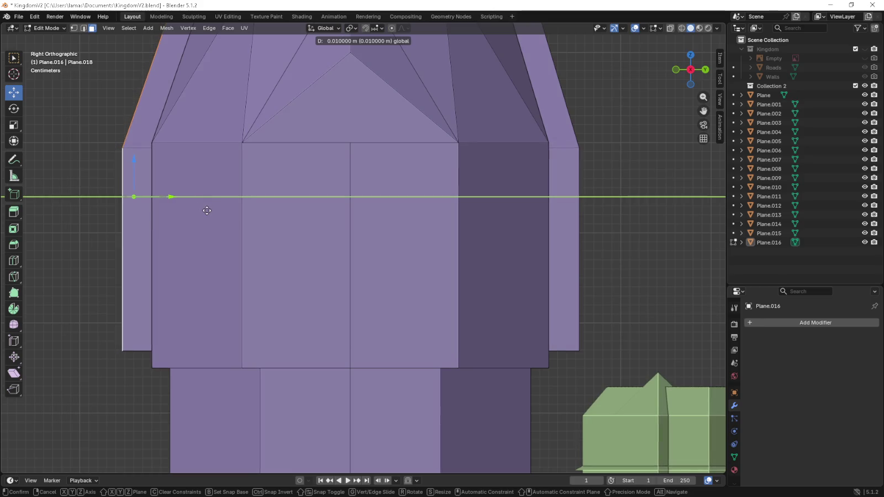
pyautogui.scroll(-3, 593, 193)
pyautogui.scroll(-1, 594, 193)
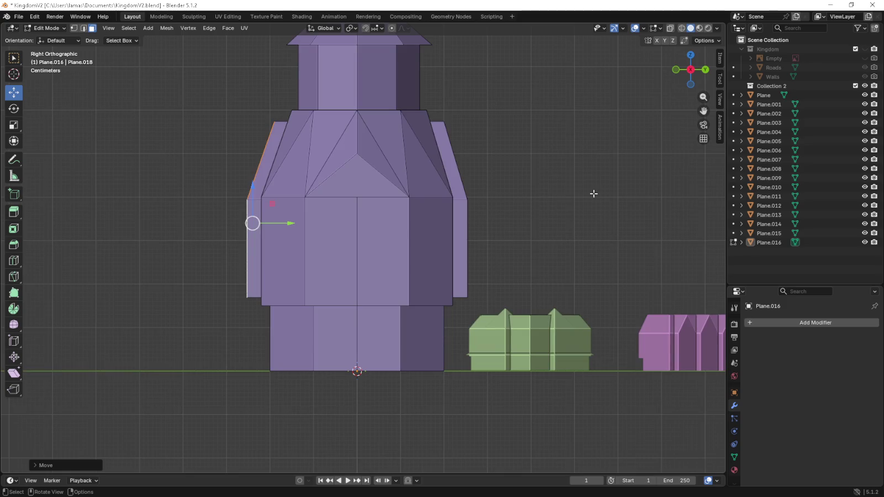
pyautogui.scroll(-3, 573, 204)
pyautogui.moveTo(573, 204)
pyautogui.mouseDown(button='middle')
pyautogui.moveTo(552, 205)
pyautogui.moveTo(535, 223)
pyautogui.moveTo(477, 210)
pyautogui.moveTo(488, 228)
pyautogui.moveTo(446, 221)
pyautogui.mouseUp(button='middle')
pyautogui.scroll(-4, 474, 209)
pyautogui.scroll(-2, 482, 211)
# - Return to Object Mode and scale the purple tower down to 0.1
pyautogui.press('KP_1')
pyautogui.press('Tab')
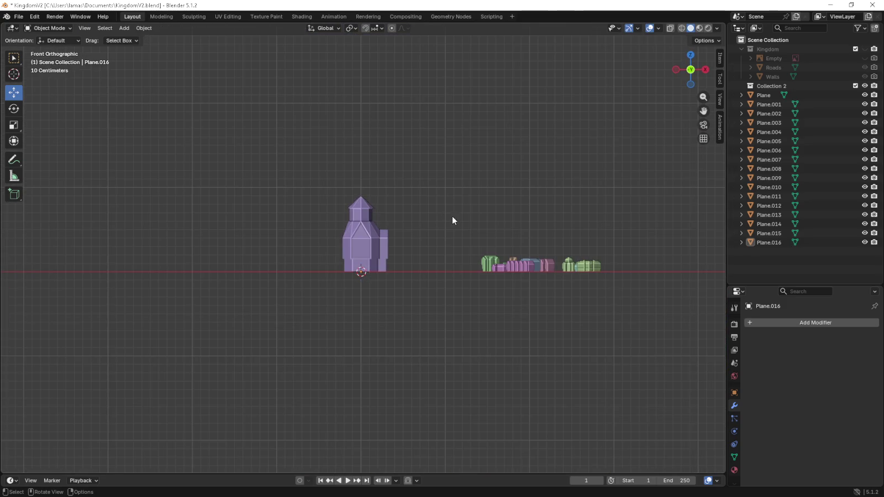
pyautogui.scroll(2, 558, 316)
pyautogui.click(365, 248)
pyautogui.press('s')
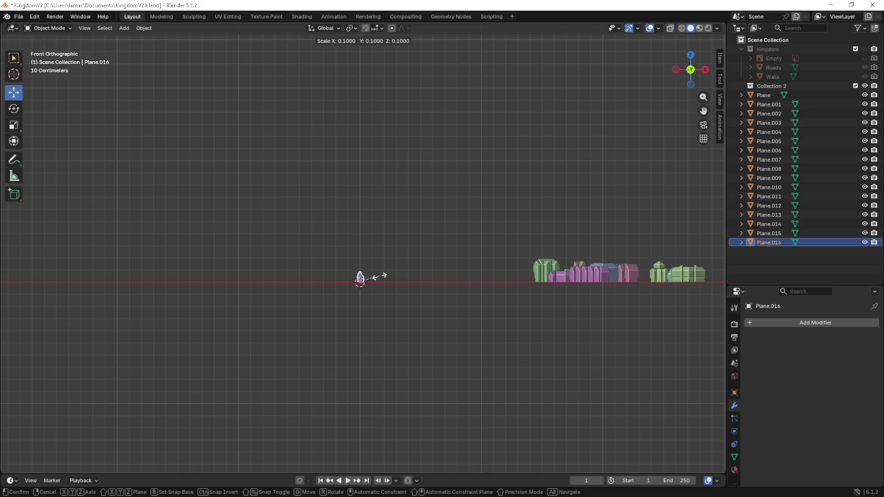
pyautogui.click(397, 277)
# - Move the tower next to the town's buildings and enlarge it 1.2 times
pyautogui.scroll(2, 401, 277)
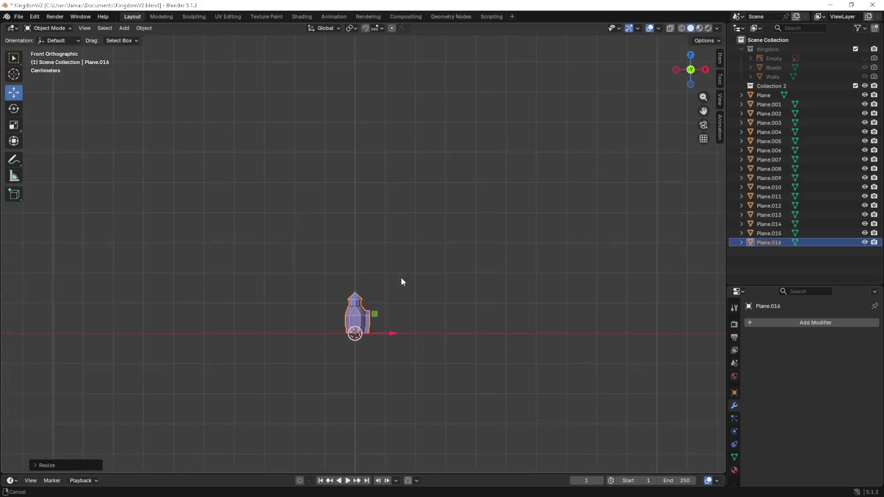
pyautogui.scroll(2, 289, 321)
pyautogui.press('g')
pyautogui.click(685, 329)
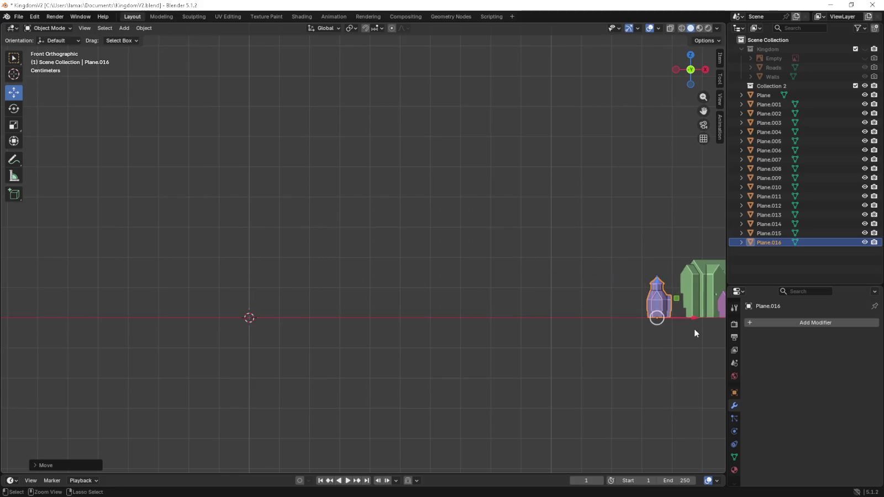
pyautogui.keyDown('shift'); pyautogui.moveTo(695, 331); pyautogui.dragTo(381, 303, button='middle'); pyautogui.keyUp('shift')
pyautogui.scroll(3, 381, 303)
pyautogui.scroll(1, 453, 306)
pyautogui.press('s')
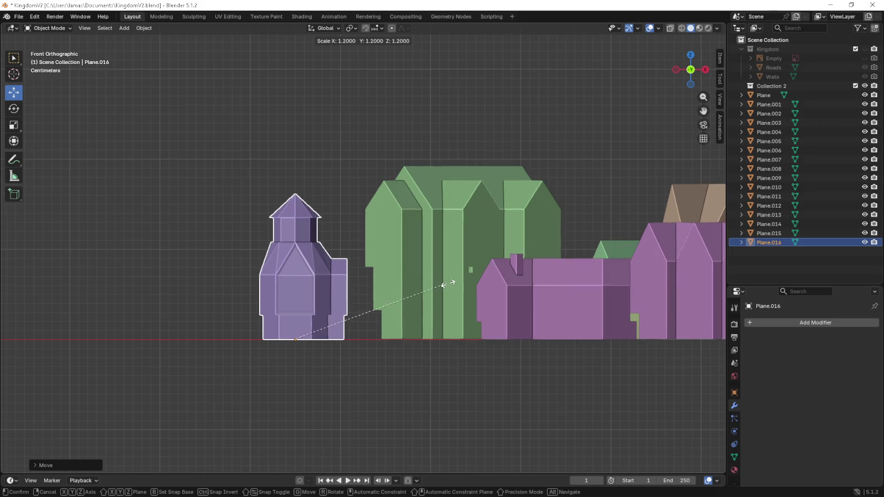
pyautogui.click(449, 283)
# - From top view, place the tower beside the green and teal buildings and show the Kingdom roads and walls
pyautogui.scroll(-3, 449, 283)
pyautogui.press('KP_7')
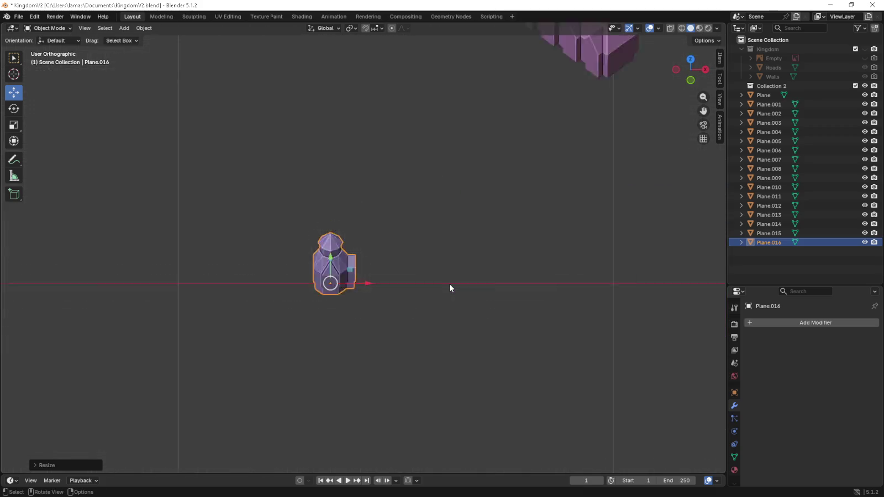
pyautogui.keyDown('shift'); pyautogui.moveTo(441, 272); pyautogui.dragTo(386, 339, button='middle'); pyautogui.keyUp('shift')
pyautogui.keyDown('shift'); pyautogui.moveTo(369, 300); pyautogui.dragTo(364, 331, button='middle'); pyautogui.keyUp('shift')
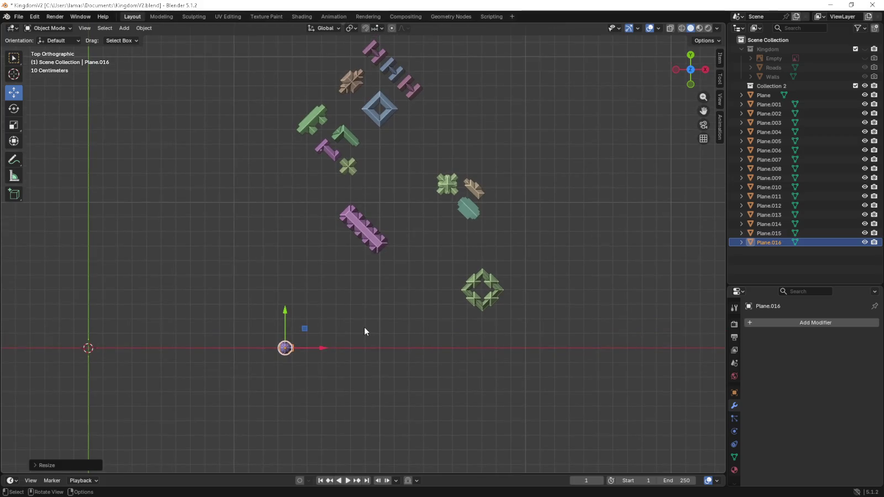
pyautogui.moveTo(303, 329); pyautogui.dragTo(507, 185)
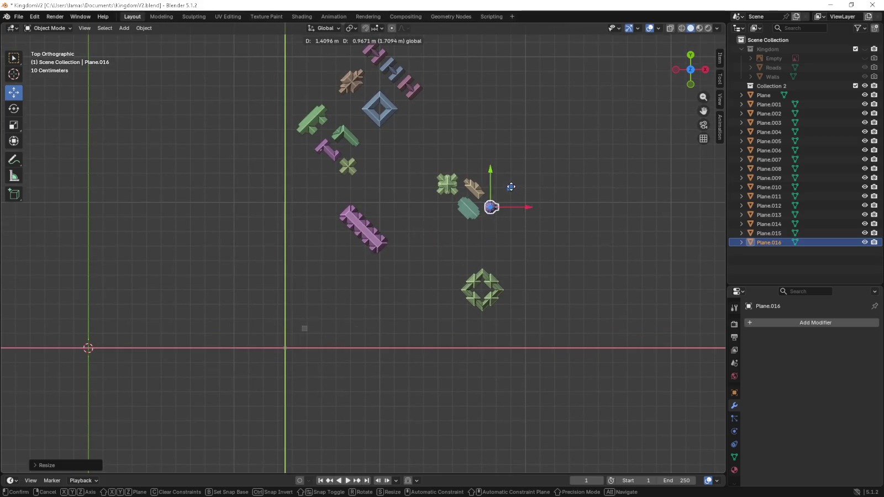
pyautogui.click(865, 49)
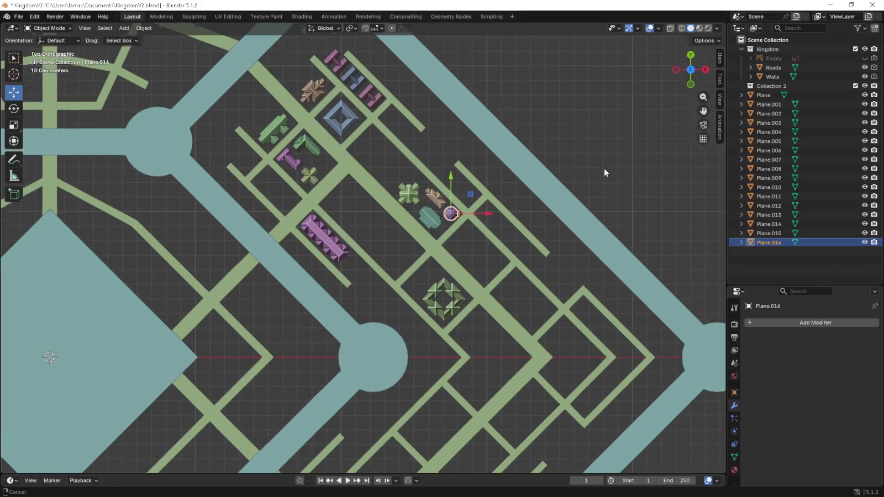
# - Rotate the tower so it squares up with the roads
pyautogui.scroll(5, 603, 168)
pyautogui.moveTo(486, 235)
pyautogui.keyDown('shift'); pyautogui.mouseDown(button='middle')
pyautogui.moveTo(361, 277)
pyautogui.moveTo(416, 275)
pyautogui.mouseUp(button='middle'); pyautogui.keyUp('shift')
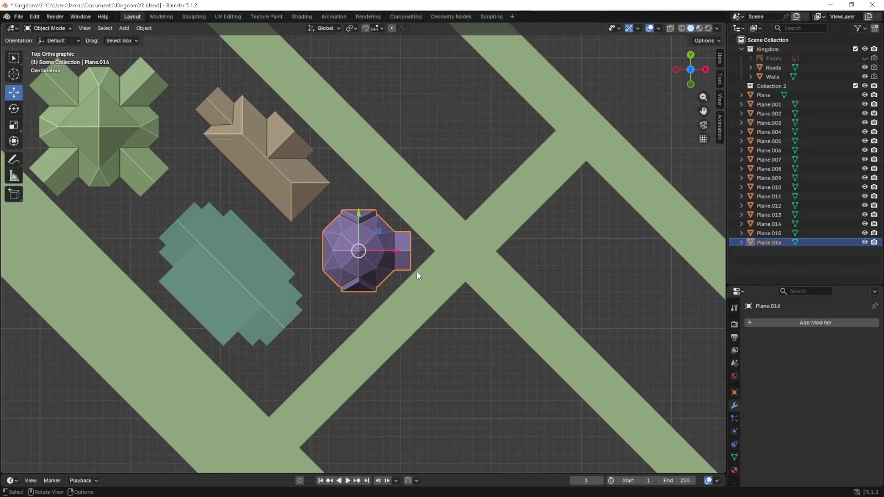
pyautogui.scroll(3, 416, 275)
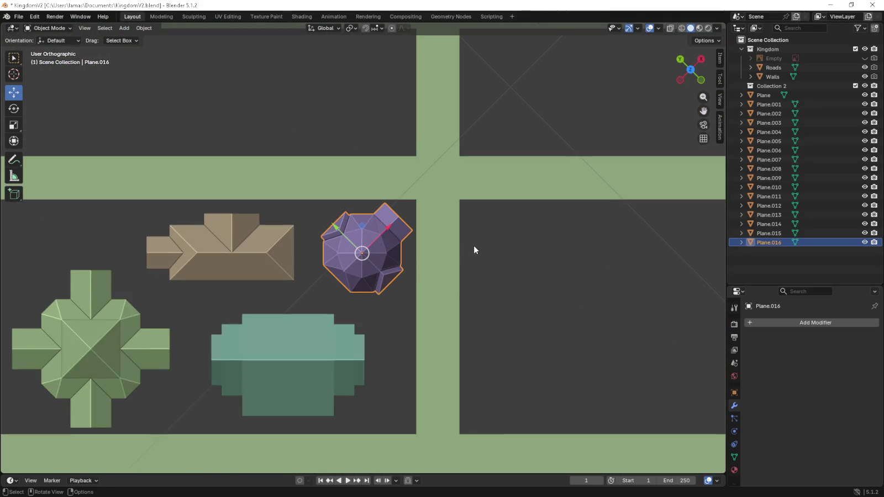
pyautogui.press('r')
pyautogui.click(396, 144)
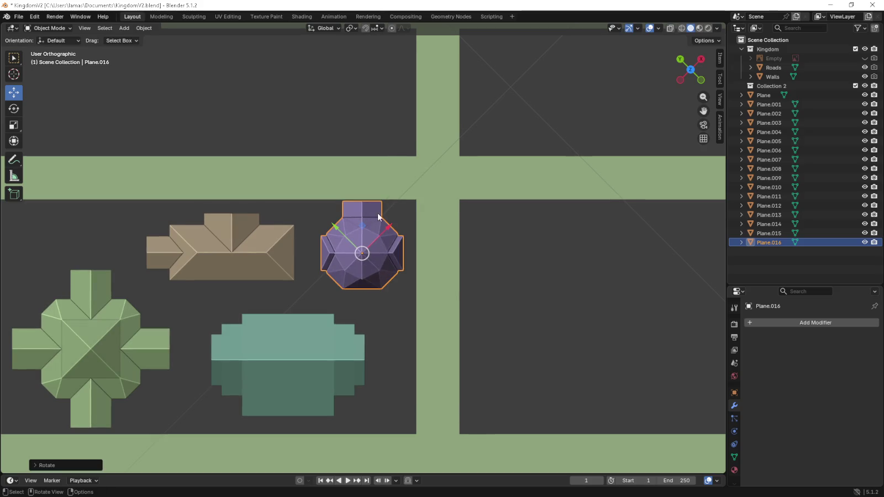
# - Slide the tower into place beside the tan building, then deselect it and view the wider town
pyautogui.moveTo(363, 230); pyautogui.dragTo(367, 240)
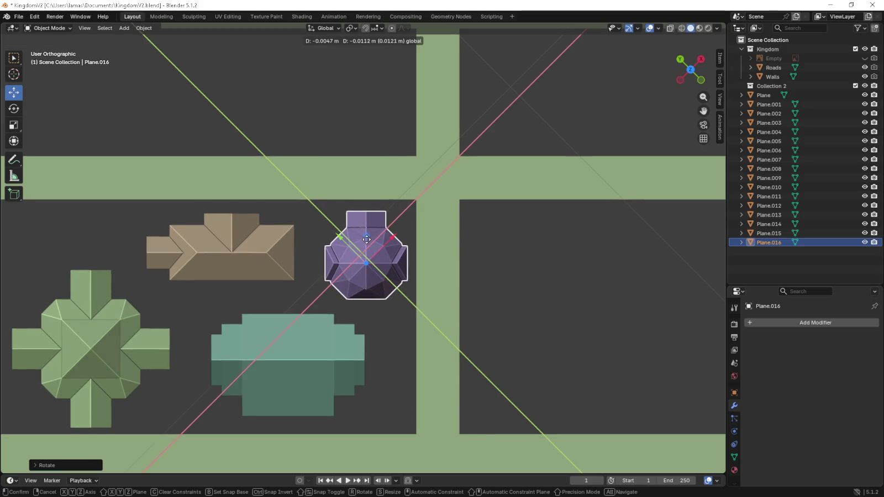
pyautogui.moveTo(366, 239); pyautogui.dragTo(367, 241)
pyautogui.keyDown('shift'); pyautogui.moveTo(363, 259); pyautogui.dragTo(453, 252, button='middle'); pyautogui.keyUp('shift')
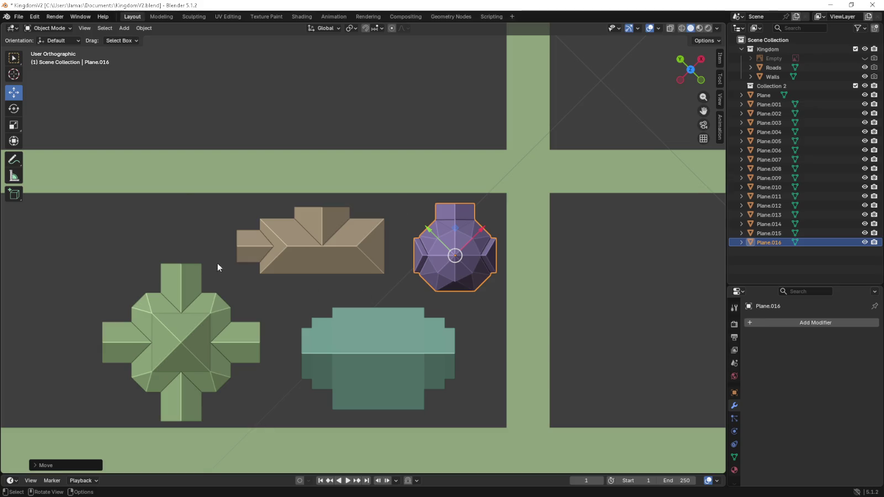
pyautogui.scroll(-4, 248, 261)
pyautogui.click(495, 289)
pyautogui.moveTo(495, 290)
pyautogui.mouseDown(button='middle')
pyautogui.moveTo(438, 225)
pyautogui.moveTo(439, 249)
pyautogui.moveTo(343, 253)
pyautogui.mouseUp(button='middle')
pyautogui.scroll(-5, 440, 250)
pyautogui.scroll(-2, 343, 255)
# - Deselect the walls and view the whole town plan from the top
pyautogui.press('KP_7')
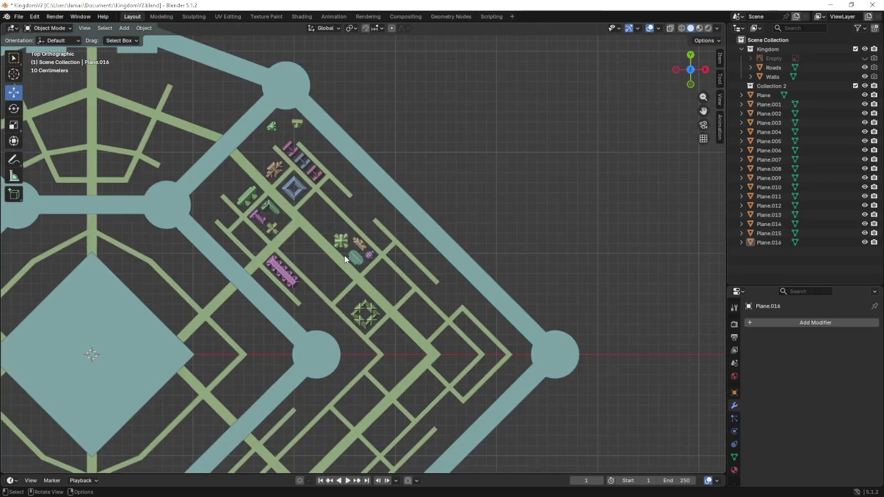
pyautogui.click(409, 217)
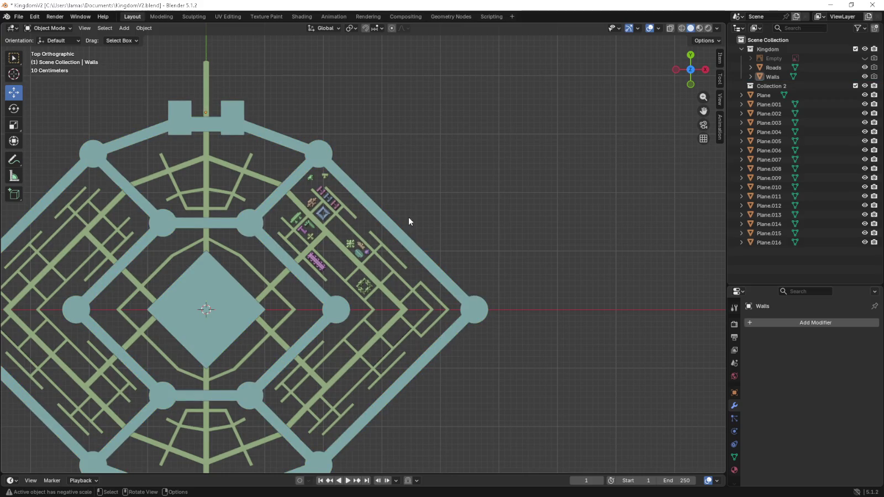
pyautogui.scroll(-2, 419, 246)
pyautogui.scroll(3, 400, 238)
pyautogui.scroll(-1, 425, 228)
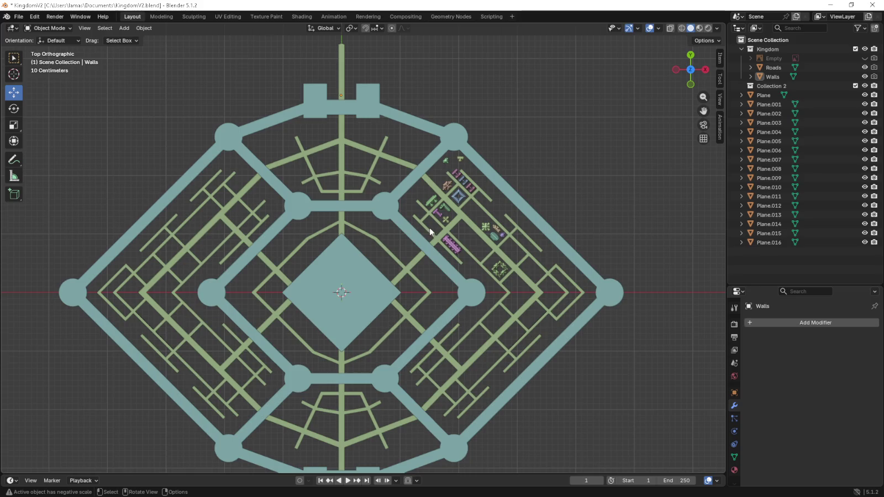
pyautogui.keyDown('ctrl'); pyautogui.moveTo(370, 247); pyautogui.dragTo(423, 242, button='middle'); pyautogui.keyUp('ctrl')
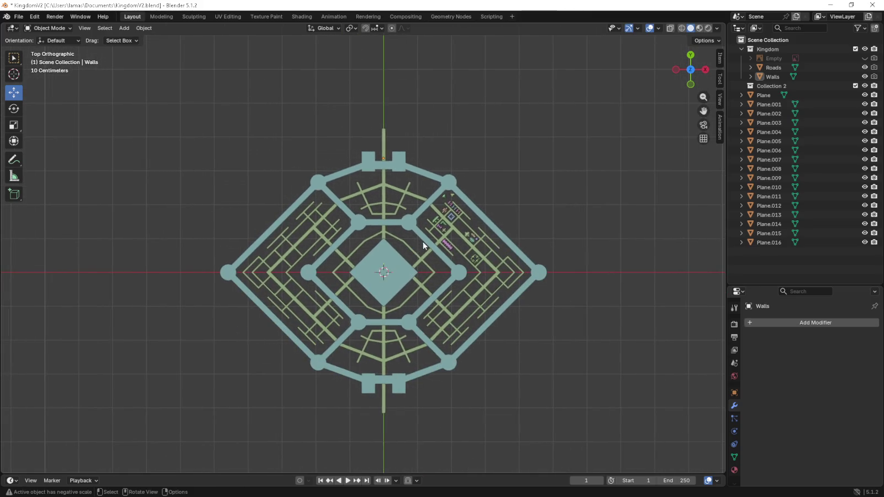
# - Show the Empty reference image, select Plane.012, and hide the Kingdom collection
pyautogui.click(865, 59)
pyautogui.scroll(1, 529, 167)
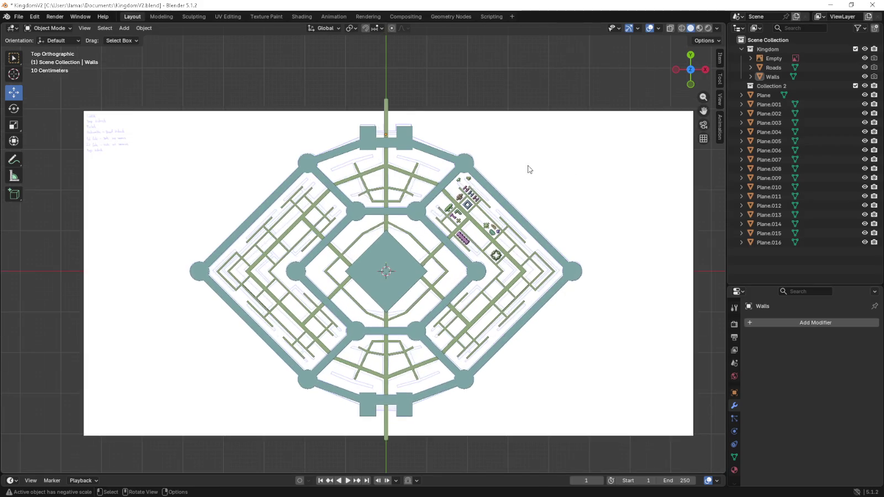
pyautogui.scroll(1, 519, 166)
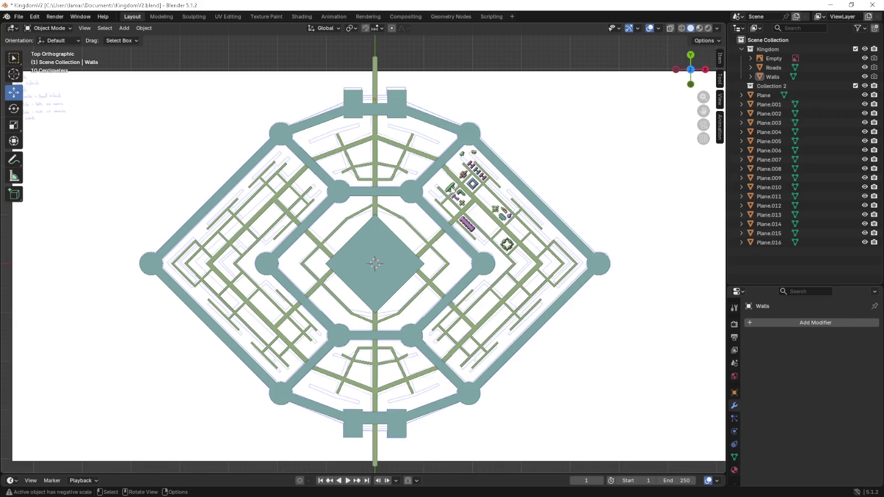
pyautogui.click(451, 189)
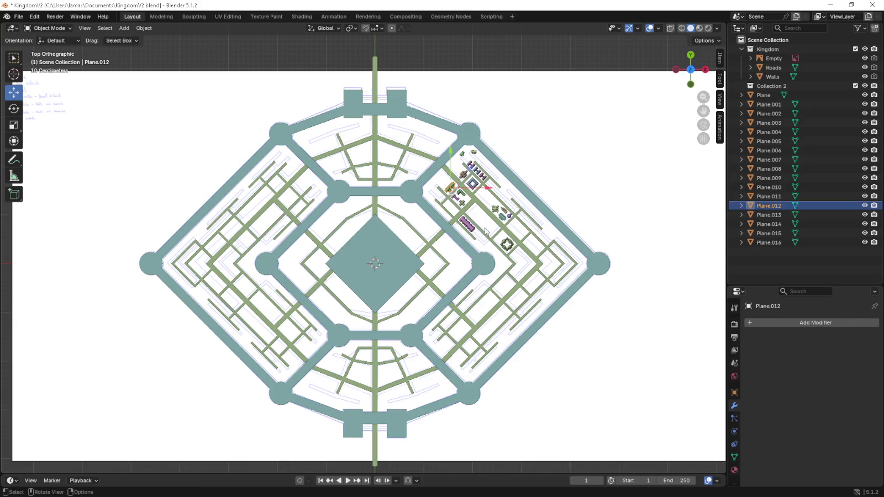
pyautogui.click(865, 48)
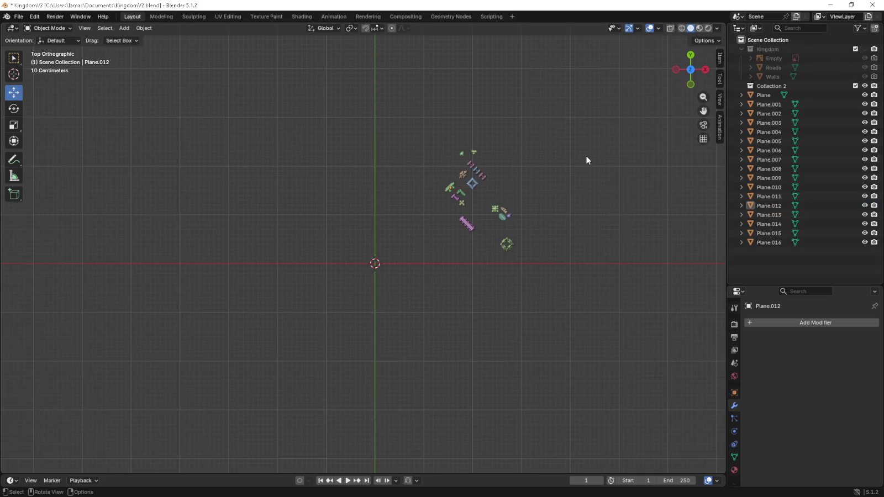
pyautogui.scroll(4, 522, 225)
pyautogui.keyDown('shift'); pyautogui.moveTo(492, 234); pyautogui.dragTo(484, 216, button='middle'); pyautogui.keyUp('shift')
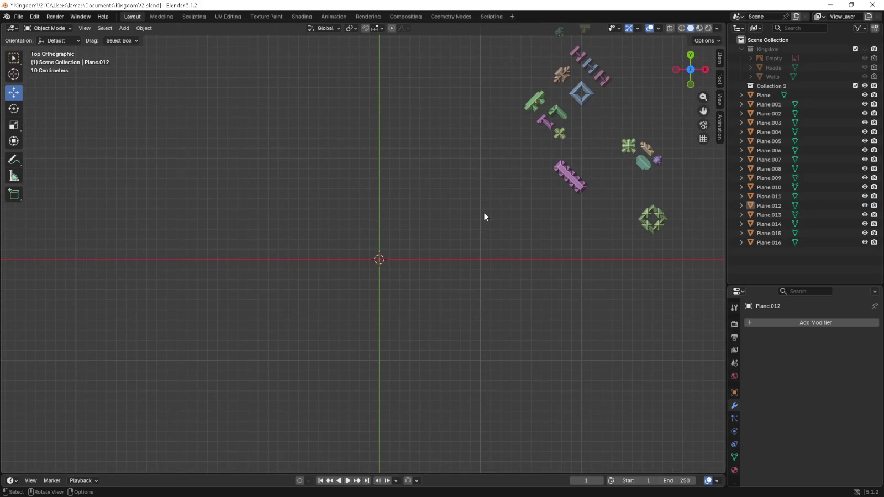
# - Add a new plane and scale it down to a small square
pyautogui.hotkey('shift', 'a')
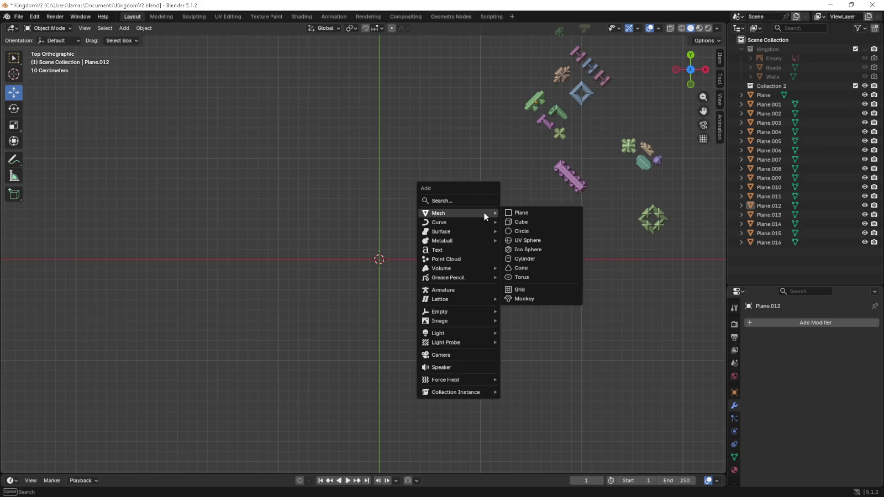
pyautogui.click(514, 215)
pyautogui.press('s')
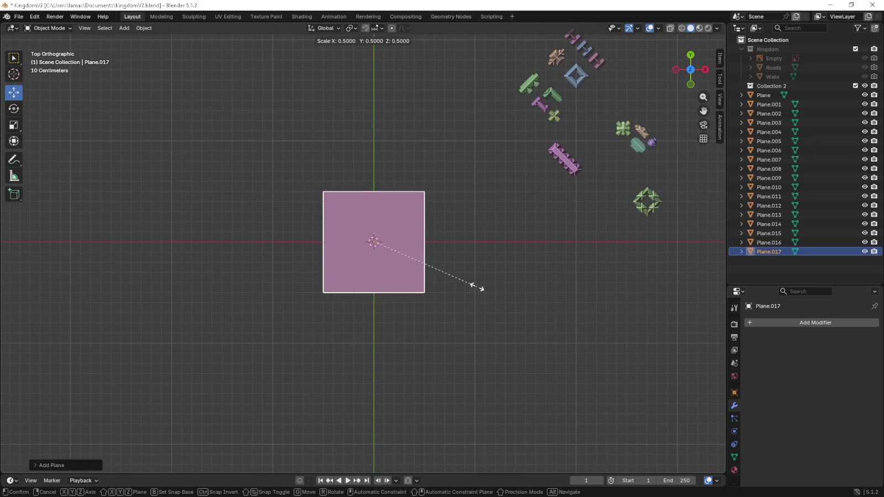
pyautogui.click(418, 270)
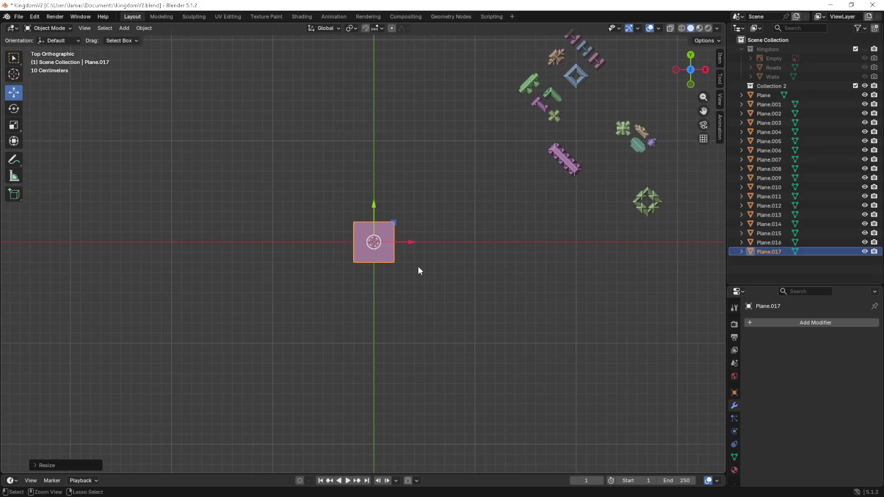
# - In Edit Mode, widen the plane by moving its right edge 0.3 m to the right
pyautogui.keyDown('shift'); pyautogui.moveTo(327, 84); pyautogui.dragTo(289, 116, button='middle'); pyautogui.keyUp('shift')
pyautogui.click(52, 27)
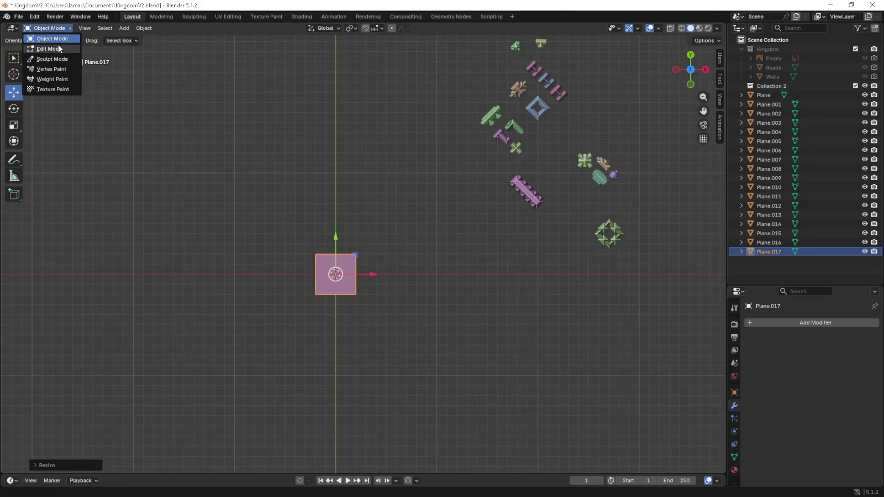
pyautogui.click(49, 49)
pyautogui.scroll(1, 331, 237)
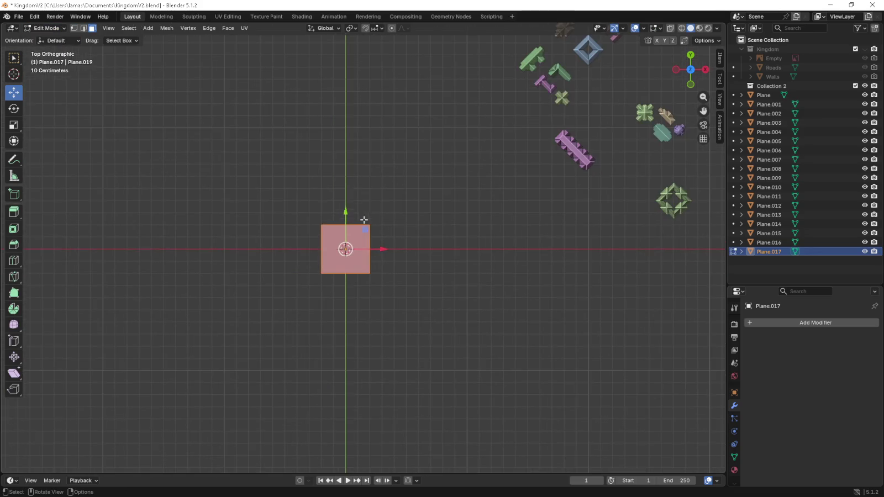
pyautogui.click(83, 28)
pyautogui.click(370, 246)
pyautogui.moveTo(395, 249); pyautogui.dragTo(431, 253)
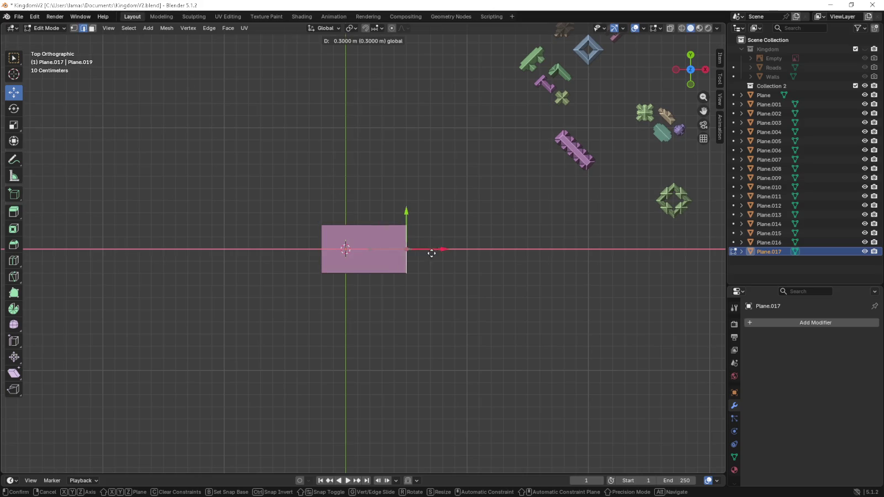
pyautogui.click(442, 251)
# - Add three horizontal loop cuts across the plane
pyautogui.click(322, 249)
pyautogui.rightClick(407, 230)
pyautogui.press('Escape')
pyautogui.rightClick(448, 229)
pyautogui.hotkey('ctrl', 'r')
pyautogui.scroll(1, 442, 233)
pyautogui.scroll(1, 442, 233)
pyautogui.click(442, 232)
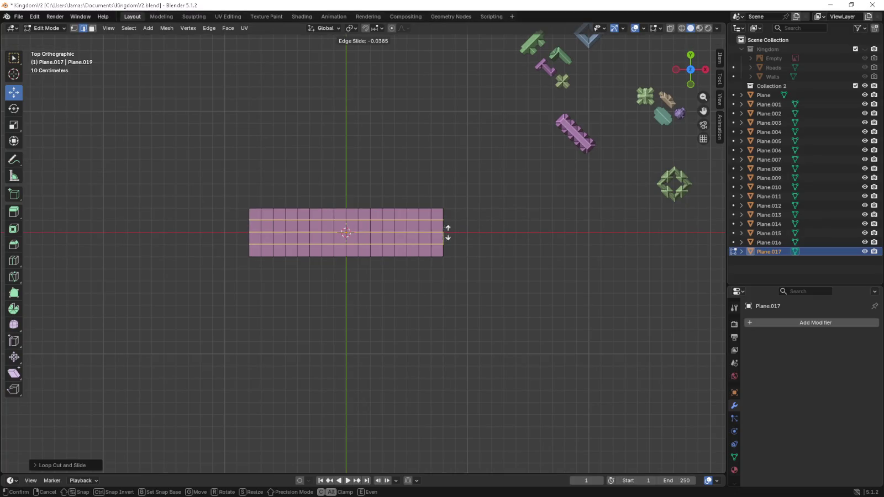
pyautogui.click(441, 232)
pyautogui.scroll(1, 464, 227)
pyautogui.scroll(1, 443, 212)
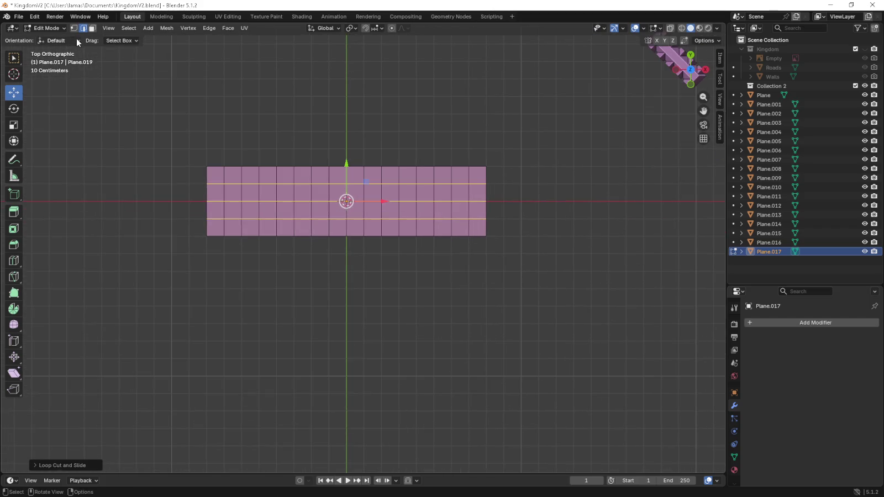
# - Extrude the left and right edge vertices outward to widen the grid
pyautogui.press('1')
pyautogui.press('a')
pyautogui.moveTo(187, 176); pyautogui.dragTo(213, 224)
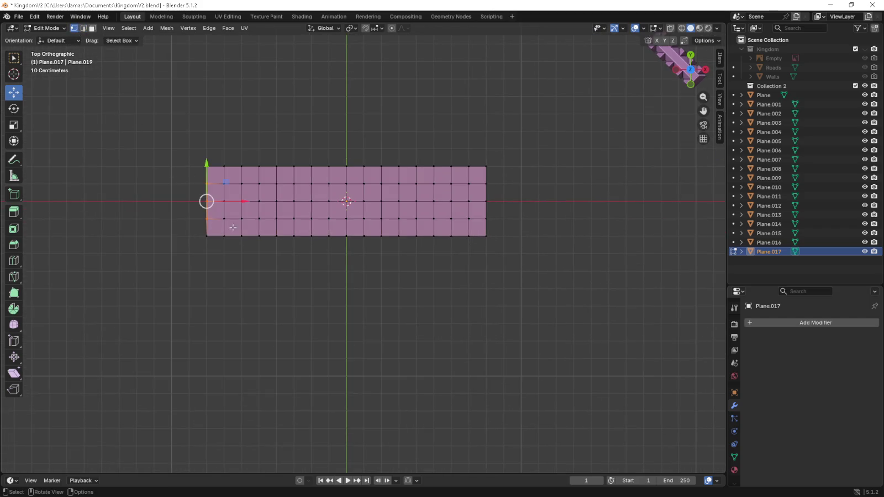
pyautogui.press('e')
pyautogui.click(350, 225)
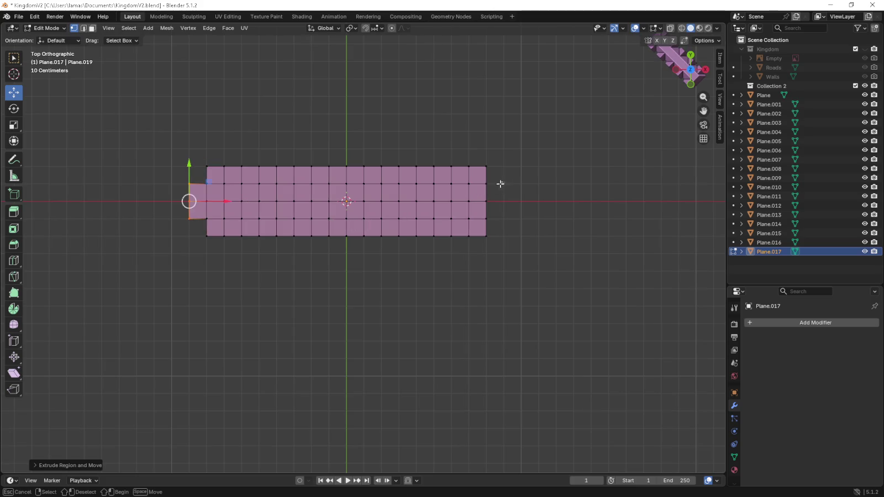
pyautogui.moveTo(500, 183); pyautogui.dragTo(478, 224)
pyautogui.press('e')
pyautogui.click(496, 219)
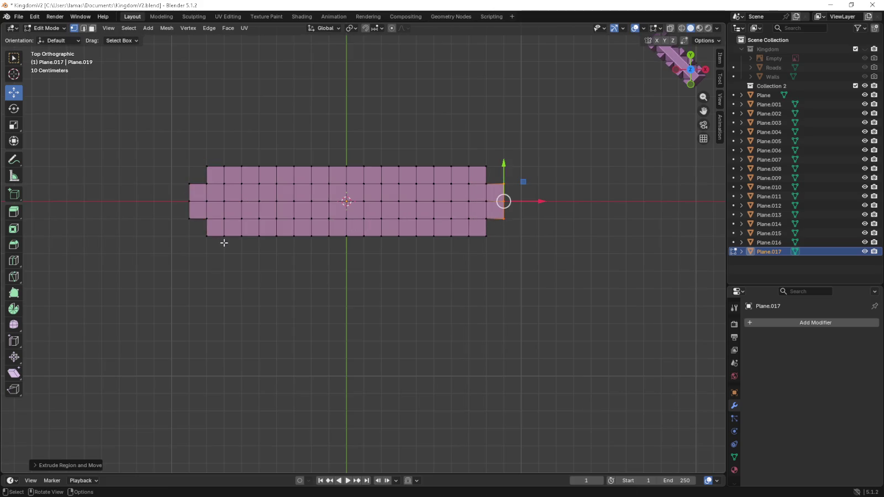
# - Extrude part of the bottom edge downward as the left wing and loop-cut it
pyautogui.moveTo(237, 244); pyautogui.dragTo(322, 235)
pyautogui.press('e')
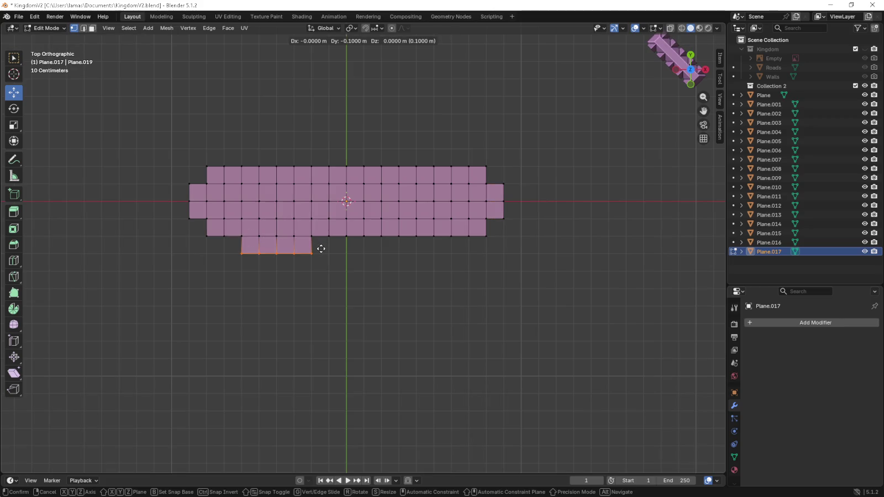
pyautogui.click(320, 259)
pyautogui.hotkey('ctrl', 'r')
pyautogui.click(312, 255)
pyautogui.click(312, 255)
# - Extrude the right section of the bottom edge downward and loop-cut the right wing
pyautogui.moveTo(472, 249); pyautogui.dragTo(395, 229)
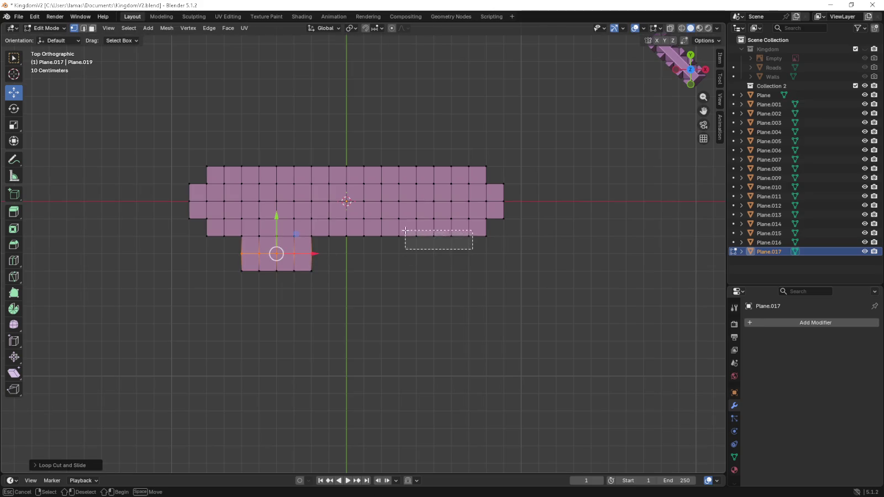
pyautogui.press('e')
pyautogui.click(485, 288)
pyautogui.hotkey('ctrl', 'r')
pyautogui.click(434, 271)
pyautogui.click(466, 261)
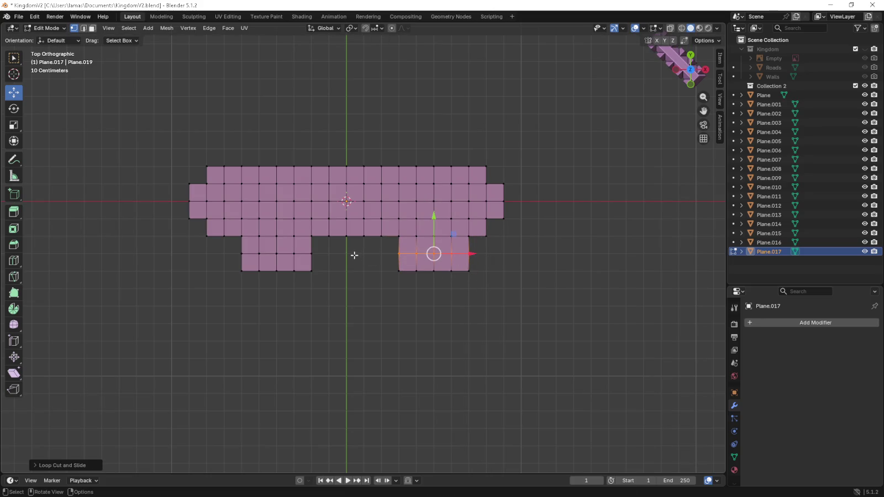
# - Extrude a vertex beside the left wing down twice and fill the two gap squares with faces
pyautogui.click(329, 232)
pyautogui.scroll(2, 329, 233)
pyautogui.press('e')
pyautogui.click(326, 262)
pyautogui.press('e')
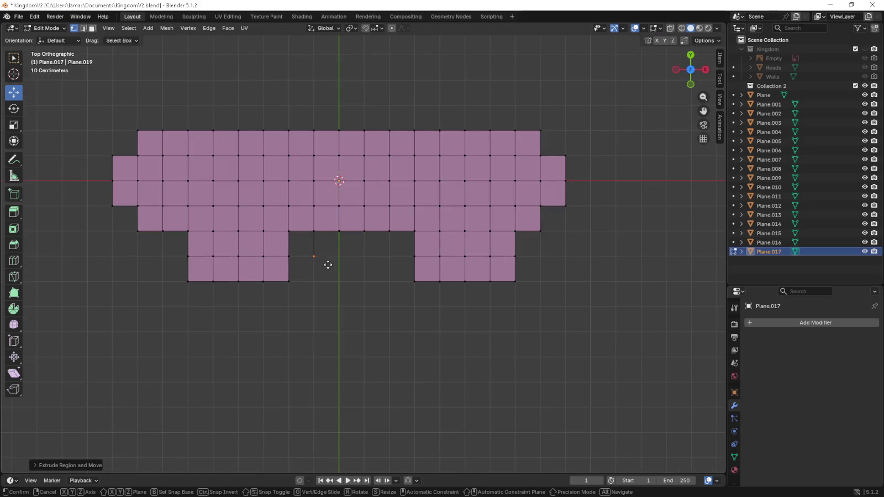
pyautogui.click(326, 279)
pyautogui.moveTo(325, 296); pyautogui.dragTo(284, 251)
pyautogui.press('f')
pyautogui.moveTo(280, 221); pyautogui.dragTo(315, 258)
pyautogui.press('f')
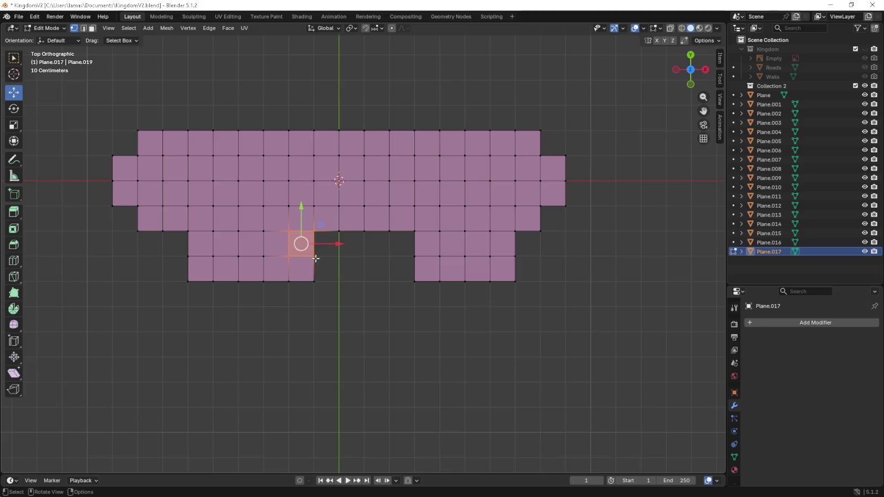
# - Extrude a vertex beside the right wing and fill its gap square with a face
pyautogui.click(414, 232)
pyautogui.click(389, 231)
pyautogui.press('e')
pyautogui.click(393, 250)
pyautogui.press('g')
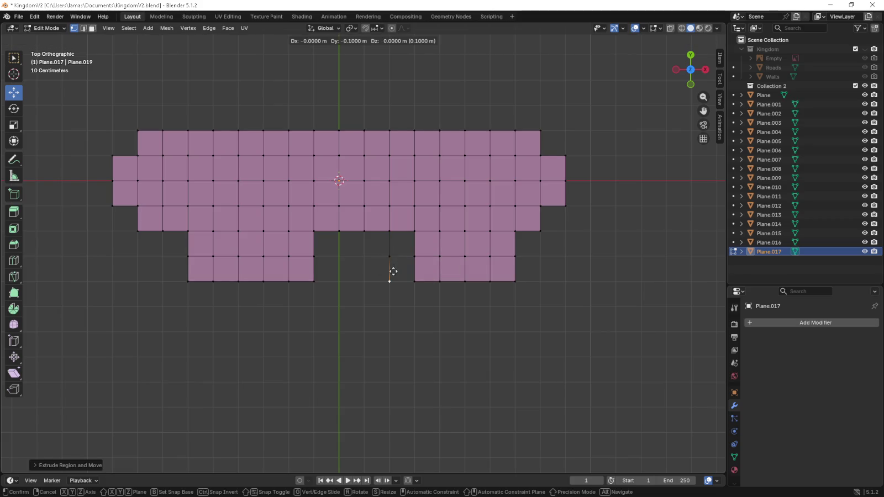
pyautogui.click(393, 269)
pyautogui.moveTo(376, 301)
pyautogui.mouseDown()
pyautogui.moveTo(416, 250)
pyautogui.moveTo(386, 262)
pyautogui.mouseUp()
pyautogui.press('f')
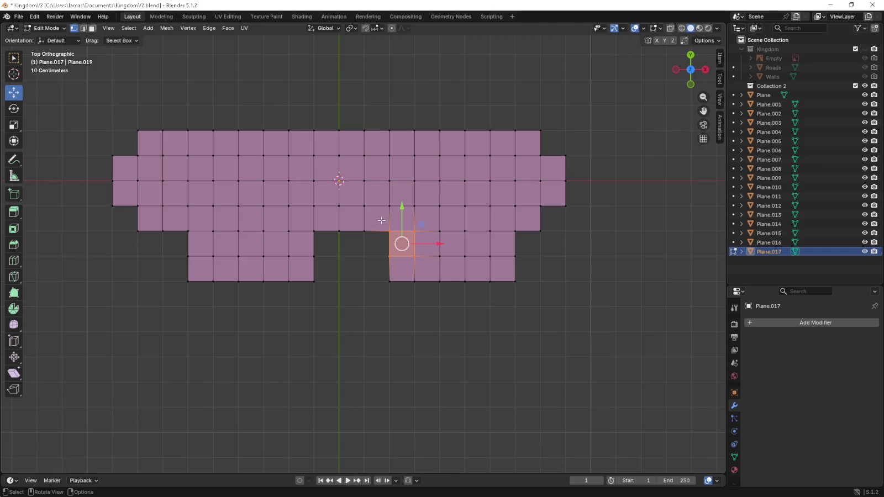
# - Extrude the top row's upper edge upward 0.1 m and view the floor plan in perspective
pyautogui.keyDown('shift'); pyautogui.scroll(3, 382, 220); pyautogui.keyUp('shift')
pyautogui.moveTo(186, 183)
pyautogui.mouseDown()
pyautogui.moveTo(222, 201)
pyautogui.moveTo(501, 212)
pyautogui.mouseUp()
pyautogui.press('e')
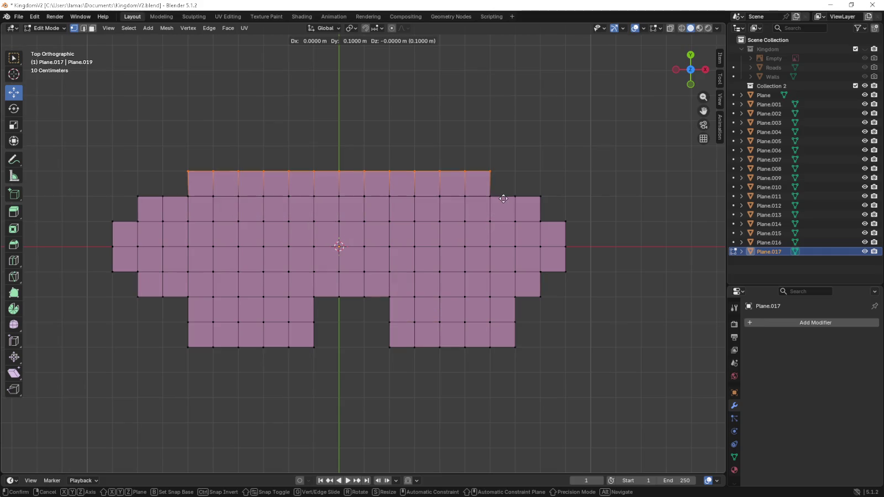
pyautogui.click(501, 212)
pyautogui.moveTo(501, 212)
pyautogui.mouseDown(button='middle')
pyautogui.moveTo(489, 291)
pyautogui.moveTo(470, 251)
pyautogui.moveTo(422, 231)
pyautogui.moveTo(435, 237)
pyautogui.mouseUp(button='middle')
pyautogui.scroll(-4, 489, 289)
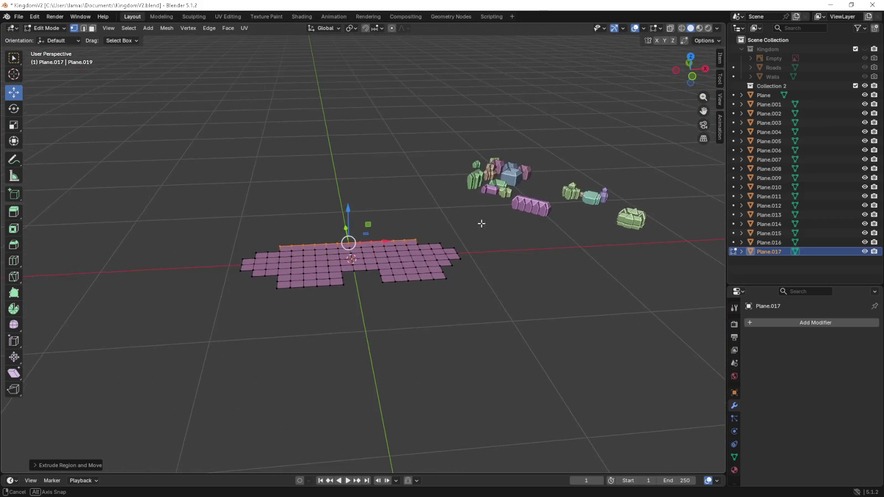
# - Select the whole floor plan and extrude it 0.2 m upward in front view
pyautogui.moveTo(435, 237); pyautogui.dragTo(476, 247, button='middle')
pyautogui.press('a')
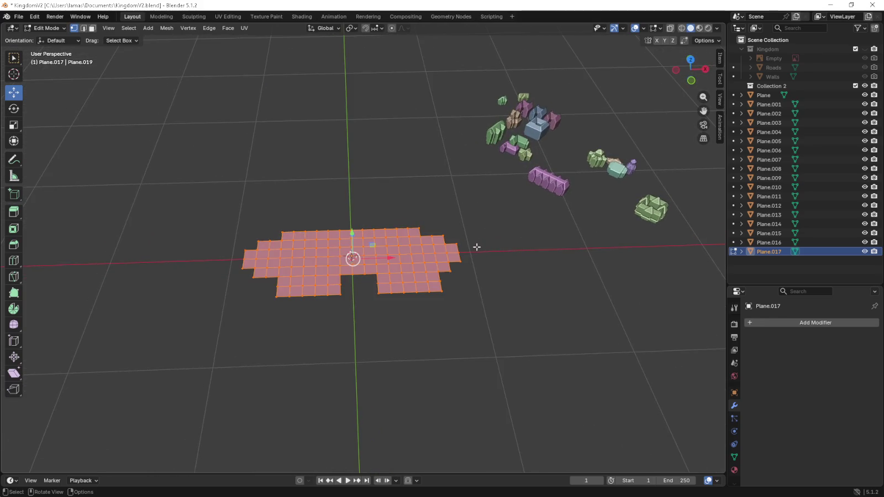
pyautogui.press('KP_1')
pyautogui.press('e')
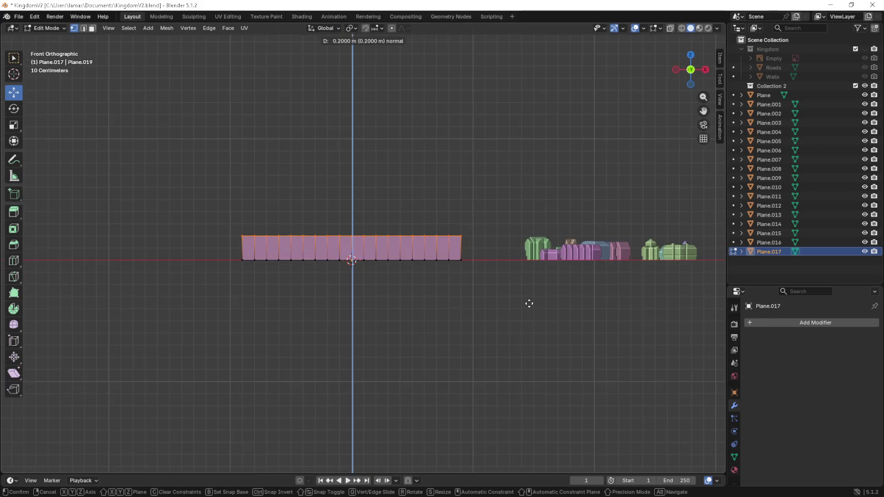
pyautogui.click(529, 304)
pyautogui.keyDown('shift'); pyautogui.moveTo(529, 304); pyautogui.dragTo(517, 391, button='middle'); pyautogui.keyUp('shift')
pyautogui.scroll(2, 427, 331)
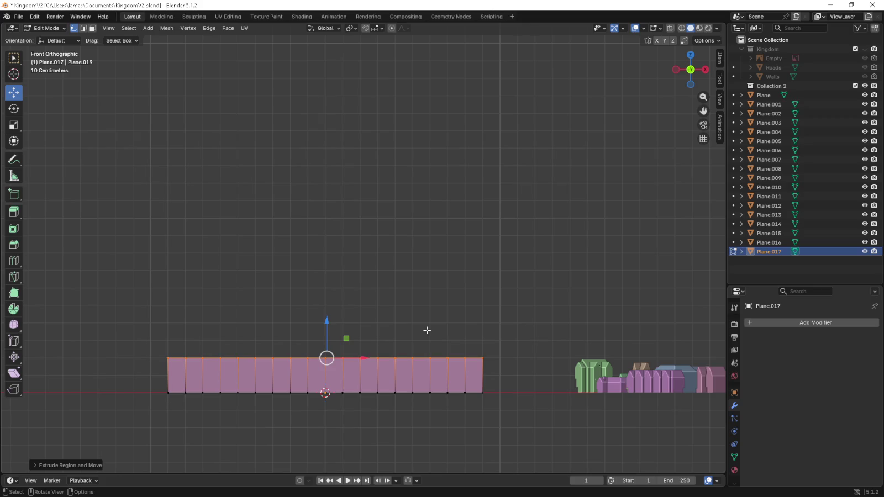
# - Return to top view and select four corner vertices on the left side
pyautogui.press('KP_7')
pyautogui.moveTo(204, 191)
pyautogui.keyDown('shift'); pyautogui.mouseDown(button='middle')
pyautogui.moveTo(241, 211)
pyautogui.moveTo(342, 220)
pyautogui.mouseUp(button='middle'); pyautogui.keyUp('shift')
pyautogui.click(257, 214)
pyautogui.keyDown('shift'); pyautogui.click(342, 237); pyautogui.keyUp('shift')
pyautogui.keyDown('shift'); pyautogui.click(308, 237); pyautogui.keyUp('shift')
pyautogui.keyDown('shift'); pyautogui.click(295, 259); pyautogui.keyUp('shift')
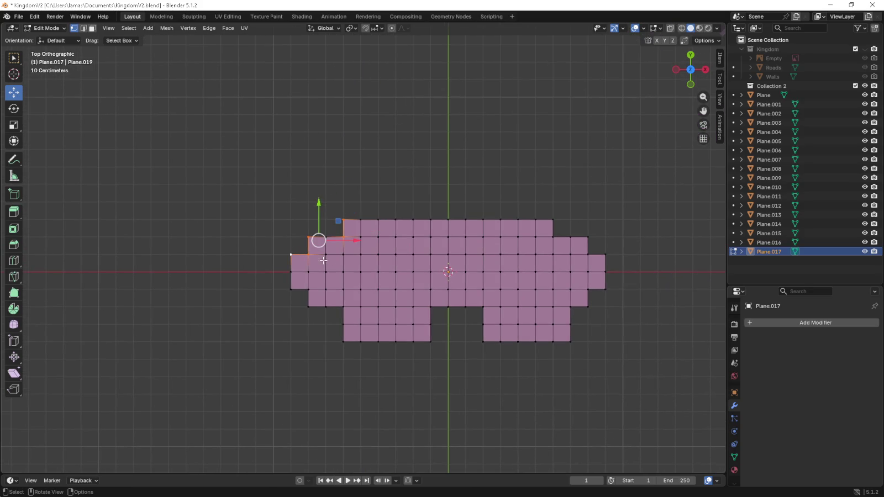
# - Move the selected left corner vertices diagonally outward into short spurs
pyautogui.keyDown('shift'); pyautogui.moveTo(323, 260); pyautogui.dragTo(347, 279, button='middle'); pyautogui.keyUp('shift')
pyautogui.scroll(1, 348, 279)
pyautogui.scroll(4, 424, 295)
pyautogui.press('g')
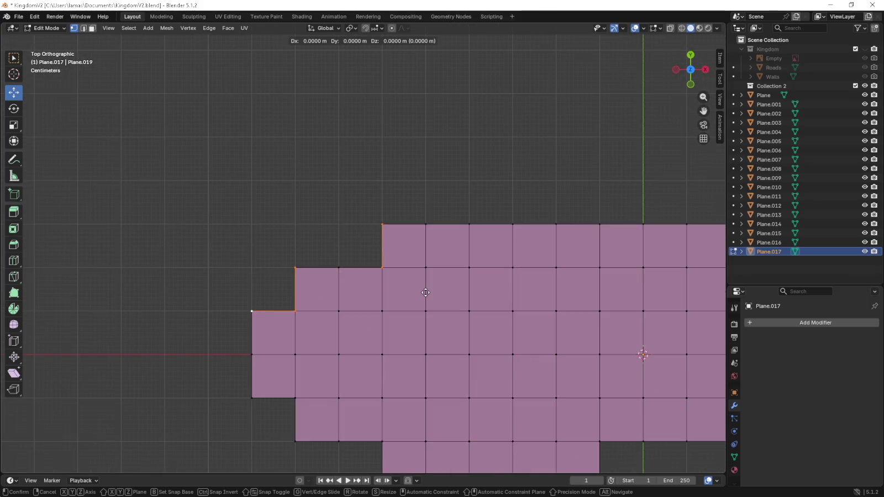
pyautogui.click(416, 284)
pyautogui.scroll(-3, 142, 207)
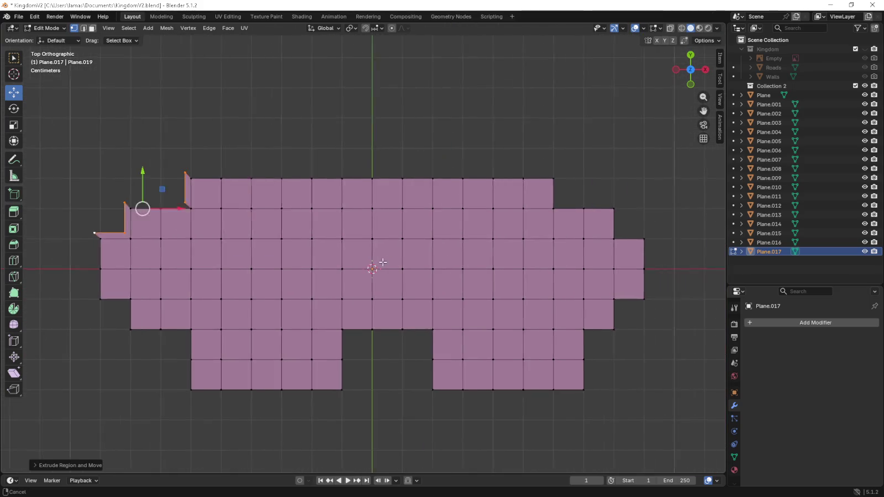
pyautogui.scroll(1, 44, 208)
# - Select the five right corner vertices and push them diagonally outward as spurs
pyautogui.click(454, 178)
pyautogui.keyDown('shift'); pyautogui.click(454, 207); pyautogui.keyUp('shift')
pyautogui.keyDown('shift'); pyautogui.click(515, 208); pyautogui.keyUp('shift')
pyautogui.keyDown('shift'); pyautogui.click(544, 238); pyautogui.keyUp('shift')
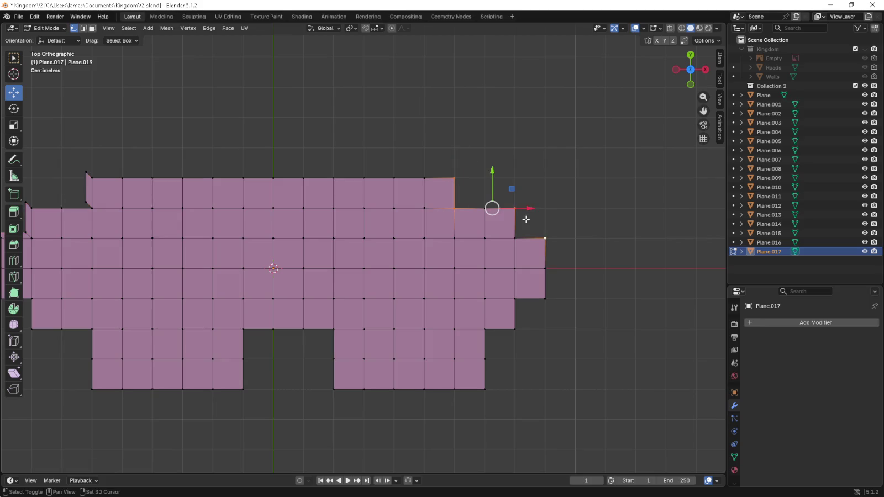
pyautogui.keyDown('shift'); pyautogui.click(515, 238); pyautogui.keyUp('shift')
pyautogui.press('g')
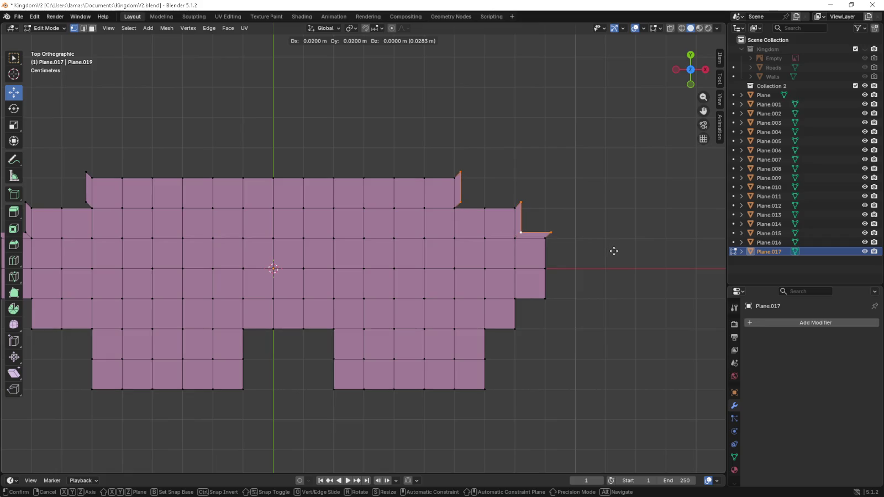
pyautogui.click(614, 251)
pyautogui.scroll(3, 611, 251)
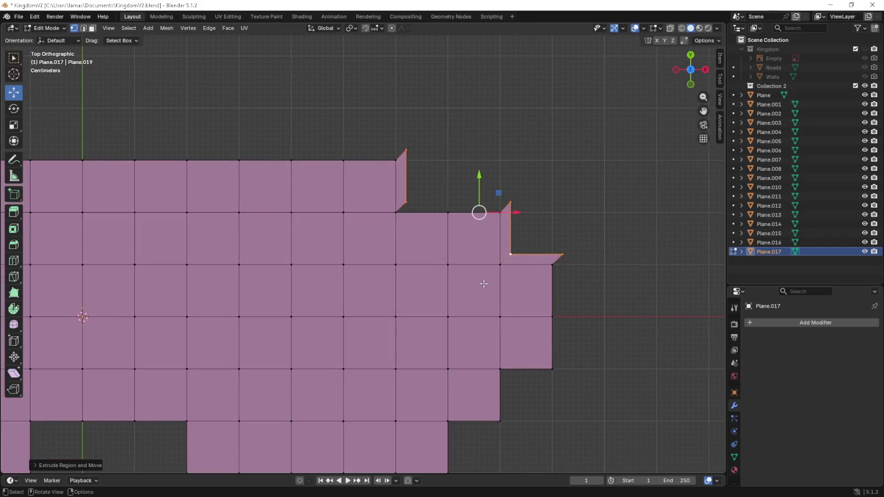
pyautogui.scroll(-4, 484, 284)
# - Select the bottom corner vertices and move them diagonally outward into spurs
pyautogui.keyDown('shift'); pyautogui.moveTo(473, 306); pyautogui.dragTo(487, 270, button='middle'); pyautogui.keyUp('shift')
pyautogui.keyDown('shift'); pyautogui.click(462, 294); pyautogui.keyUp('shift')
pyautogui.keyDown('shift'); pyautogui.click(436, 295); pyautogui.keyUp('shift')
pyautogui.keyDown('shift'); pyautogui.click(436, 345); pyautogui.keyUp('shift')
pyautogui.keyDown('shift'); pyautogui.click(236, 296); pyautogui.keyUp('shift')
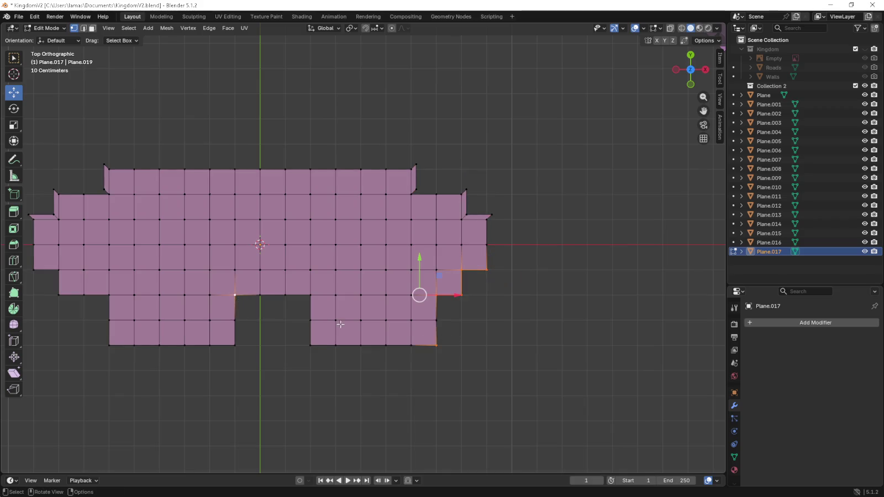
pyautogui.scroll(1, 449, 306)
pyautogui.scroll(2, 450, 305)
pyautogui.press('g')
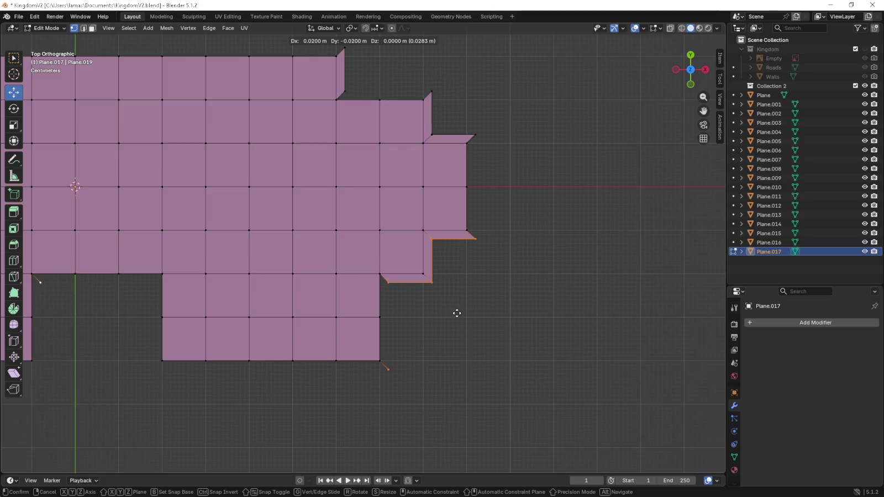
pyautogui.click(457, 313)
pyautogui.hscroll(-5, 453, 310)
# - Select the wing and left-column corner vertices and push them diagonally outward
pyautogui.keyDown('shift'); pyautogui.click(472, 267); pyautogui.keyUp('shift')
pyautogui.keyDown('shift'); pyautogui.click(472, 352); pyautogui.keyUp('shift')
pyautogui.keyDown('shift'); pyautogui.click(132, 355); pyautogui.keyUp('shift')
pyautogui.hscroll(-2, 221, 320)
pyautogui.hscroll(-2, 310, 282)
pyautogui.keyDown('shift'); pyautogui.click(335, 280); pyautogui.keyUp('shift')
pyautogui.keyDown('shift'); pyautogui.click(206, 238); pyautogui.keyUp('shift')
pyautogui.keyDown('shift'); pyautogui.click(250, 238); pyautogui.keyUp('shift')
pyautogui.keyDown('shift'); pyautogui.click(250, 281); pyautogui.keyUp('shift')
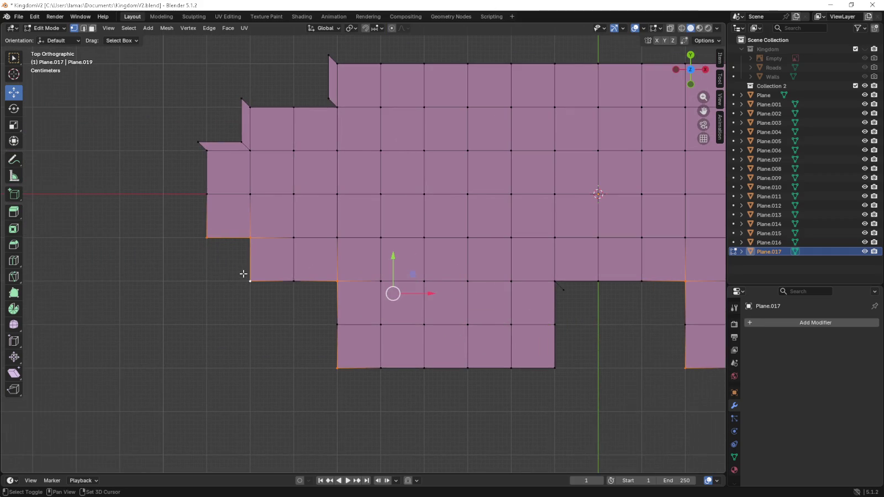
pyautogui.press('g')
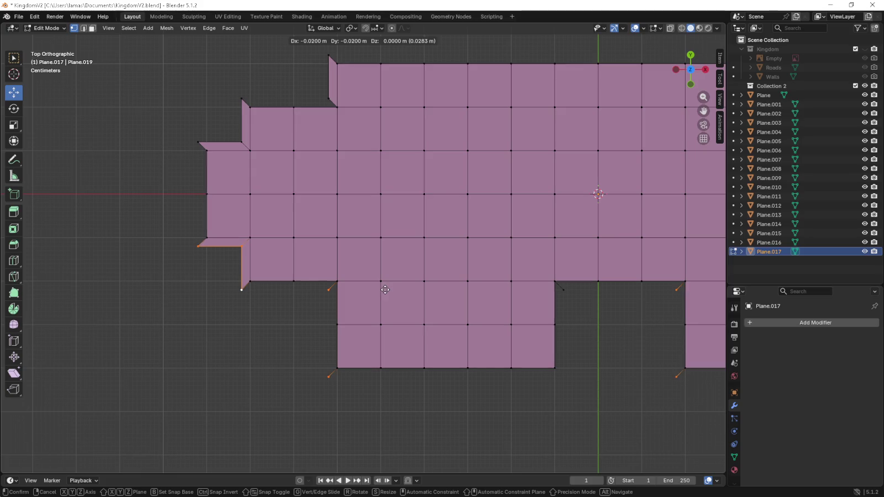
pyautogui.click(384, 290)
# - Nudge the single lower corner vertex outward and recentre the building in view
pyautogui.click(554, 356)
pyautogui.press('g')
pyautogui.click(562, 363)
pyautogui.scroll(-3, 562, 362)
pyautogui.keyDown('shift'); pyautogui.moveTo(562, 357); pyautogui.dragTo(436, 364, button='middle'); pyautogui.keyUp('shift')
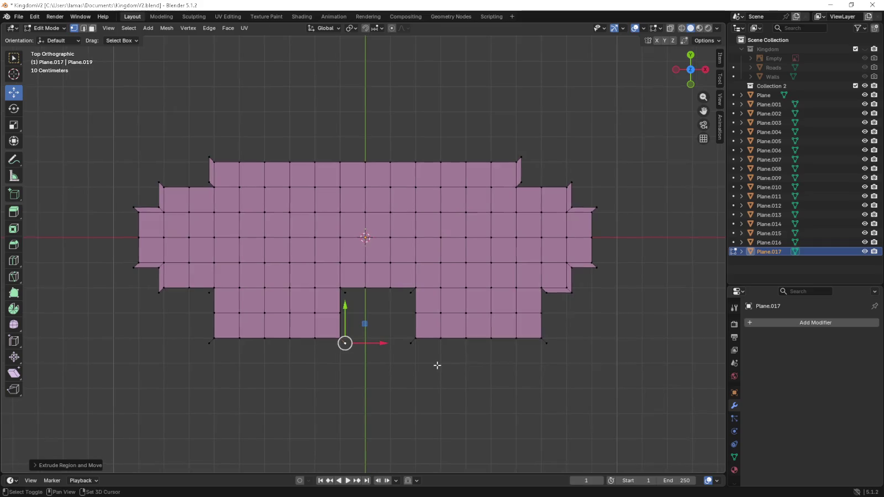
# - Align the right-side and centre-gap border edges flush with the spur tips
pyautogui.moveTo(563, 353); pyautogui.dragTo(539, 284)
pyautogui.moveTo(568, 369)
pyautogui.mouseDown()
pyautogui.moveTo(395, 336)
pyautogui.moveTo(410, 284)
pyautogui.mouseUp()
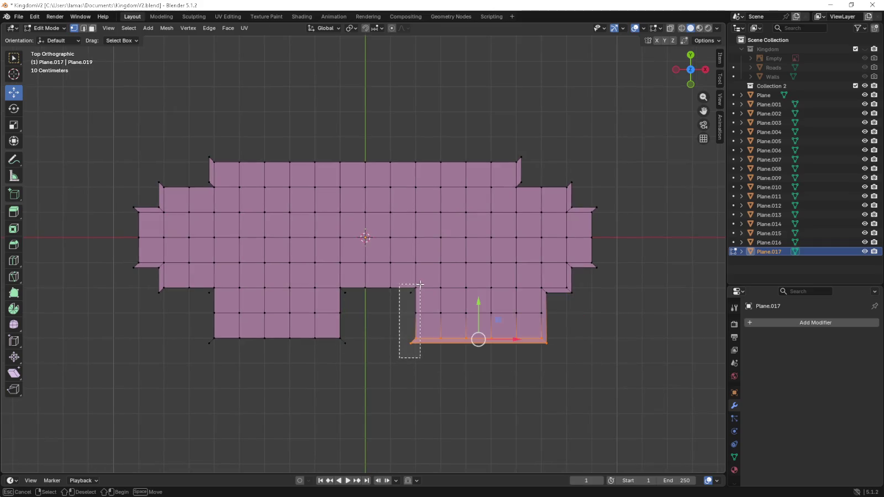
pyautogui.moveTo(335, 281); pyautogui.dragTo(413, 298)
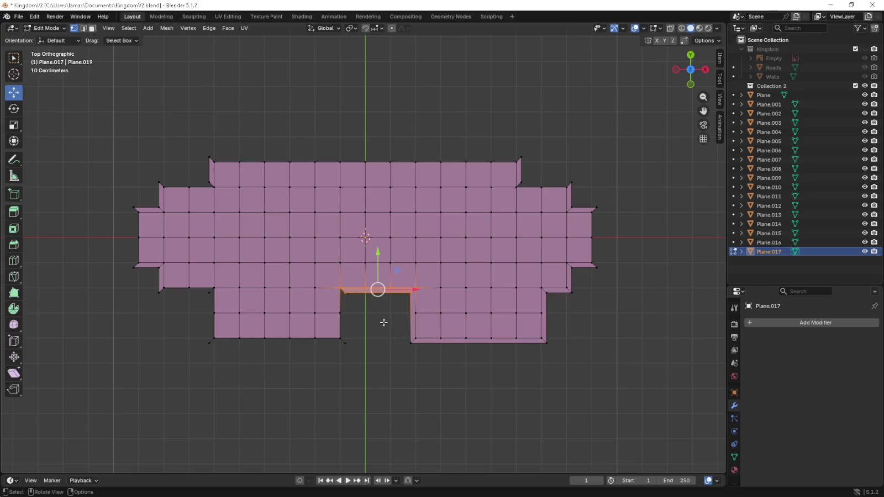
pyautogui.moveTo(355, 351); pyautogui.dragTo(334, 284)
pyautogui.moveTo(359, 355)
pyautogui.mouseDown()
pyautogui.moveTo(195, 330)
pyautogui.moveTo(224, 282)
pyautogui.mouseUp()
pyautogui.moveTo(154, 302); pyautogui.dragTo(209, 283)
# - Align the far-left, top and far-right border edges flush with the outline
pyautogui.moveTo(126, 197); pyautogui.dragTo(143, 284)
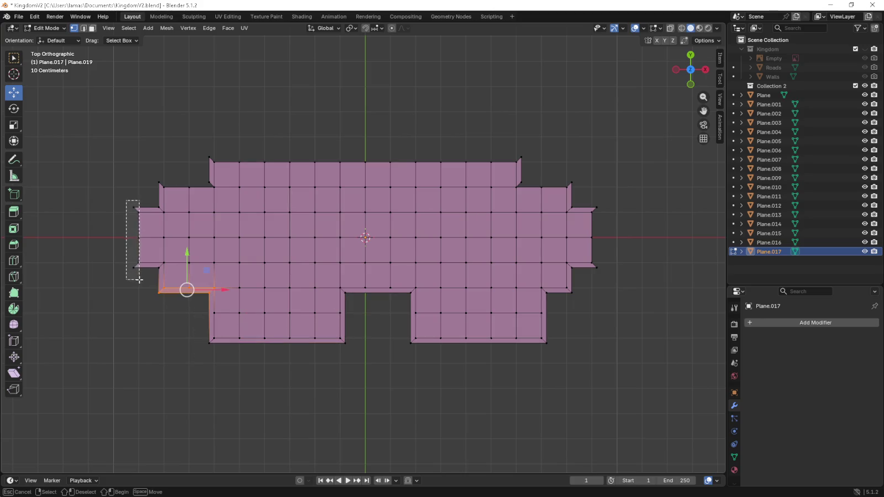
pyautogui.moveTo(150, 165); pyautogui.dragTo(221, 197)
pyautogui.moveTo(203, 146)
pyautogui.mouseDown()
pyautogui.moveTo(528, 150)
pyautogui.moveTo(529, 160)
pyautogui.mouseUp()
pyautogui.moveTo(577, 173); pyautogui.dragTo(525, 195)
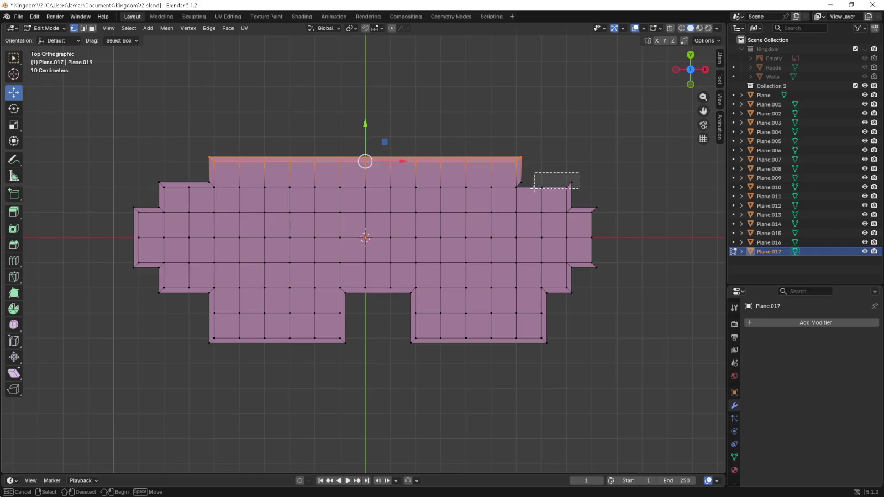
pyautogui.moveTo(616, 202); pyautogui.dragTo(586, 281)
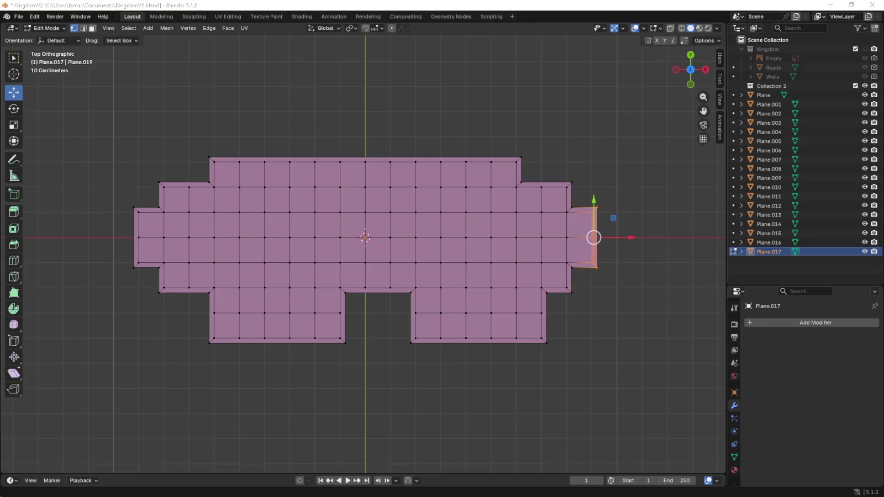
pyautogui.moveTo(427, 265); pyautogui.dragTo(427, 241, button='middle')
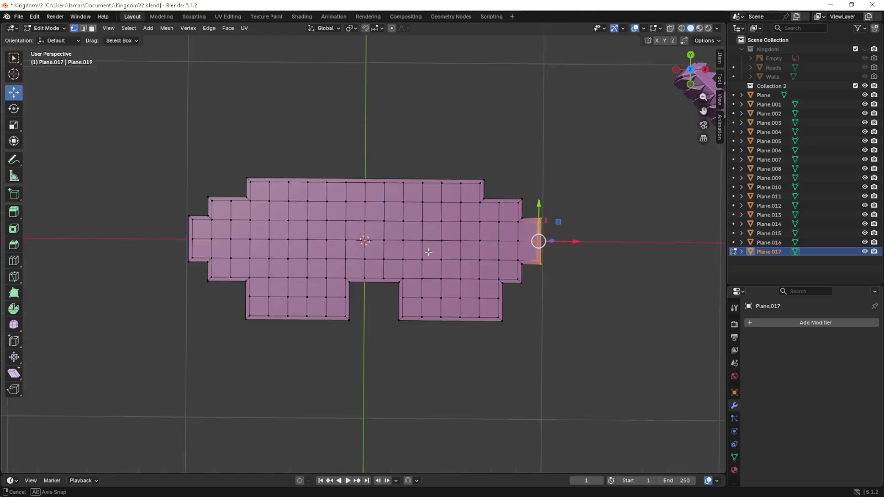
# - Box-select all floor-plan faces from top view and extrude them a further 0.3 m upward
pyautogui.click(92, 30)
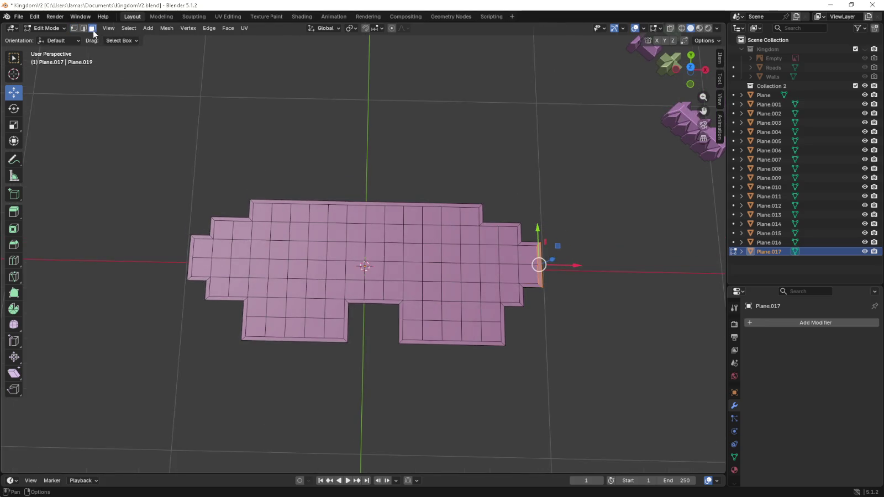
pyautogui.moveTo(348, 244); pyautogui.dragTo(352, 248, button='middle')
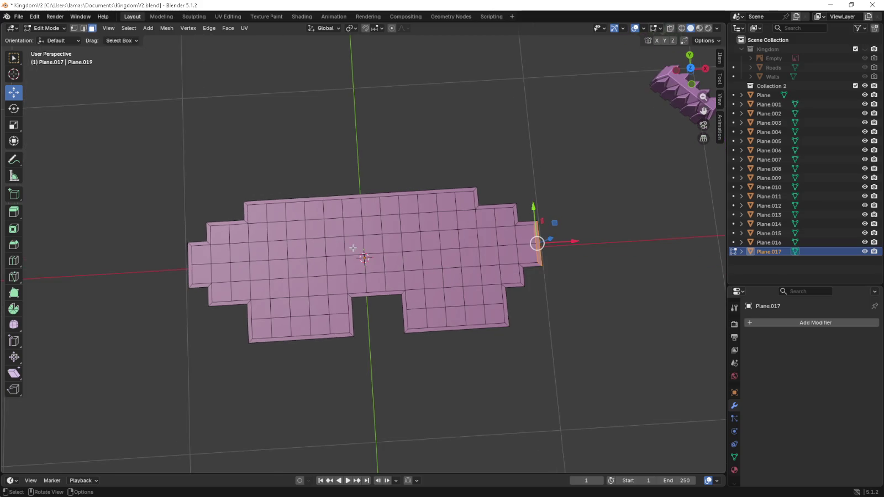
pyautogui.press('KP_5')
pyautogui.press('KP_7')
pyautogui.moveTo(110, 118)
pyautogui.mouseDown()
pyautogui.moveTo(527, 367)
pyautogui.moveTo(630, 396)
pyautogui.mouseUp()
pyautogui.press('KP_1')
pyautogui.keyDown('shift'); pyautogui.moveTo(628, 397); pyautogui.dragTo(577, 356, button='middle'); pyautogui.keyUp('shift')
pyautogui.press('e')
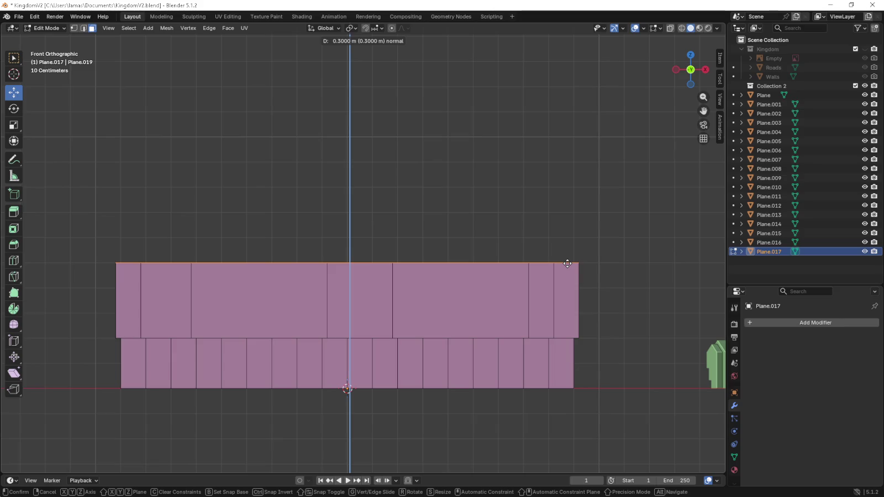
pyautogui.click(568, 239)
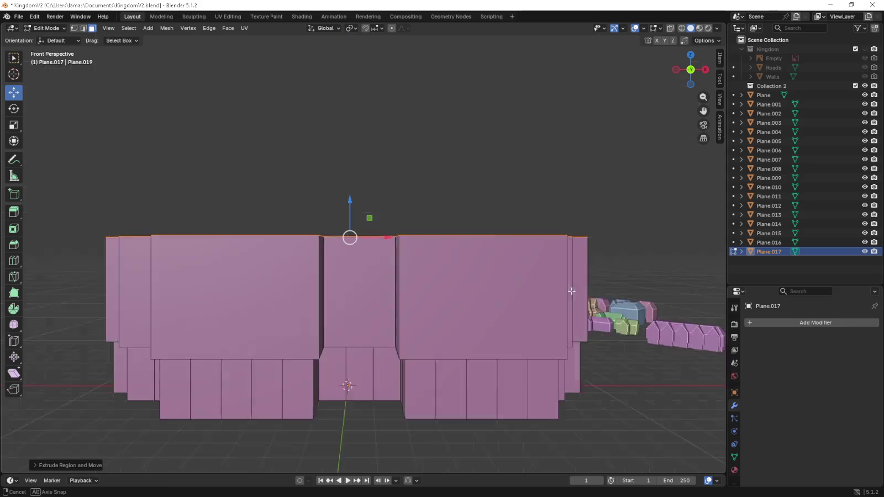
pyautogui.moveTo(567, 239); pyautogui.dragTo(463, 251, button='middle')
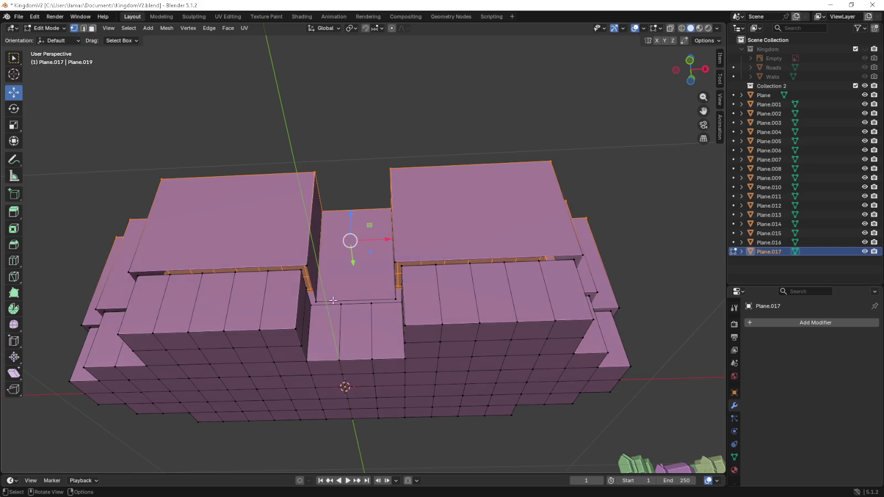
pyautogui.scroll(3, 346, 295)
pyautogui.click(290, 311)
pyautogui.keyDown('ctrl'); pyautogui.click(420, 305); pyautogui.keyUp('ctrl')
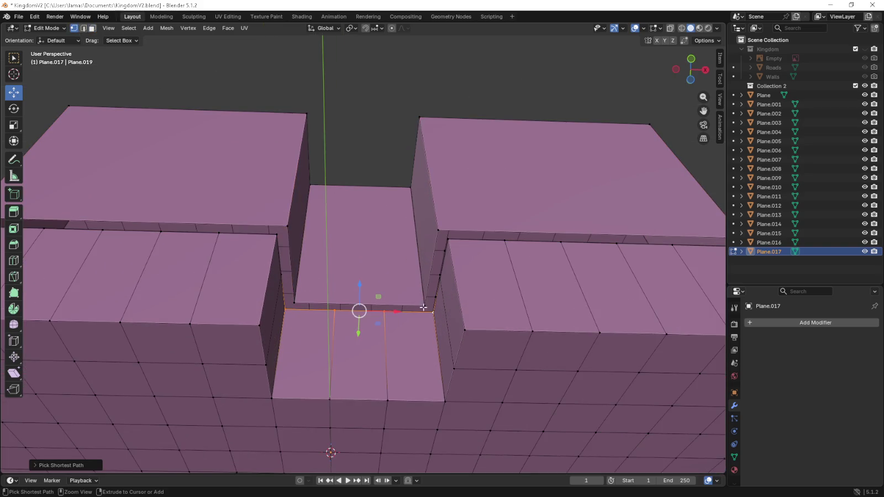
pyautogui.keyDown('ctrl'); pyautogui.click(294, 300); pyautogui.keyUp('ctrl')
pyautogui.click(285, 308)
pyautogui.keyDown('shift'); pyautogui.click(301, 286); pyautogui.keyUp('shift')
pyautogui.moveTo(276, 296)
pyautogui.mouseDown(button='middle')
pyautogui.moveTo(401, 331)
pyautogui.moveTo(316, 293)
pyautogui.mouseUp(button='middle')
pyautogui.click(102, 300)
pyautogui.keyDown('ctrl'); pyautogui.click(384, 297); pyautogui.keyUp('ctrl')
pyautogui.keyDown('shift'); pyautogui.click(412, 303); pyautogui.keyUp('shift')
pyautogui.click(316, 293)
pyautogui.keyDown('ctrl'); pyautogui.click(367, 263); pyautogui.keyUp('ctrl')
pyautogui.keyDown('shift'); pyautogui.click(328, 277); pyautogui.keyUp('shift')
pyautogui.keyDown('ctrl'); pyautogui.click(270, 172); pyautogui.keyUp('ctrl')
pyautogui.keyDown('shift'); pyautogui.click(252, 190); pyautogui.keyUp('shift')
pyautogui.click(191, 204)
pyautogui.keyDown('ctrl'); pyautogui.click(271, 172); pyautogui.keyUp('ctrl')
pyautogui.keyDown('shift'); pyautogui.click(199, 209); pyautogui.keyUp('shift')
pyautogui.scroll(-8, 196, 179)
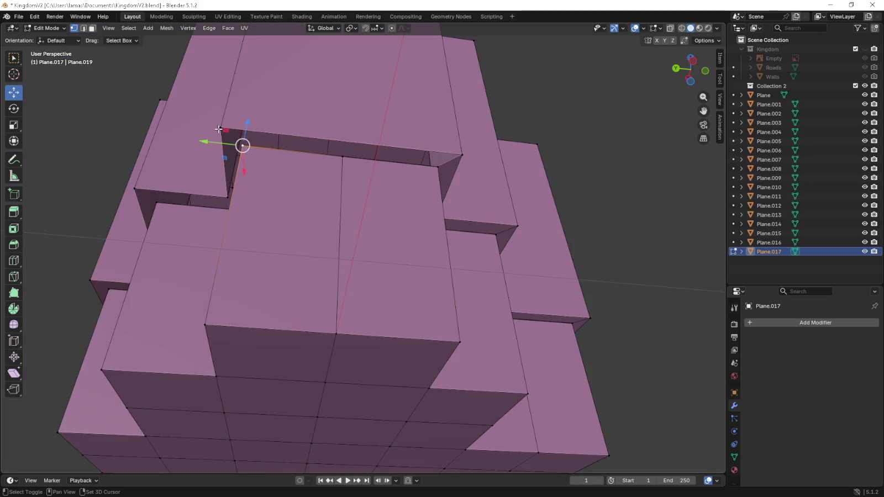
# - Select the thin top faces at the corner and along the left strip
pyautogui.keyDown('shift'); pyautogui.click(494, 152); pyautogui.keyUp('shift')
pyautogui.moveTo(440, 166)
pyautogui.mouseDown(button='middle')
pyautogui.moveTo(318, 195)
pyautogui.moveTo(356, 199)
pyautogui.mouseUp(button='middle')
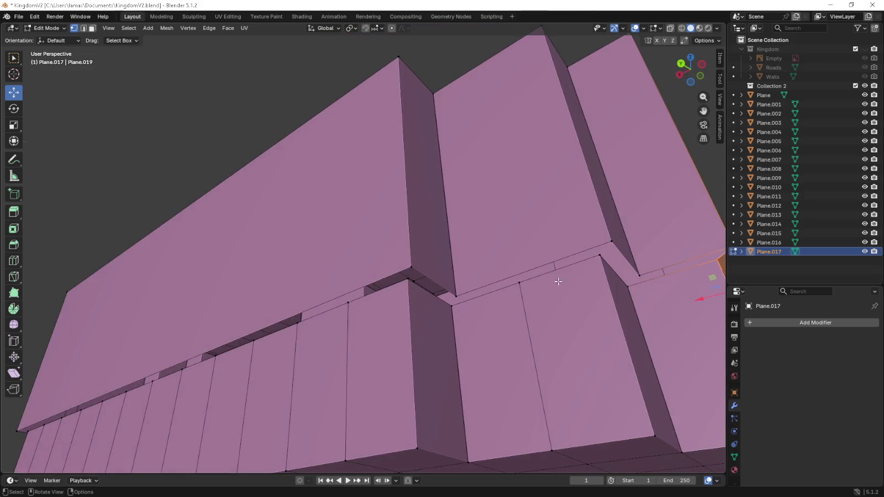
pyautogui.moveTo(565, 274); pyautogui.dragTo(542, 271, button='middle')
pyautogui.click(470, 206)
pyautogui.click(484, 211)
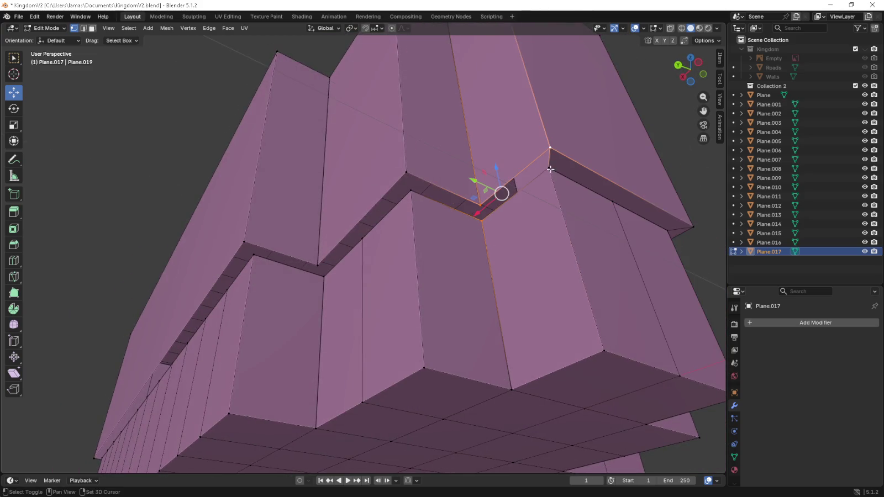
pyautogui.click(481, 215)
pyautogui.keyDown('shift'); pyautogui.click(409, 181); pyautogui.keyUp('shift')
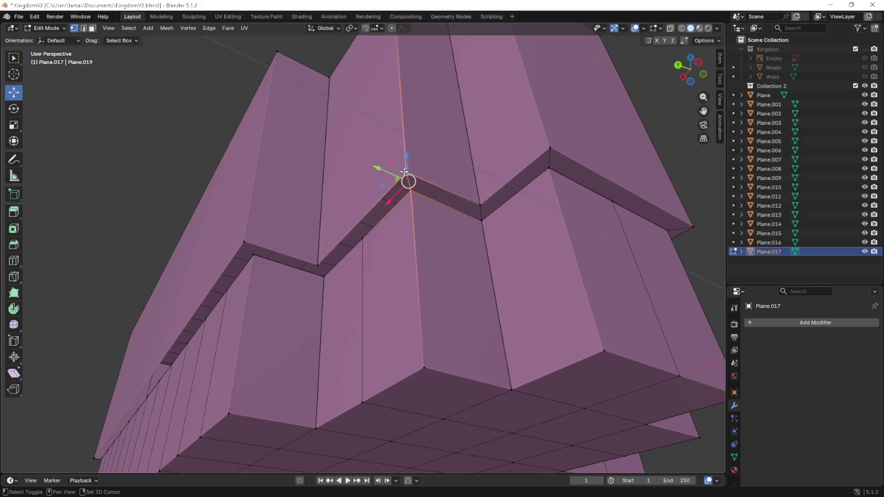
pyautogui.click(324, 270)
pyautogui.click(276, 257)
pyautogui.keyDown('shift'); pyautogui.click(322, 264); pyautogui.keyUp('shift')
# - Select the ledge edges running along the left side while orbiting the building
pyautogui.moveTo(326, 273); pyautogui.dragTo(375, 264, button='middle')
pyautogui.keyDown('shift'); pyautogui.click(375, 264); pyautogui.keyUp('shift')
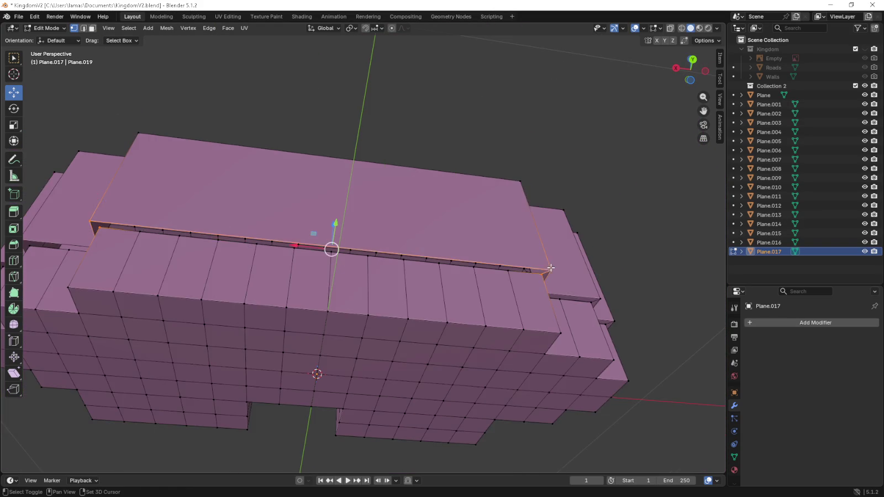
pyautogui.moveTo(375, 264); pyautogui.dragTo(341, 257, button='middle')
pyautogui.keyDown('shift'); pyautogui.click(426, 206); pyautogui.keyUp('shift')
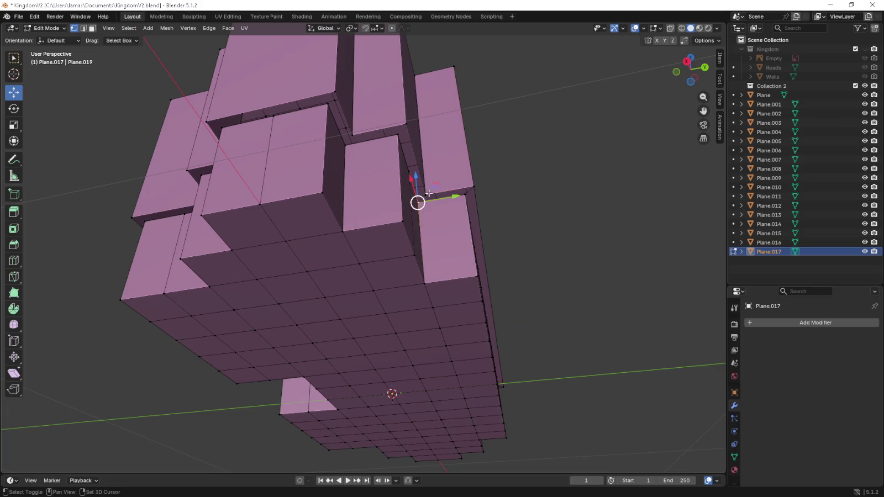
pyautogui.keyDown('shift'); pyautogui.click(441, 193); pyautogui.keyUp('shift')
pyautogui.moveTo(442, 194)
pyautogui.mouseDown(button='middle')
pyautogui.moveTo(400, 204)
pyautogui.moveTo(302, 196)
pyautogui.mouseUp(button='middle')
pyautogui.keyDown('shift'); pyautogui.click(302, 196); pyautogui.keyUp('shift')
pyautogui.keyDown('shift'); pyautogui.click(271, 183); pyautogui.keyUp('shift')
pyautogui.keyDown('shift'); pyautogui.click(257, 155); pyautogui.keyUp('shift')
pyautogui.keyDown('shift'); pyautogui.click(162, 150); pyautogui.keyUp('shift')
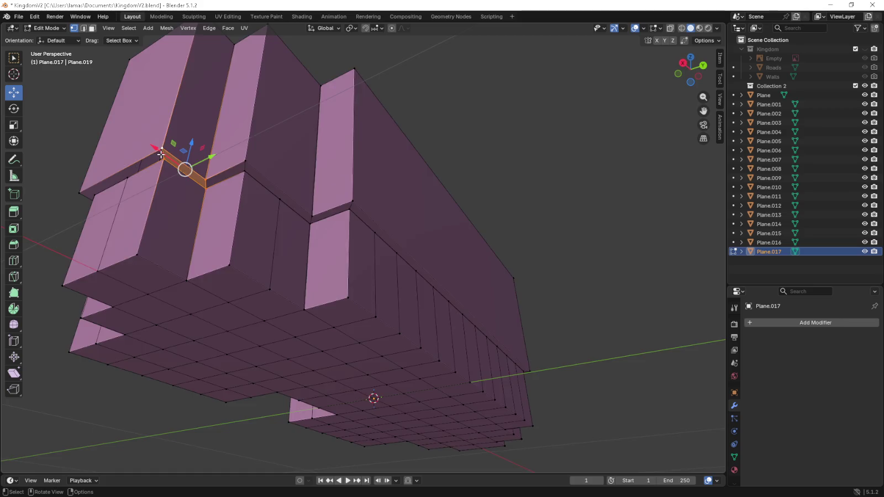
# - Add the front block's three top edges to the selection
pyautogui.moveTo(162, 150); pyautogui.dragTo(232, 171, button='middle')
pyautogui.keyDown('shift'); pyautogui.click(356, 173); pyautogui.keyUp('shift')
pyautogui.keyDown('shift'); pyautogui.click(409, 170); pyautogui.keyUp('shift')
pyautogui.keyDown('shift'); pyautogui.click(439, 168); pyautogui.keyUp('shift')
pyautogui.moveTo(439, 168); pyautogui.dragTo(436, 196, button='middle')
# - Reselect the right block's step edge and the L of edges at its corner
pyautogui.click(507, 248)
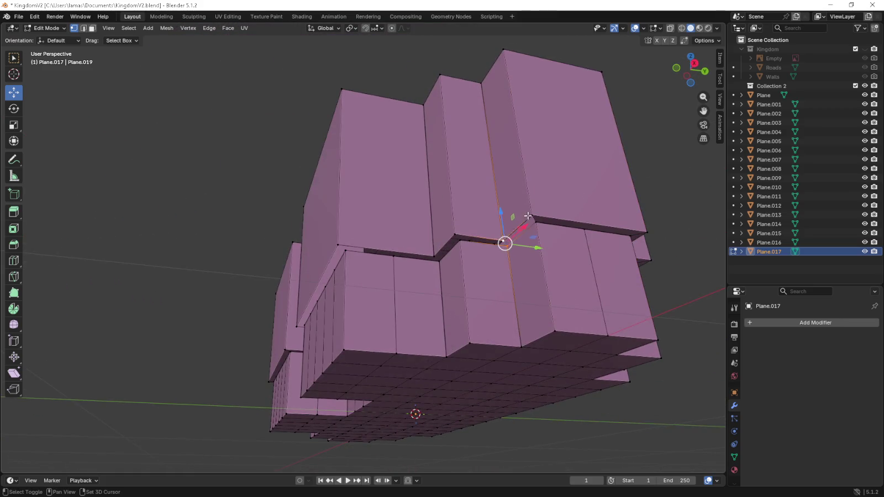
pyautogui.keyDown('shift'); pyautogui.click(517, 232); pyautogui.keyUp('shift')
pyautogui.keyDown('shift'); pyautogui.click(474, 245); pyautogui.keyUp('shift')
pyautogui.click(467, 242)
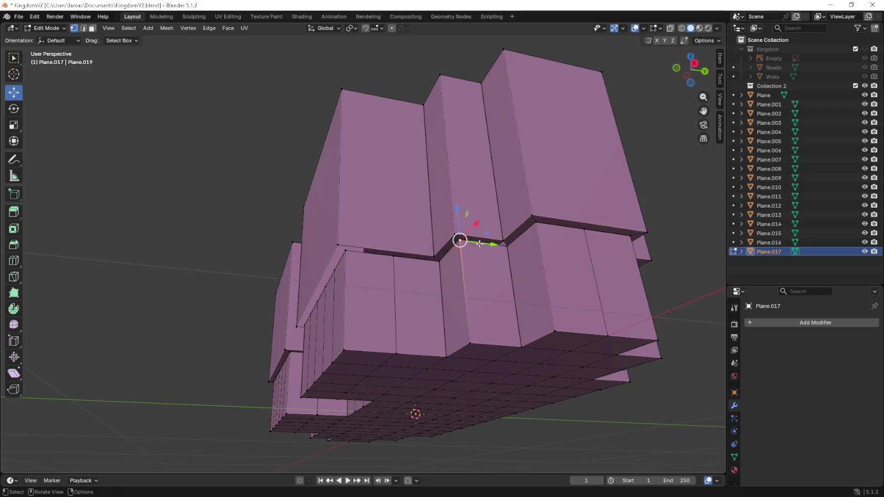
pyautogui.keyDown('alt'); pyautogui.click(480, 241); pyautogui.keyUp('alt')
pyautogui.click(441, 257)
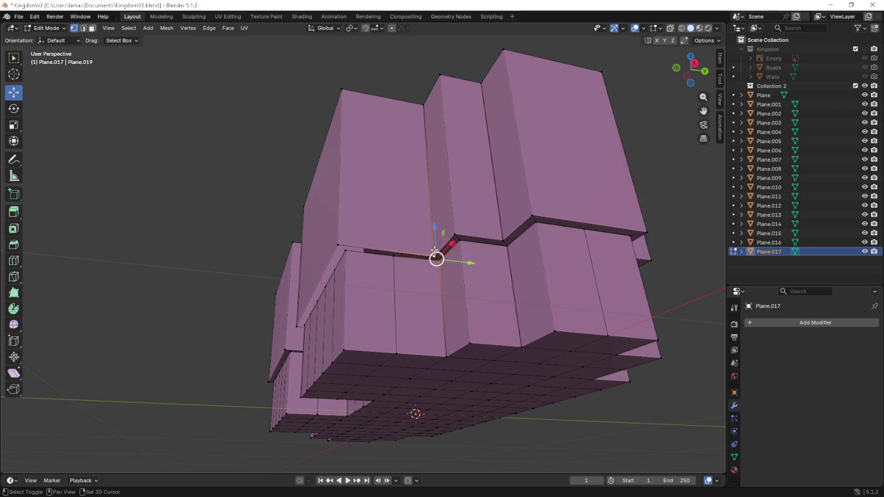
pyautogui.keyDown('shift'); pyautogui.click(442, 287); pyautogui.keyUp('shift')
pyautogui.keyDown('shift'); pyautogui.click(398, 256); pyautogui.keyUp('shift')
# - Shift and extend the step-edge selection further along the lower step
pyautogui.keyDown('shift'); pyautogui.click(348, 251); pyautogui.keyUp('shift')
pyautogui.keyDown('shift'); pyautogui.click(366, 240); pyautogui.keyUp('shift')
pyautogui.keyDown('shift'); pyautogui.click(429, 255); pyautogui.keyUp('shift')
pyautogui.moveTo(430, 254)
pyautogui.mouseDown(button='middle')
pyautogui.moveTo(432, 245)
pyautogui.moveTo(448, 282)
pyautogui.mouseUp(button='middle')
pyautogui.click(450, 284)
pyautogui.keyDown('shift'); pyautogui.click(578, 246); pyautogui.keyUp('shift')
pyautogui.moveTo(578, 245)
pyautogui.mouseDown(button='middle')
pyautogui.moveTo(512, 304)
pyautogui.moveTo(507, 250)
pyautogui.mouseUp(button='middle')
# - Select all geometry, then place Ctrl+R loop cuts on the left and right block fronts
pyautogui.press('a')
pyautogui.click(477, 304)
pyautogui.keyDown('shift'); pyautogui.click(492, 255); pyautogui.keyUp('shift')
pyautogui.moveTo(492, 255)
pyautogui.mouseDown(button='middle')
pyautogui.moveTo(491, 274)
pyautogui.moveTo(450, 256)
pyautogui.mouseUp(button='middle')
pyautogui.moveTo(508, 273); pyautogui.dragTo(306, 320, button='middle')
pyautogui.hotkey('ctrl', 'r')
pyautogui.click(306, 320)
pyautogui.hotkey('ctrl', 'r')
pyautogui.click(536, 334)
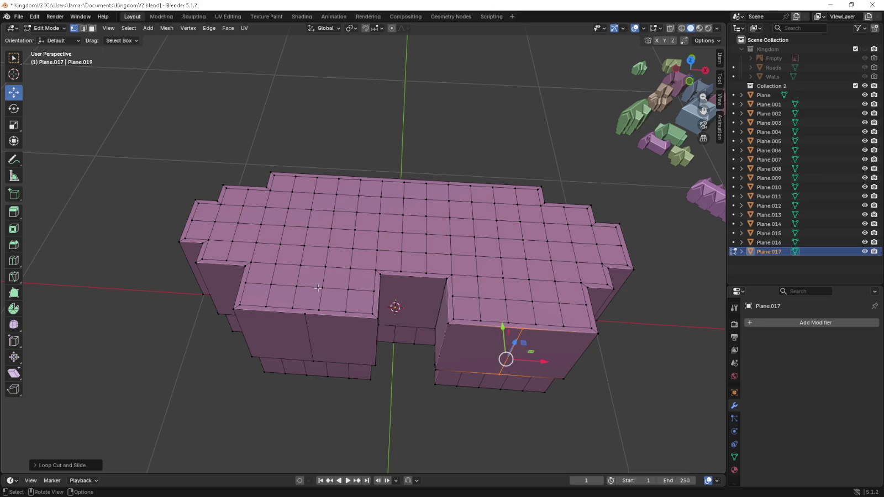
# - Zoom out and orbit the view over to the other buildings on the grid
pyautogui.click(193, 218)
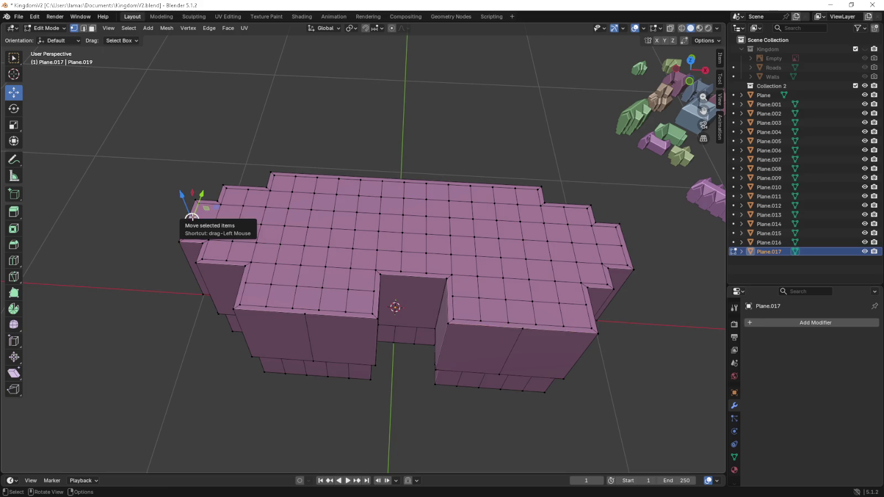
pyautogui.scroll(-4, 175, 242)
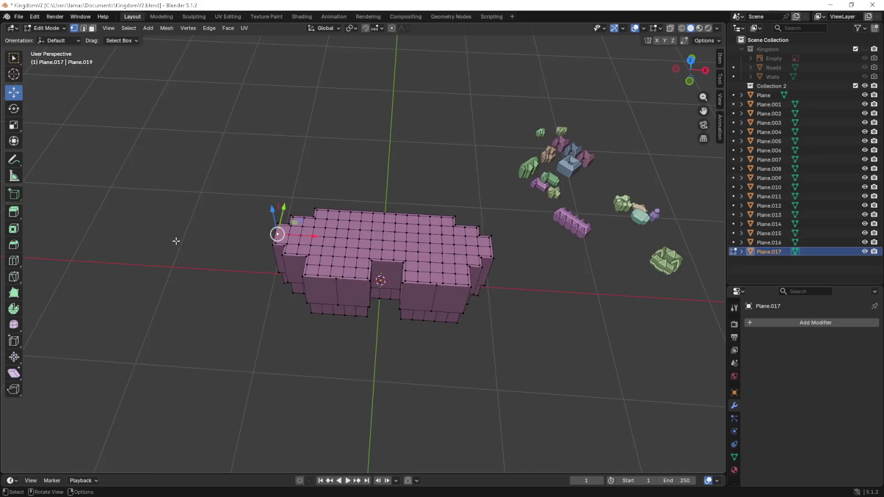
pyautogui.moveTo(526, 168)
pyautogui.mouseDown(button='middle')
pyautogui.moveTo(445, 127)
pyautogui.moveTo(586, 166)
pyautogui.moveTo(498, 172)
pyautogui.mouseUp(button='middle')
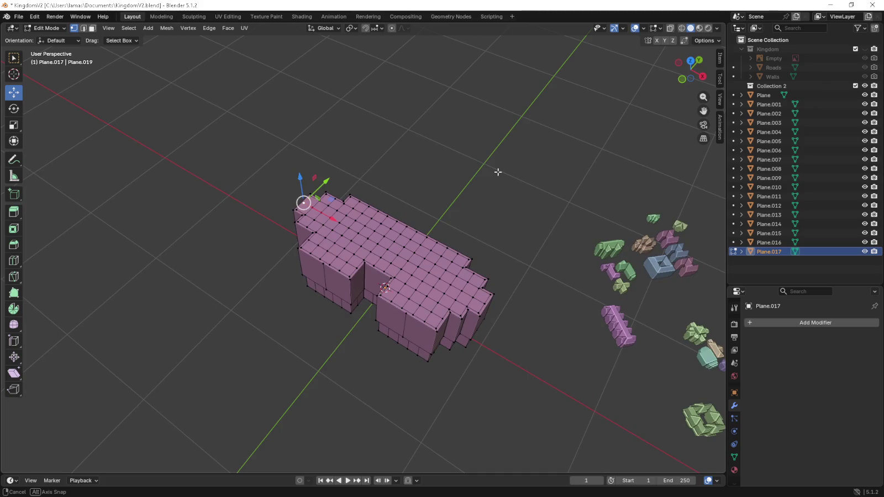
pyautogui.moveTo(654, 275)
pyautogui.mouseDown(button='middle')
pyautogui.moveTo(390, 252)
pyautogui.moveTo(385, 262)
pyautogui.mouseUp(button='middle')
pyautogui.scroll(2, 462, 214)
pyautogui.scroll(3, 486, 209)
pyautogui.moveTo(485, 209)
pyautogui.keyDown('shift'); pyautogui.mouseDown(button='middle')
pyautogui.moveTo(360, 304)
pyautogui.moveTo(363, 233)
pyautogui.mouseUp(button='middle'); pyautogui.keyUp('shift')
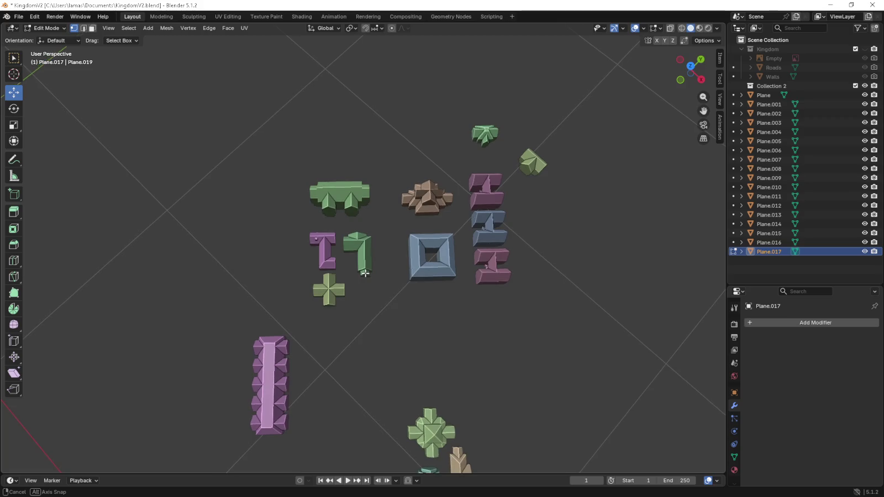
pyautogui.scroll(2, 409, 283)
pyautogui.scroll(2, 375, 256)
pyautogui.moveTo(387, 260)
pyautogui.mouseDown(button='middle')
pyautogui.moveTo(439, 274)
pyautogui.moveTo(319, 286)
pyautogui.mouseUp(button='middle')
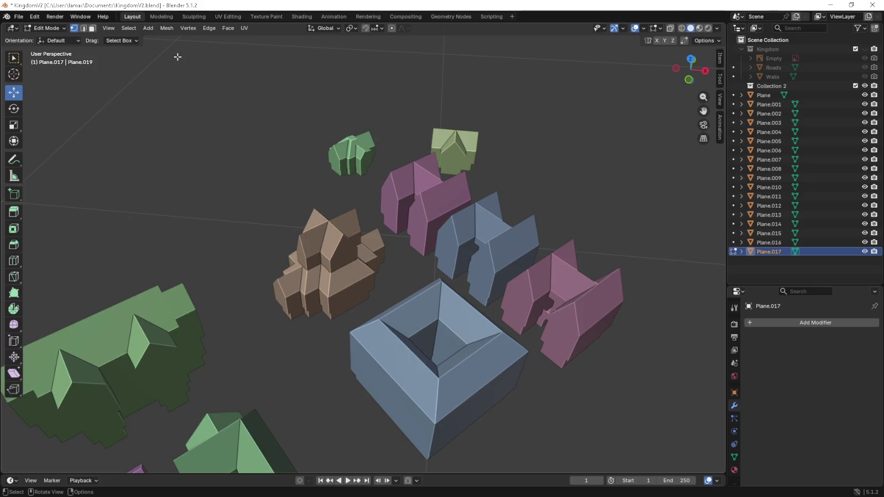
pyautogui.scroll(-3, 261, 169)
pyautogui.scroll(-1, 262, 172)
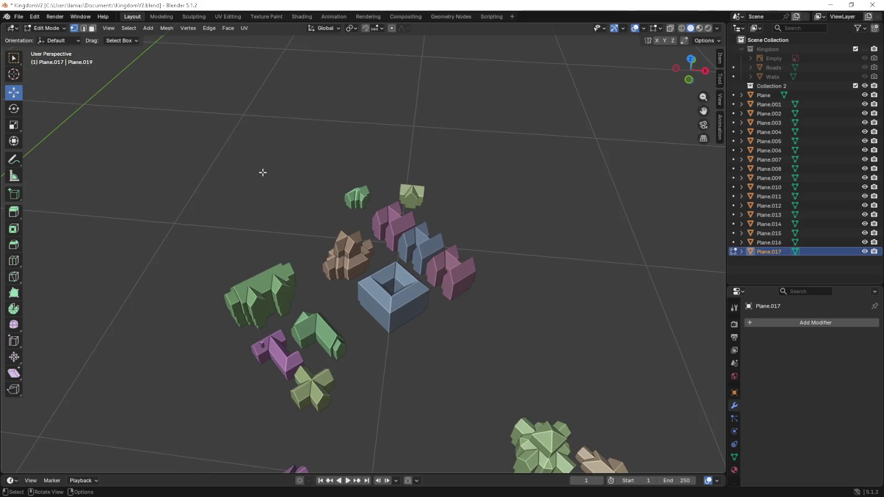
# - Return to Object Mode, select the brown building, and switch to a top-down orthographic view
pyautogui.press('Tab')
pyautogui.click(338, 244)
pyautogui.moveTo(337, 244); pyautogui.dragTo(358, 316, button='middle')
pyautogui.press('KP_5')
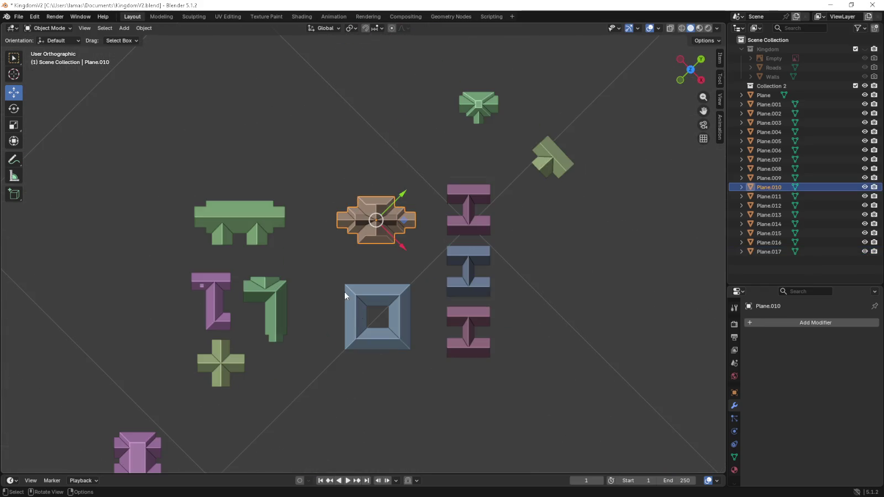
# - Enter Edit Mode on the brown building and view it from directly above
pyautogui.scroll(5, 348, 277)
pyautogui.press('Tab')
pyautogui.moveTo(349, 257); pyautogui.dragTo(372, 208, button='middle')
pyautogui.keyDown('shift'); pyautogui.moveTo(364, 373); pyautogui.dragTo(365, 370, button='middle'); pyautogui.keyUp('shift')
pyautogui.scroll(3, 365, 371)
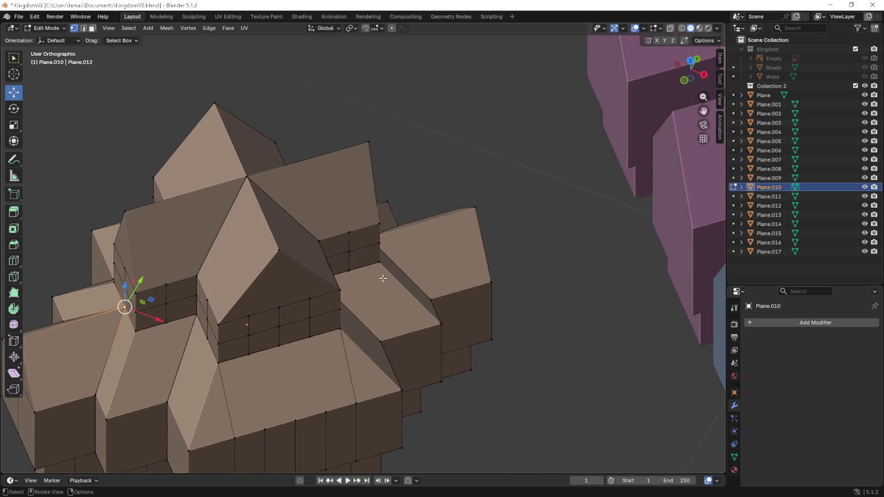
pyautogui.moveTo(384, 276); pyautogui.dragTo(374, 277, button='middle')
pyautogui.press('KP_7')
pyautogui.scroll(1, 375, 277)
pyautogui.scroll(-4, 359, 258)
pyautogui.moveTo(364, 243)
pyautogui.keyDown('shift'); pyautogui.mouseDown(button='middle')
pyautogui.moveTo(469, 346)
pyautogui.moveTo(455, 327)
pyautogui.mouseUp(button='middle'); pyautogui.keyUp('shift')
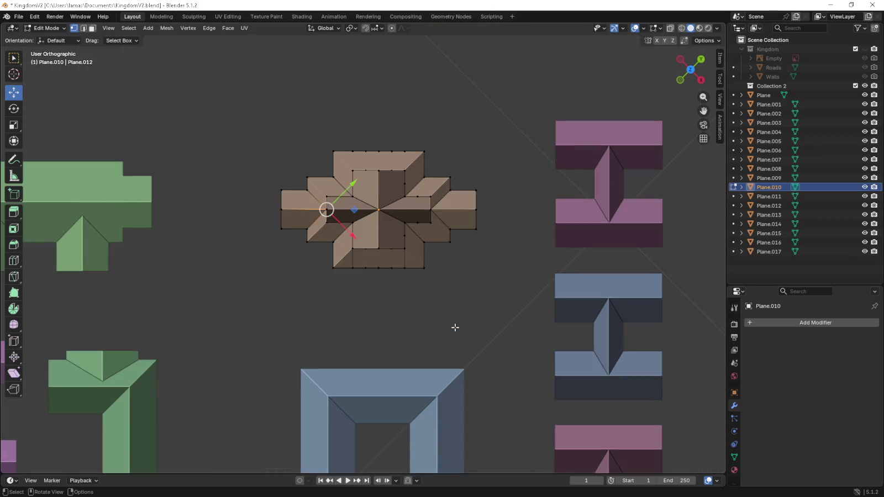
pyautogui.scroll(3, 356, 295)
pyautogui.scroll(-1, 354, 259)
pyautogui.scroll(3, 364, 265)
# - Move a vertex across the ground plane, select the whole brown mesh, and exit to Object Mode
pyautogui.moveTo(370, 265); pyautogui.dragTo(298, 263)
pyautogui.scroll(-5, 326, 243)
pyautogui.moveTo(326, 243)
pyautogui.mouseDown(button='middle')
pyautogui.moveTo(358, 298)
pyautogui.moveTo(315, 340)
pyautogui.moveTo(337, 175)
pyautogui.mouseUp(button='middle')
pyautogui.press('KP_5')
pyautogui.click(342, 270)
pyautogui.press('a')
pyautogui.press('Tab')
# - Re-enter the brown building's Edit Mode, undo the selection, and tilt to a top-down overview
pyautogui.scroll(3, 367, 249)
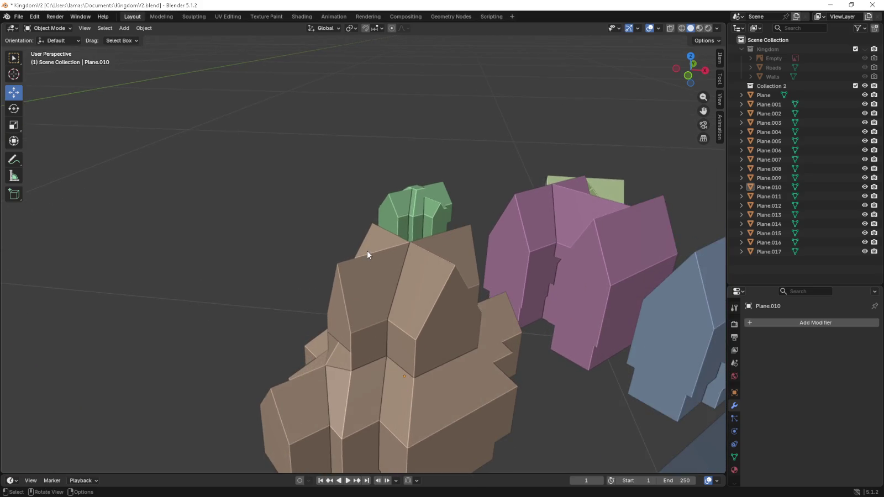
pyautogui.click(367, 250)
pyautogui.press('Tab')
pyautogui.hotkey('ctrl', 'z')
pyautogui.hotkey('ctrl', 'z')
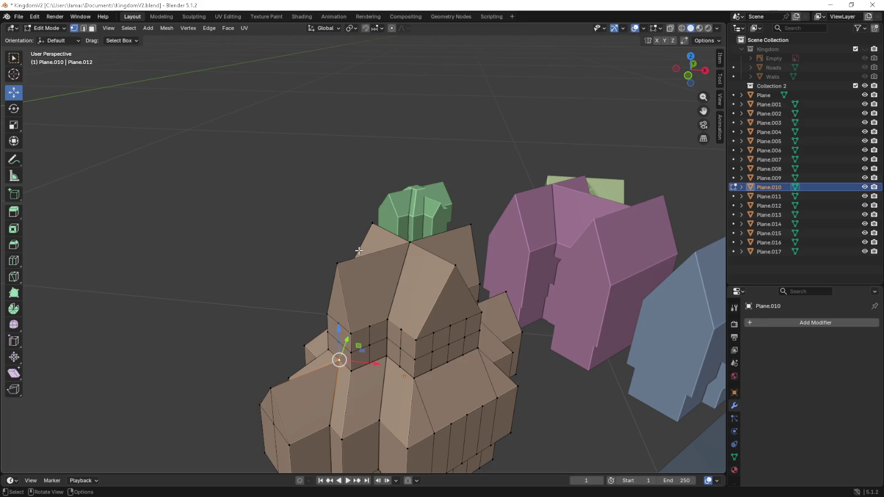
pyautogui.scroll(-8, 466, 281)
pyautogui.scroll(-4, 401, 327)
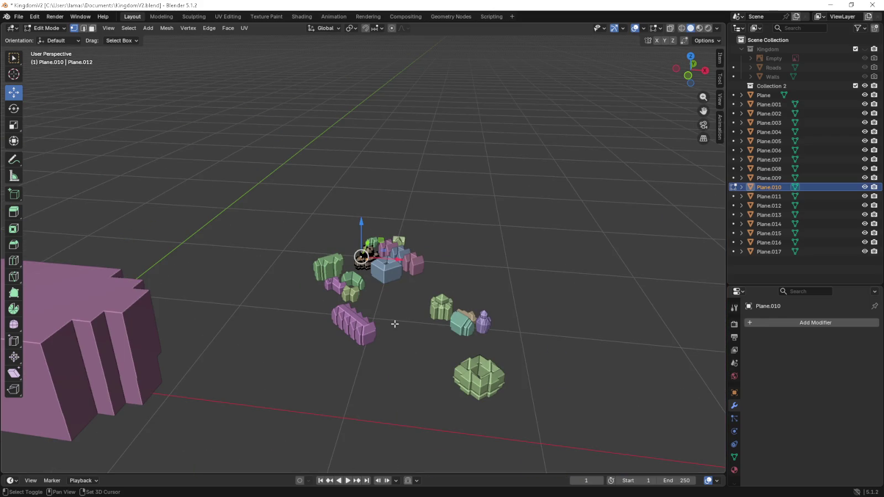
pyautogui.moveTo(462, 330)
pyautogui.mouseDown(button='middle')
pyautogui.moveTo(461, 378)
pyautogui.moveTo(509, 288)
pyautogui.moveTo(463, 281)
pyautogui.mouseUp(button='middle')
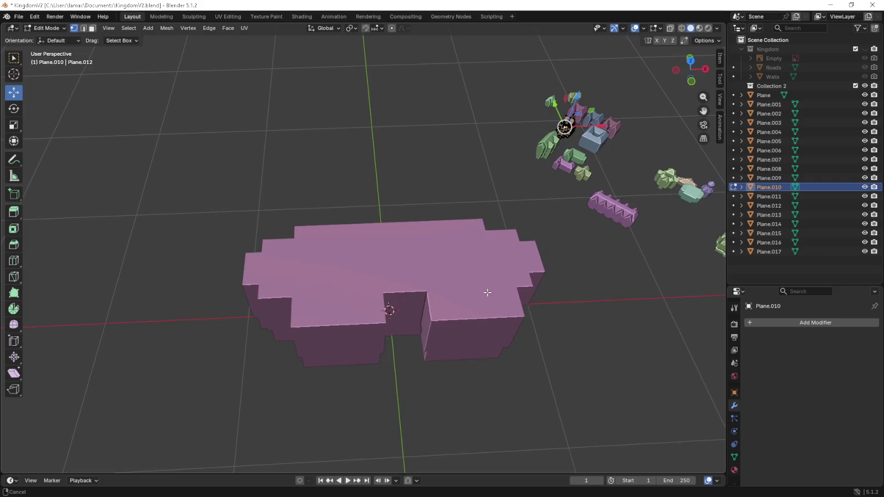
# - Switch from the brown building to Edit Mode on the pink building and orbit around it
pyautogui.press('Tab')
pyautogui.click(463, 281)
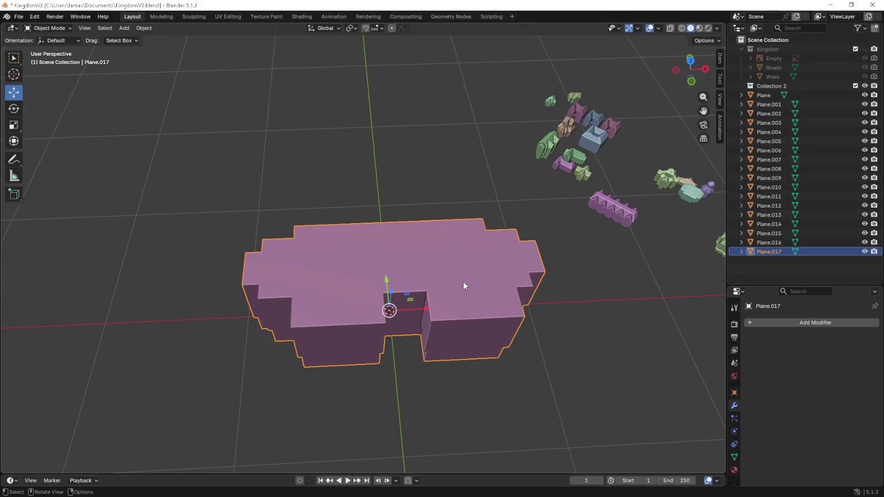
pyautogui.press('Tab')
pyautogui.moveTo(460, 282); pyautogui.dragTo(456, 281, button='middle')
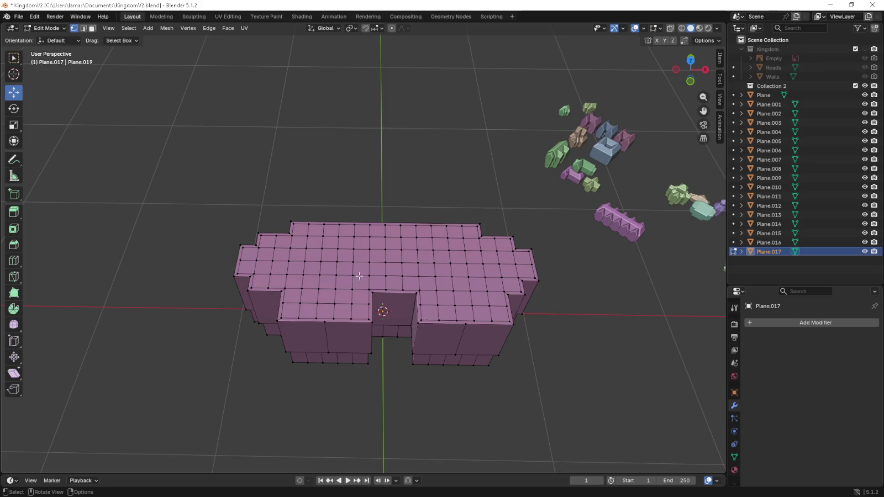
pyautogui.moveTo(373, 273); pyautogui.dragTo(381, 256, button='middle')
pyautogui.moveTo(332, 240); pyautogui.dragTo(207, 161, button='middle')
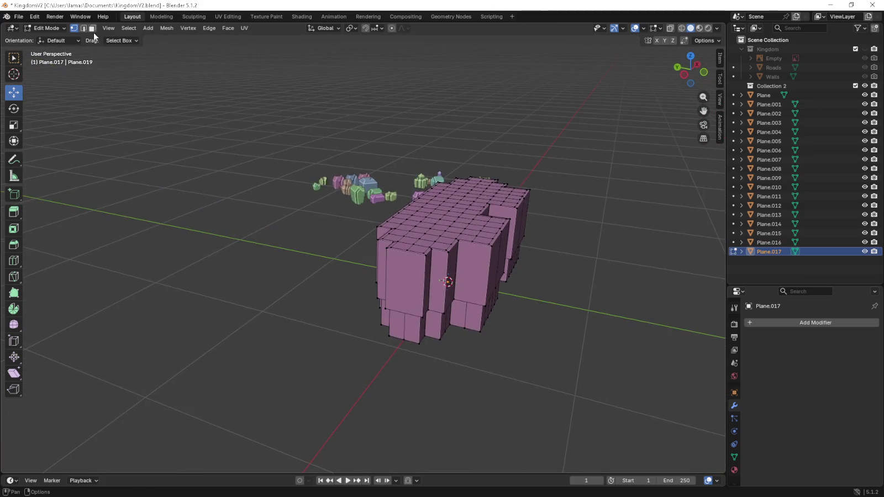
# - Delete the front column's front, side and top faces
pyautogui.click(403, 326)
pyautogui.keyDown('shift'); pyautogui.click(401, 284); pyautogui.keyUp('shift')
pyautogui.moveTo(401, 285)
pyautogui.mouseDown(button='middle')
pyautogui.moveTo(389, 290)
pyautogui.moveTo(496, 274)
pyautogui.moveTo(333, 362)
pyautogui.mouseUp(button='middle')
pyautogui.keyDown('shift'); pyautogui.click(354, 291); pyautogui.keyUp('shift')
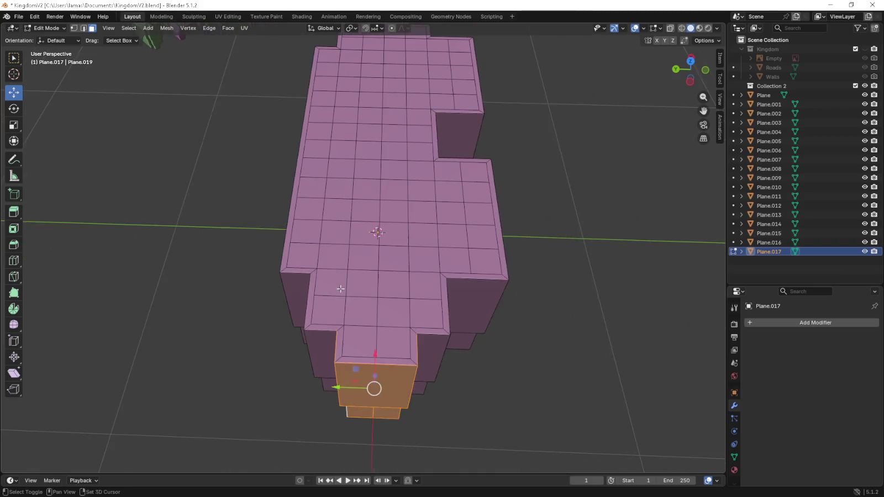
pyautogui.keyDown('shift'); pyautogui.click(335, 356); pyautogui.keyUp('shift')
pyautogui.keyDown('shift'); pyautogui.click(358, 342); pyautogui.keyUp('shift')
pyautogui.keyDown('shift'); pyautogui.click(389, 355); pyautogui.keyUp('shift')
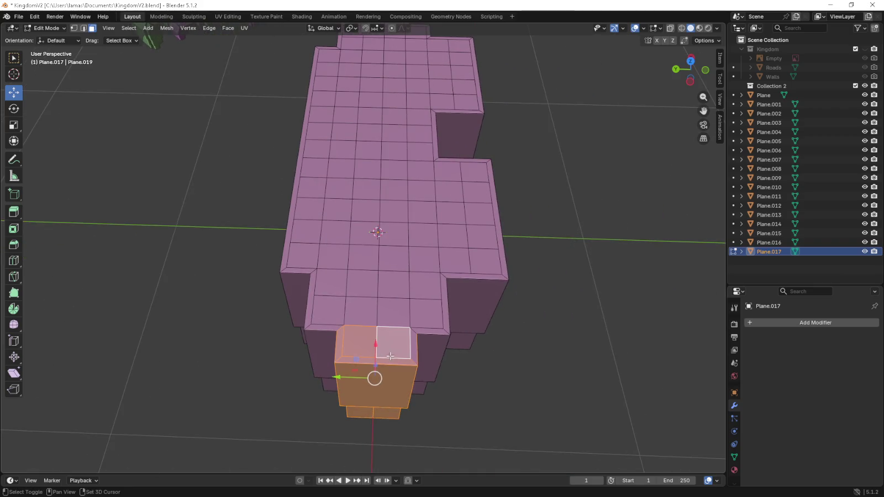
pyautogui.moveTo(413, 354); pyautogui.dragTo(412, 264, button='middle')
pyautogui.keyDown('shift'); pyautogui.click(368, 124); pyautogui.keyUp('shift')
pyautogui.moveTo(367, 124); pyautogui.dragTo(376, 221, button='middle')
pyautogui.press('x')
pyautogui.click(367, 188)
# - Delete the three bottom step faces beneath the column
pyautogui.click(310, 345)
pyautogui.keyDown('shift'); pyautogui.click(332, 349); pyautogui.keyUp('shift')
pyautogui.keyDown('shift'); pyautogui.click(339, 348); pyautogui.keyUp('shift')
pyautogui.press('x')
pyautogui.click(374, 352)
pyautogui.moveTo(374, 353); pyautogui.dragTo(368, 364, button='middle')
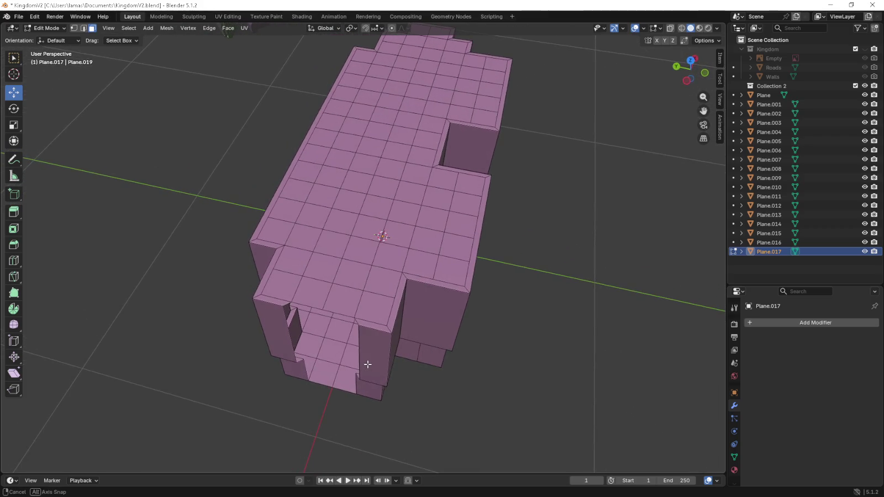
pyautogui.moveTo(367, 364); pyautogui.dragTo(362, 358, button='middle')
# - In vertex select, nudge the passage's bottom-edge vertex slightly left
pyautogui.press('Tab')
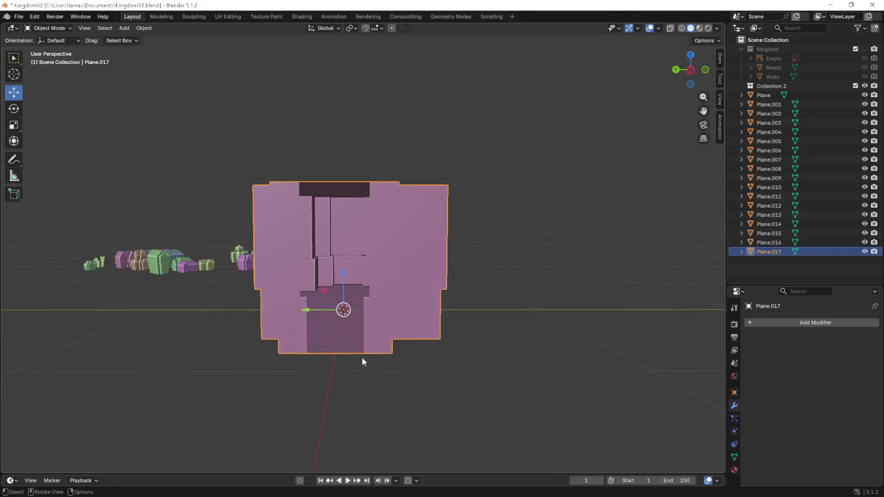
pyautogui.press('Tab')
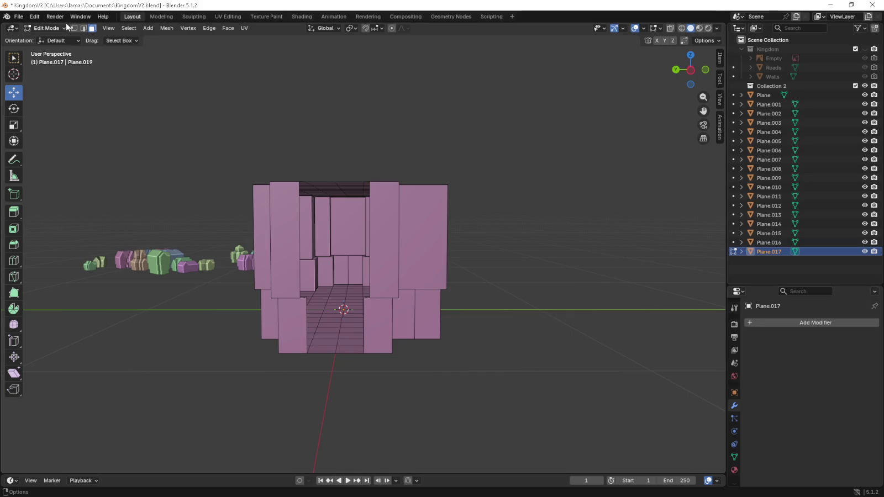
pyautogui.click(72, 27)
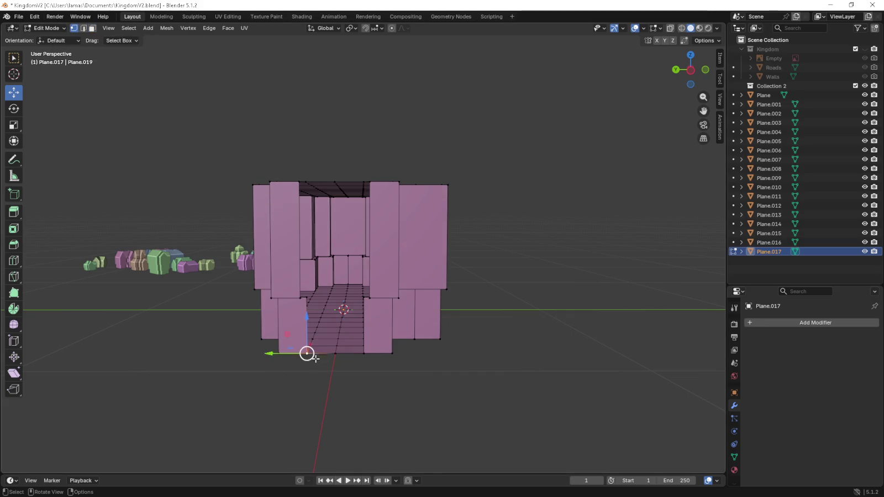
pyautogui.scroll(8, 348, 353)
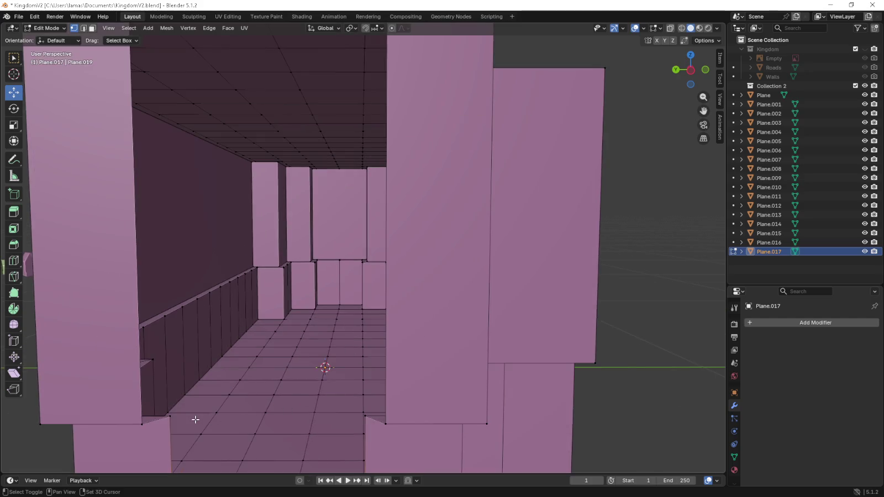
pyautogui.click(362, 415)
pyautogui.click(376, 424)
pyautogui.moveTo(375, 425); pyautogui.dragTo(365, 419)
pyautogui.keyDown('shift'); pyautogui.click(168, 416); pyautogui.keyUp('shift')
# - Add a loop cut across the pink building's mesh
pyautogui.moveTo(166, 418)
pyautogui.mouseDown(button='middle')
pyautogui.moveTo(277, 305)
pyautogui.moveTo(300, 226)
pyautogui.mouseUp(button='middle')
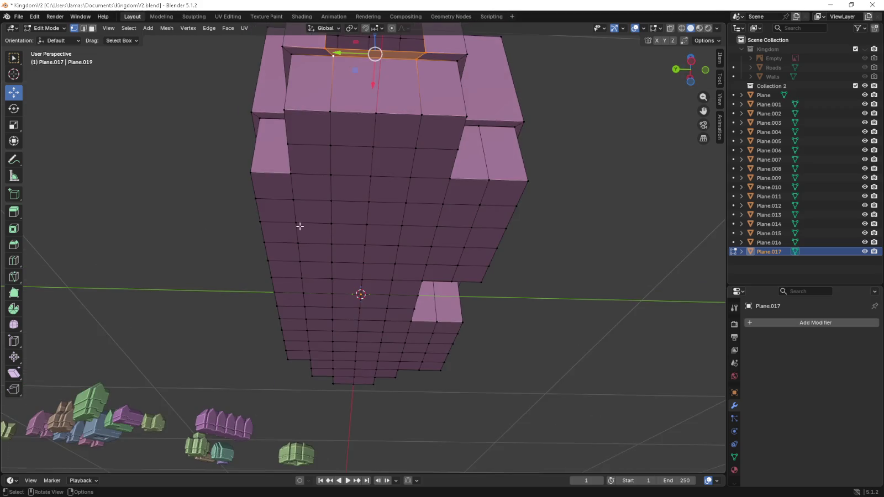
pyautogui.moveTo(374, 136)
pyautogui.mouseDown(button='middle')
pyautogui.moveTo(364, 159)
pyautogui.moveTo(362, 387)
pyautogui.moveTo(326, 188)
pyautogui.mouseUp(button='middle')
pyautogui.hotkey('ctrl', 'r')
pyautogui.click(365, 393)
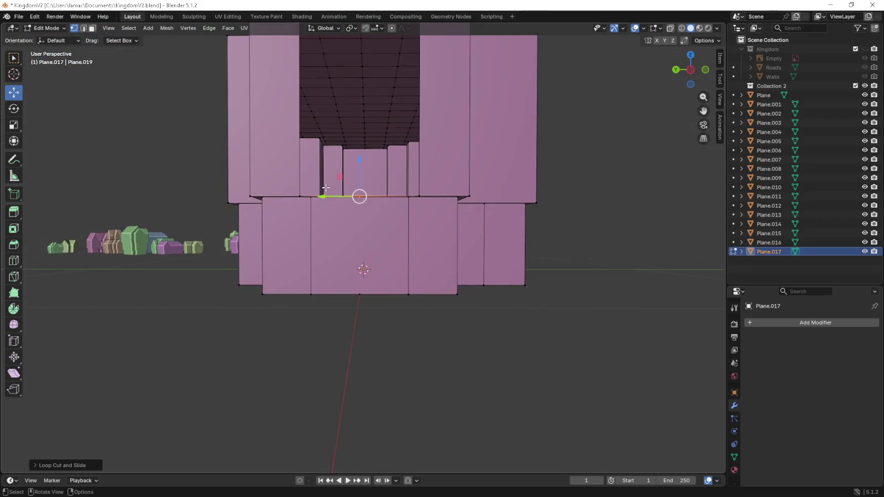
pyautogui.moveTo(329, 253)
pyautogui.mouseDown(button='middle')
pyautogui.moveTo(364, 160)
pyautogui.moveTo(370, 256)
pyautogui.moveTo(394, 236)
pyautogui.mouseUp(button='middle')
# - Fill the passage opening with a face and split it with a vertical loop cut
pyautogui.keyDown('alt'); pyautogui.keyDown('shift'); pyautogui.click(394, 236); pyautogui.keyUp('shift'); pyautogui.keyUp('alt')
pyautogui.press('f')
pyautogui.hotkey('ctrl', 'r')
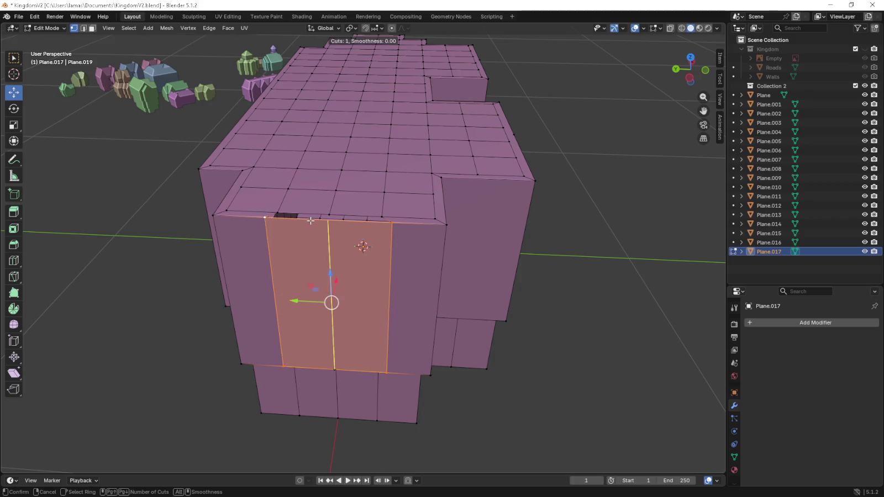
pyautogui.click(330, 218)
# - Select the front wall's vertical edge loops, move one along X, then undo the move
pyautogui.click(330, 214)
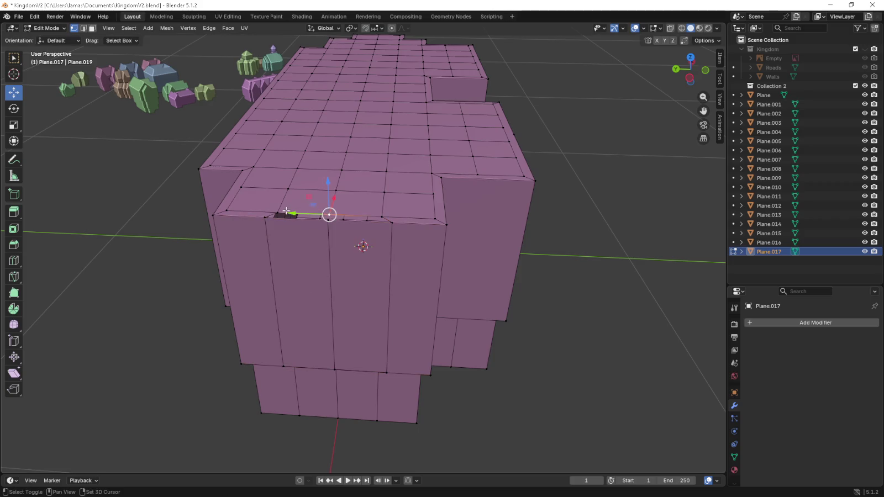
pyautogui.keyDown('alt'); pyautogui.keyDown('shift'); pyautogui.click(263, 218); pyautogui.keyUp('shift'); pyautogui.keyUp('alt')
pyautogui.keyDown('alt'); pyautogui.keyDown('shift'); pyautogui.click(328, 223); pyautogui.keyUp('shift'); pyautogui.keyUp('alt')
pyautogui.keyDown('alt'); pyautogui.keyDown('shift'); pyautogui.click(386, 218); pyautogui.keyUp('shift'); pyautogui.keyUp('alt')
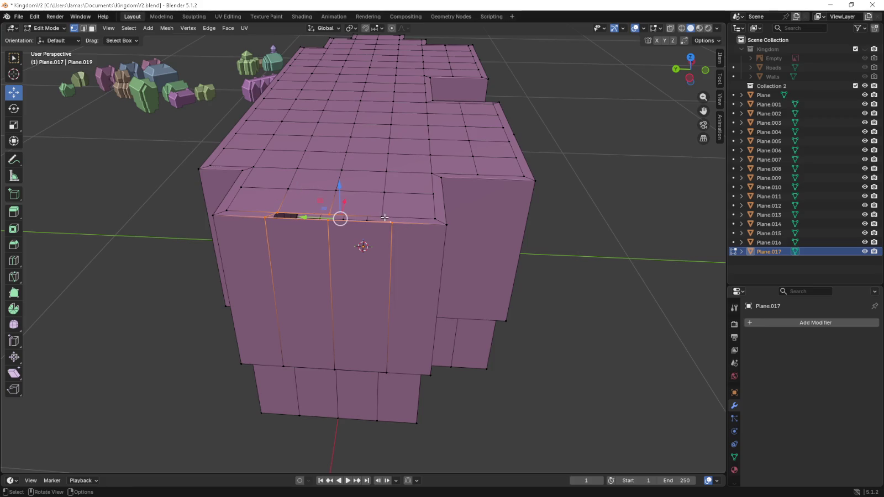
pyautogui.keyDown('alt'); pyautogui.click(387, 219); pyautogui.keyUp('alt')
pyautogui.keyDown('alt'); pyautogui.keyDown('shift'); pyautogui.click(265, 222); pyautogui.keyUp('shift'); pyautogui.keyUp('alt')
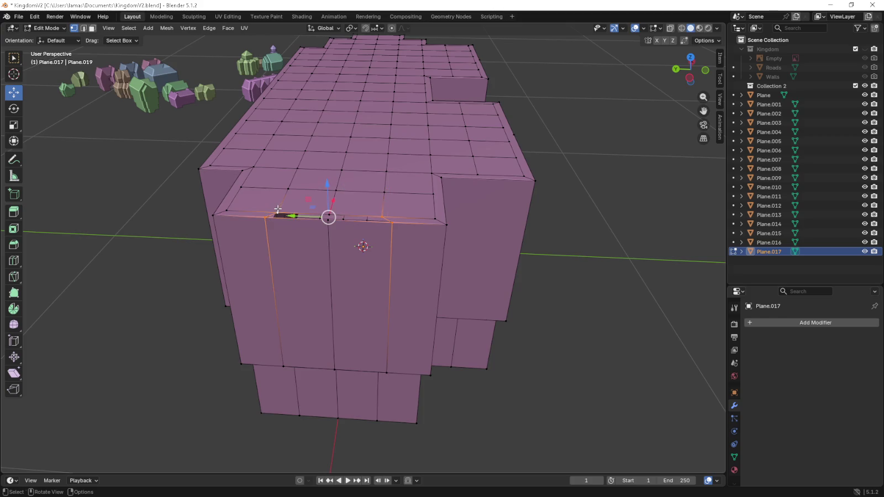
pyautogui.keyDown('alt'); pyautogui.click(315, 249); pyautogui.keyUp('alt')
pyautogui.moveTo(315, 248); pyautogui.dragTo(248, 263, button='middle')
pyautogui.press('g')
pyautogui.press('x')
pyautogui.click(209, 278)
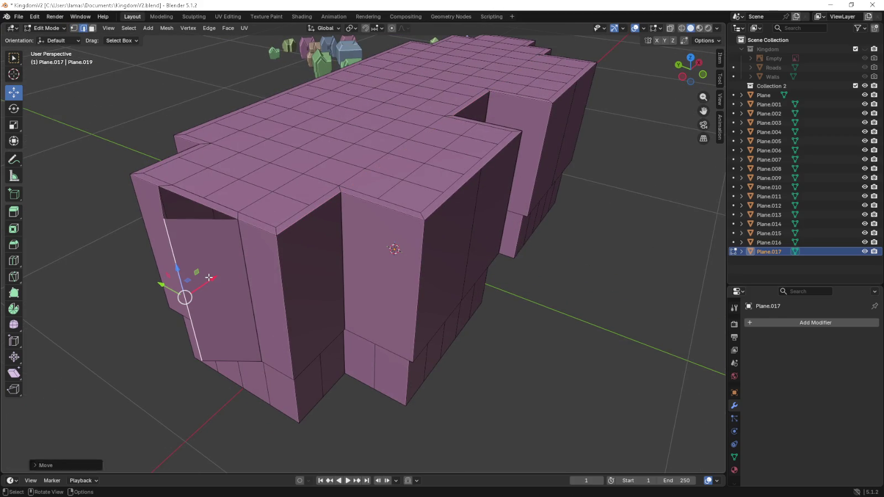
pyautogui.hotkey('ctrl', 'z')
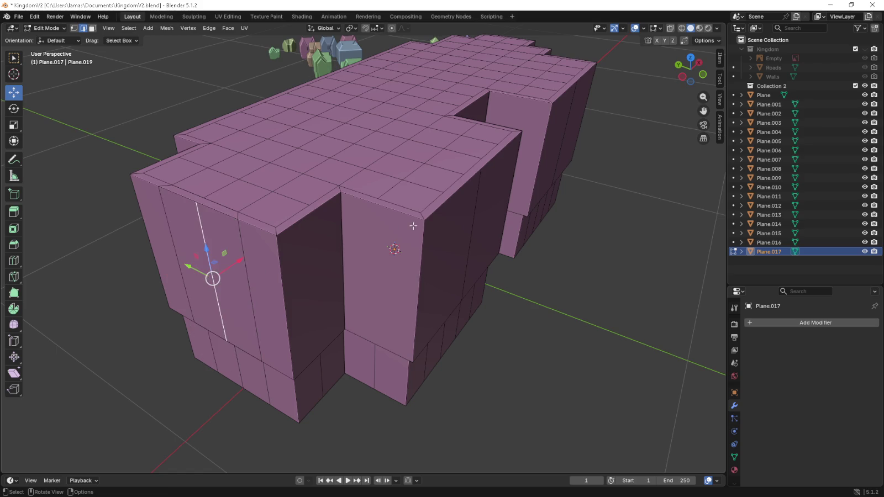
# - In face select, pick the front column's top, right side and front faces
pyautogui.moveTo(412, 223); pyautogui.dragTo(482, 206, button='middle')
pyautogui.moveTo(435, 207); pyautogui.dragTo(346, 210, button='middle')
pyautogui.press('3')
pyautogui.click(376, 257)
pyautogui.keyDown('shift'); pyautogui.click(401, 250); pyautogui.keyUp('shift')
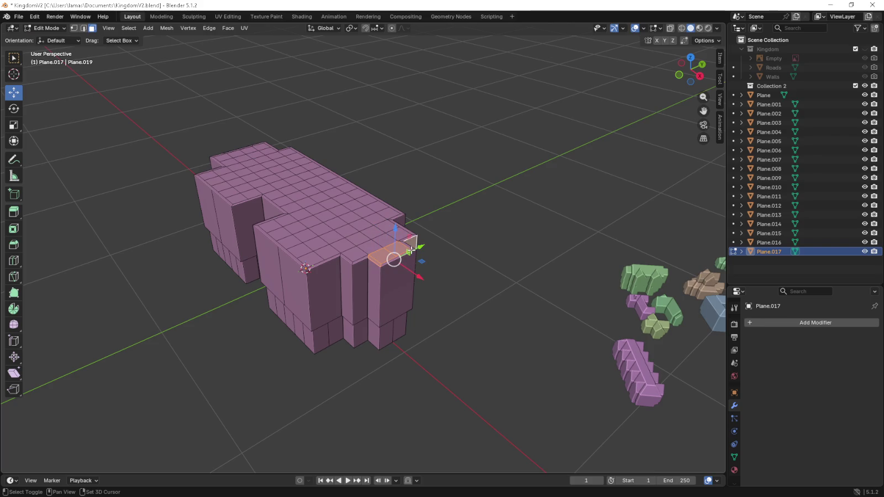
pyautogui.keyDown('shift'); pyautogui.click(398, 272); pyautogui.keyUp('shift')
pyautogui.keyDown('shift'); pyautogui.click(375, 278); pyautogui.keyUp('shift')
# - Delete the column's front and two bottom faces
pyautogui.moveTo(375, 278)
pyautogui.mouseDown(button='middle')
pyautogui.moveTo(260, 277)
pyautogui.moveTo(419, 128)
pyautogui.mouseUp(button='middle')
pyautogui.keyDown('shift'); pyautogui.click(257, 280); pyautogui.keyUp('shift')
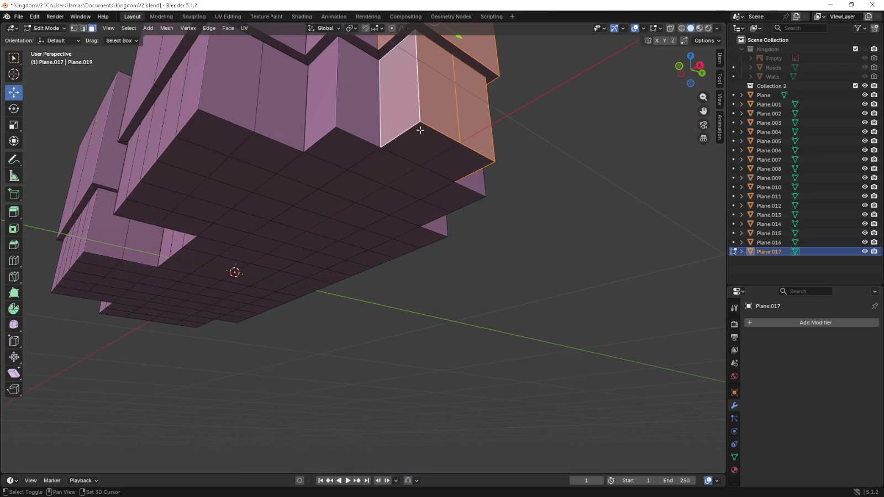
pyautogui.keyDown('shift'); pyautogui.click(423, 135); pyautogui.keyUp('shift')
pyautogui.keyDown('shift'); pyautogui.click(457, 162); pyautogui.keyUp('shift')
pyautogui.moveTo(391, 40); pyautogui.dragTo(467, 75, button='middle')
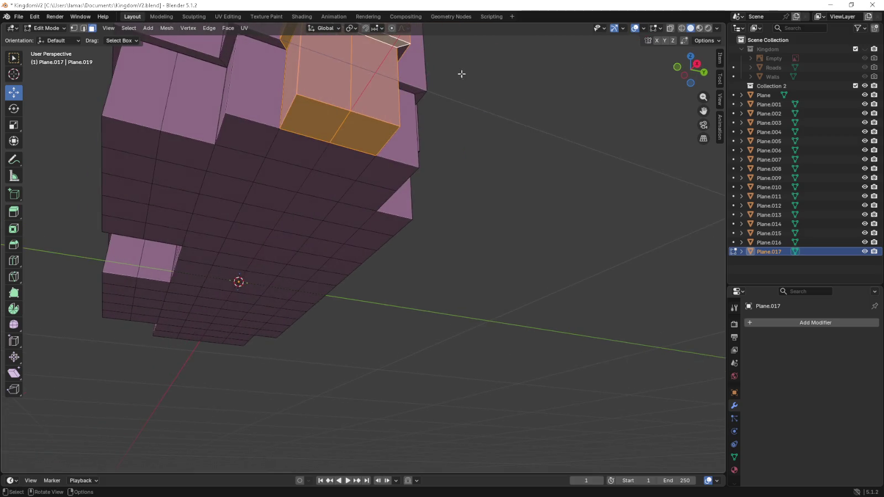
pyautogui.press('x')
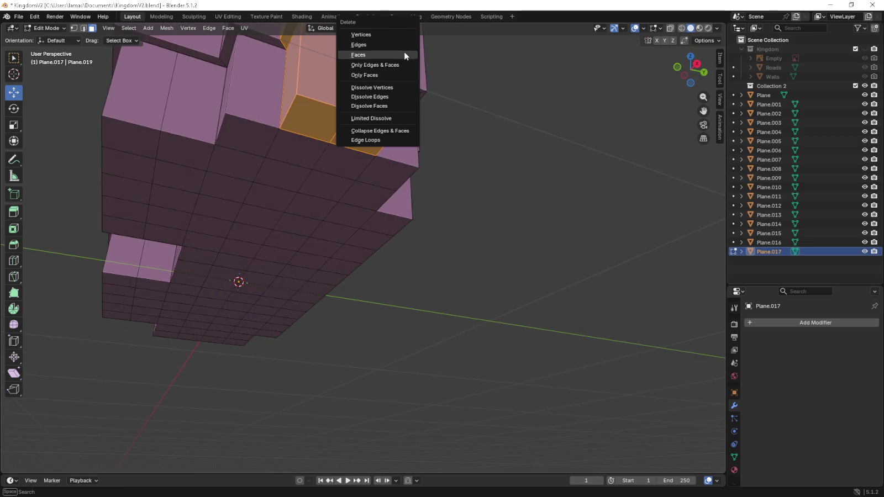
pyautogui.click(404, 53)
pyautogui.moveTo(404, 53); pyautogui.dragTo(331, 268, button='middle')
# - Fill the doorway's four corner vertices with a face and cut it down the middle
pyautogui.click(73, 28)
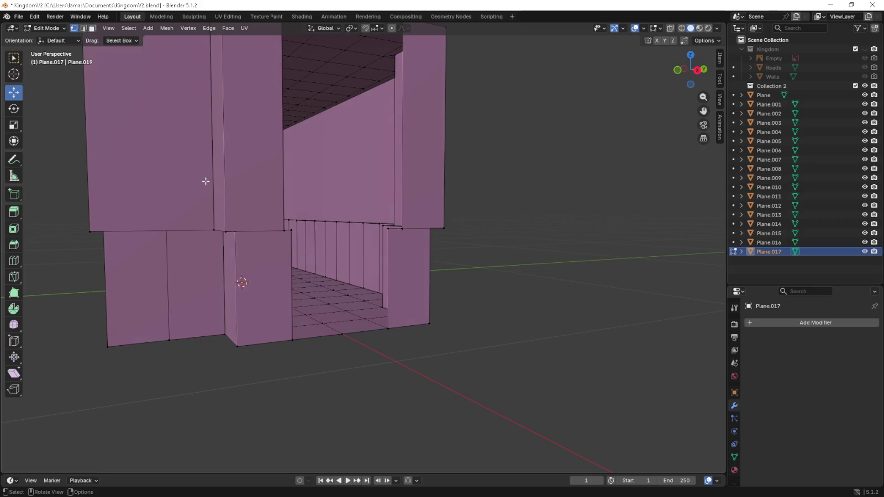
pyautogui.moveTo(132, 98); pyautogui.dragTo(286, 306, button='middle')
pyautogui.click(188, 329)
pyautogui.keyDown('shift'); pyautogui.click(285, 326); pyautogui.keyUp('shift')
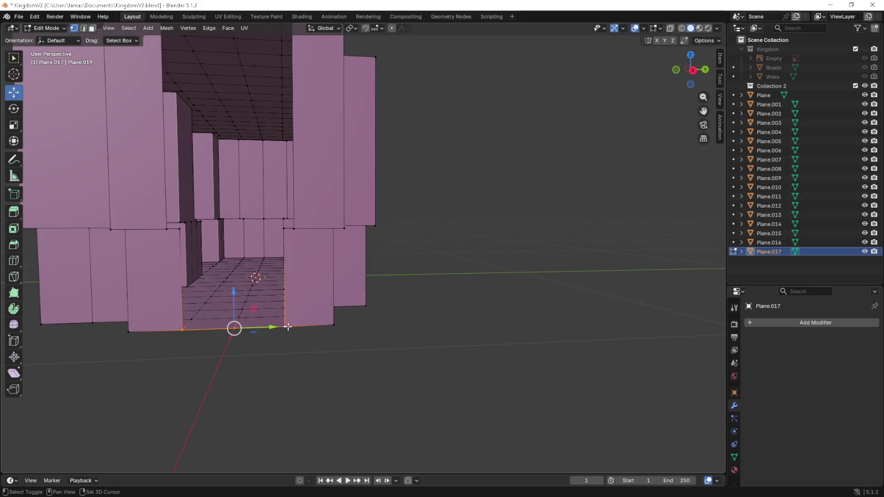
pyautogui.keyDown('shift'); pyautogui.click(284, 228); pyautogui.keyUp('shift')
pyautogui.keyDown('shift'); pyautogui.click(178, 231); pyautogui.keyUp('shift')
pyautogui.press('f')
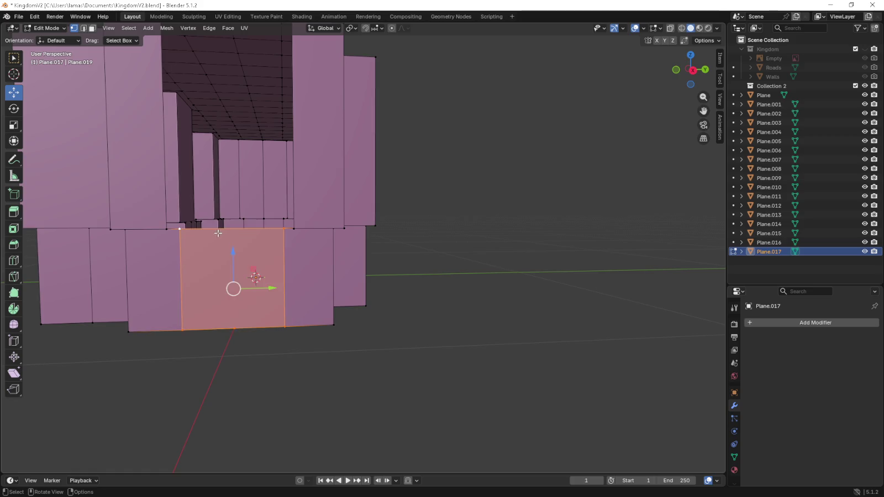
pyautogui.hotkey('ctrl', 'r')
pyautogui.click(231, 233)
# - Select the loop cut's top and bottom vertices, then a single doorway vertex
pyautogui.rightClick(231, 233)
pyautogui.click(233, 229)
pyautogui.keyDown('shift'); pyautogui.click(236, 326); pyautogui.keyUp('shift')
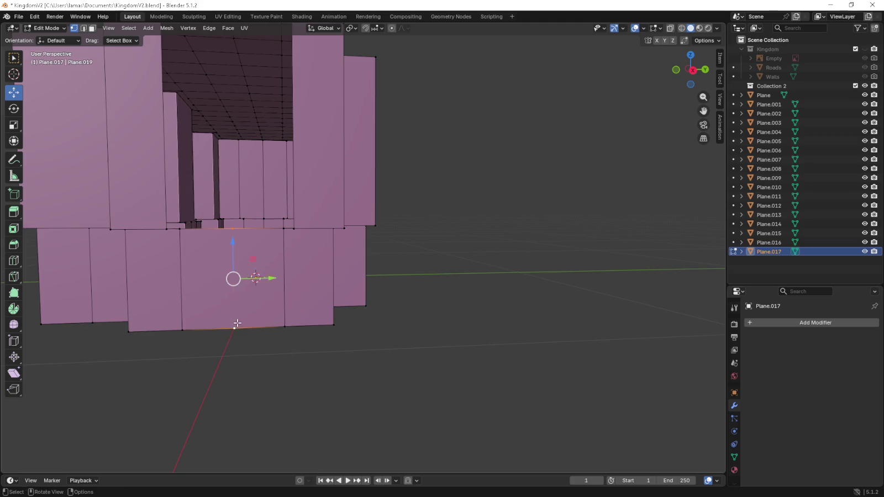
pyautogui.moveTo(237, 323); pyautogui.dragTo(243, 364, button='middle')
pyautogui.click(213, 369)
# - Fill the doorway outline with a face and cut a vertical middle loop through it
pyautogui.keyDown('alt'); pyautogui.keyDown('shift'); pyautogui.click(270, 362); pyautogui.keyUp('shift'); pyautogui.keyUp('alt')
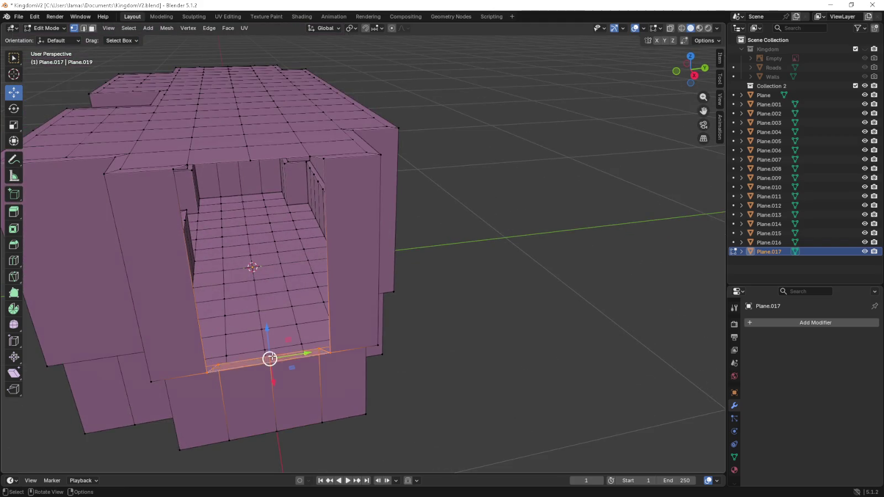
pyautogui.click(208, 371)
pyautogui.keyDown('shift'); pyautogui.click(174, 169); pyautogui.keyUp('shift')
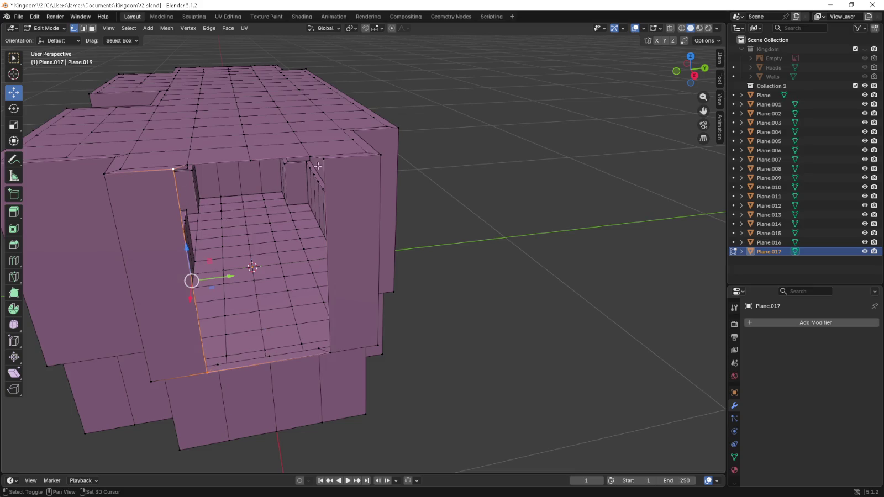
pyautogui.keyDown('shift'); pyautogui.click(336, 349); pyautogui.keyUp('shift')
pyautogui.press('f')
pyautogui.hotkey('ctrl', 'r')
pyautogui.click(252, 182)
pyautogui.click(255, 169)
# - Select the two front vertical edges and view the building's footprint from straight above
pyautogui.click(186, 165)
pyautogui.keyDown('shift'); pyautogui.click(174, 169); pyautogui.keyUp('shift')
pyautogui.keyDown('shift'); pyautogui.click(317, 157); pyautogui.keyUp('shift')
pyautogui.moveTo(316, 157)
pyautogui.mouseDown(button='middle')
pyautogui.moveTo(259, 217)
pyautogui.moveTo(318, 227)
pyautogui.mouseUp(button='middle')
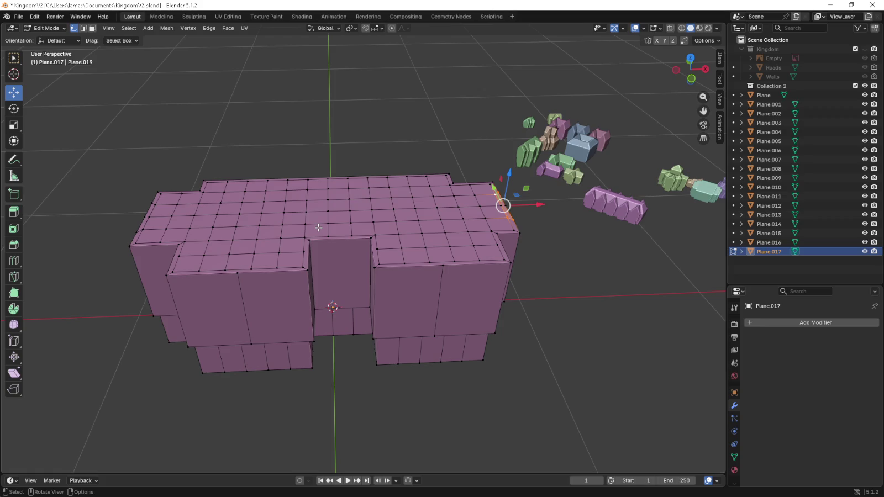
pyautogui.click(234, 277)
pyautogui.keyDown('shift'); pyautogui.click(442, 283); pyautogui.keyUp('shift')
pyautogui.moveTo(442, 283)
pyautogui.mouseDown(button='middle')
pyautogui.moveTo(432, 285)
pyautogui.moveTo(431, 309)
pyautogui.mouseUp(button='middle')
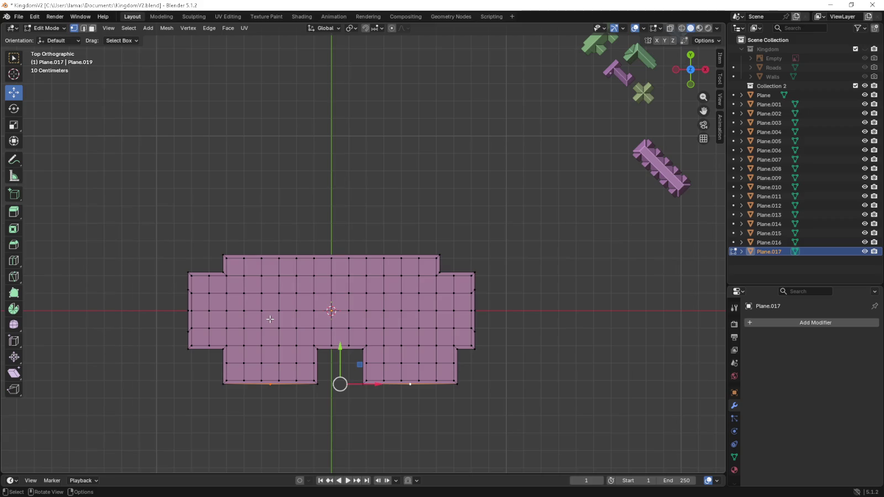
# - Add a horizontal loop cut across the building and vertical loops through both wings
pyautogui.hotkey('ctrl', 'r')
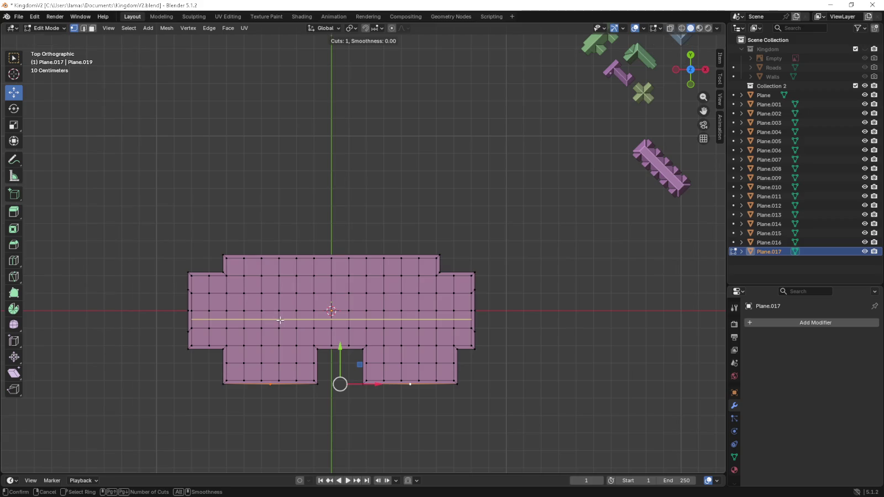
pyautogui.click(275, 320)
pyautogui.click(276, 320)
pyautogui.hotkey('ctrl', 'r')
pyautogui.press('Escape')
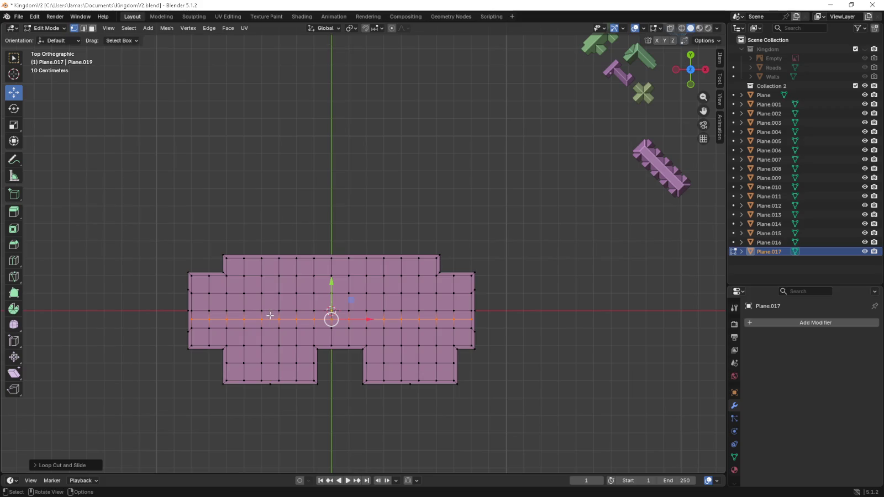
pyautogui.scroll(3, 283, 316)
pyautogui.hotkey('ctrl', 'r')
pyautogui.click(201, 357)
pyautogui.click(200, 357)
pyautogui.keyDown('shift'); pyautogui.moveTo(360, 358); pyautogui.dragTo(360, 305, button='middle'); pyautogui.keyUp('shift')
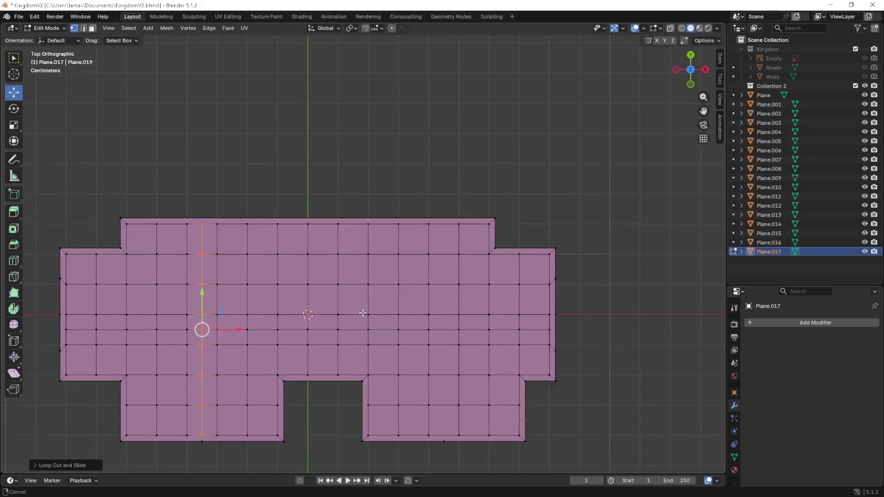
pyautogui.hotkey('ctrl', 'r')
pyautogui.click(445, 305)
pyautogui.click(446, 305)
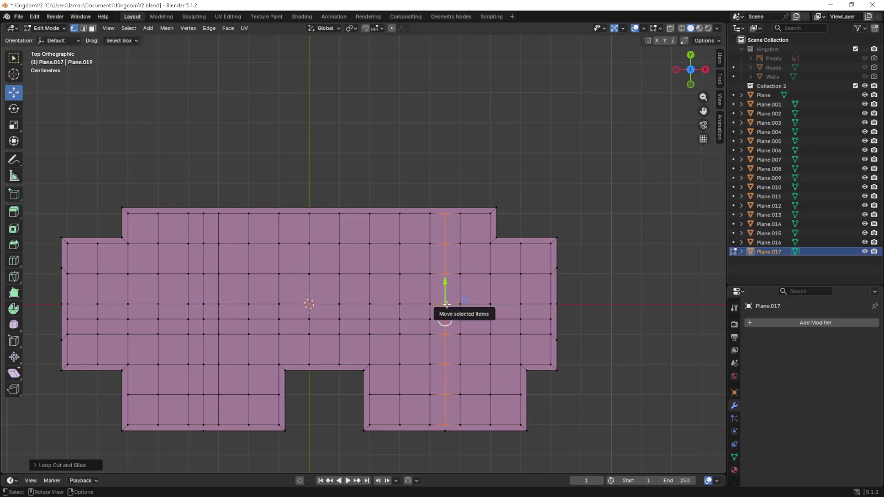
# - Extrude the two loop points 0.2 m upward in front view as gable peaks
pyautogui.click(203, 319)
pyautogui.keyDown('shift'); pyautogui.click(203, 431); pyautogui.keyUp('shift')
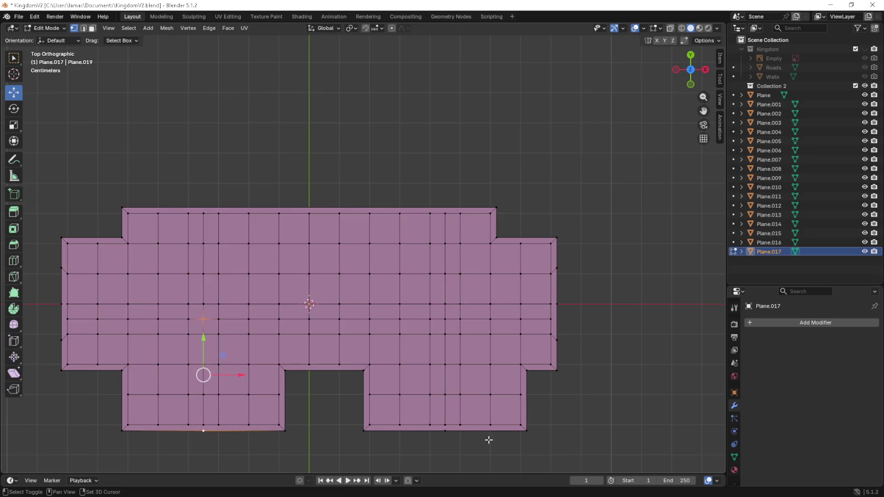
pyautogui.keyDown('shift'); pyautogui.click(458, 431); pyautogui.keyUp('shift')
pyautogui.keyDown('shift'); pyautogui.click(459, 429); pyautogui.keyUp('shift')
pyautogui.keyDown('shift'); pyautogui.click(447, 432); pyautogui.keyUp('shift')
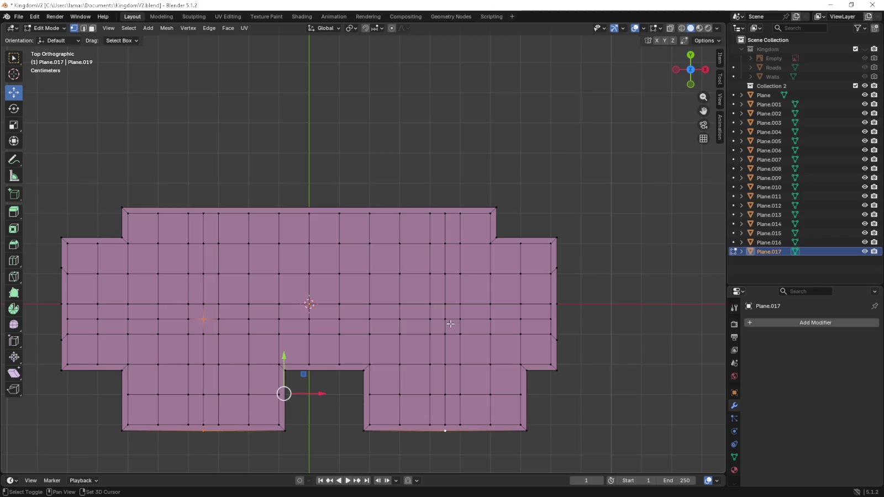
pyautogui.press('KP_1')
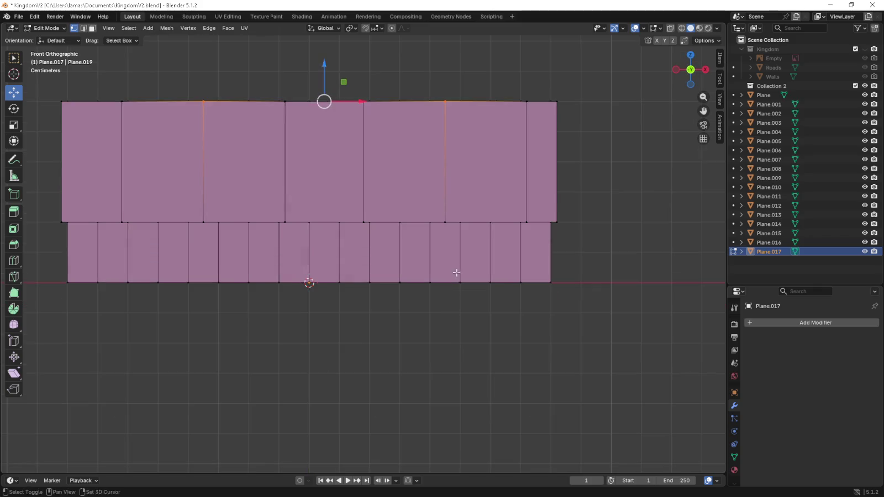
pyautogui.keyDown('shift'); pyautogui.moveTo(456, 272); pyautogui.dragTo(449, 392, button='middle'); pyautogui.keyUp('shift')
pyautogui.press('e')
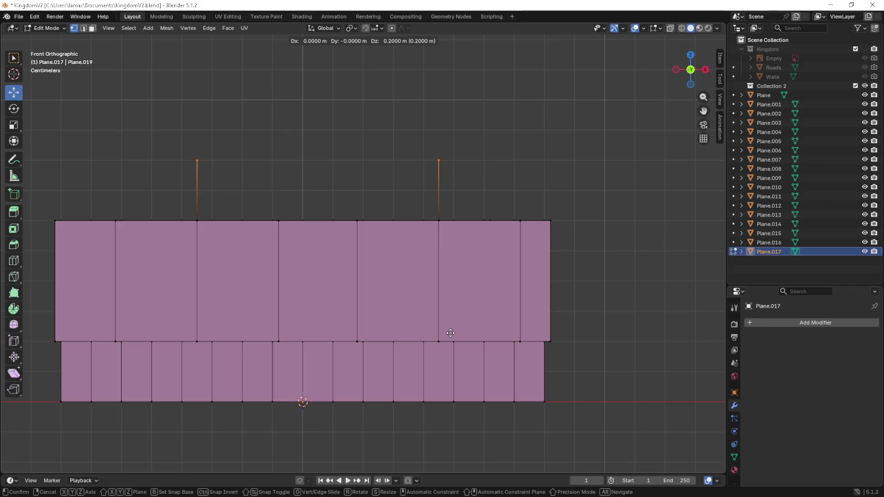
pyautogui.click(451, 333)
# - Select the wing corner vertices around the left peak
pyautogui.moveTo(451, 333)
pyautogui.mouseDown(button='middle')
pyautogui.moveTo(450, 325)
pyautogui.moveTo(257, 320)
pyautogui.moveTo(359, 336)
pyautogui.mouseUp(button='middle')
pyautogui.click(138, 327)
pyautogui.keyDown('shift'); pyautogui.click(266, 327); pyautogui.keyUp('shift')
pyautogui.keyDown('shift'); pyautogui.click(260, 237); pyautogui.keyUp('shift')
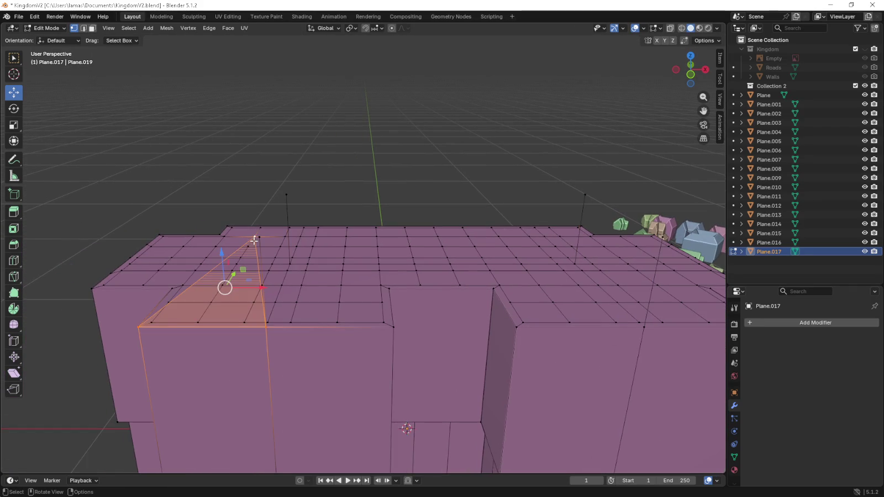
# - Fill two gable triangles between the left peak and its wing corners
pyautogui.keyDown('shift'); pyautogui.click(260, 237); pyautogui.keyUp('shift')
pyautogui.keyDown('shift'); pyautogui.click(260, 237); pyautogui.keyUp('shift')
pyautogui.press('f')
pyautogui.click(260, 237)
pyautogui.keyDown('shift'); pyautogui.click(265, 327); pyautogui.keyUp('shift')
pyautogui.keyDown('shift'); pyautogui.click(393, 327); pyautogui.keyUp('shift')
pyautogui.press('f')
# - Fill the right wing's gable triangles from its peak to the corner vertices
pyautogui.moveTo(523, 338); pyautogui.dragTo(389, 352, button='middle')
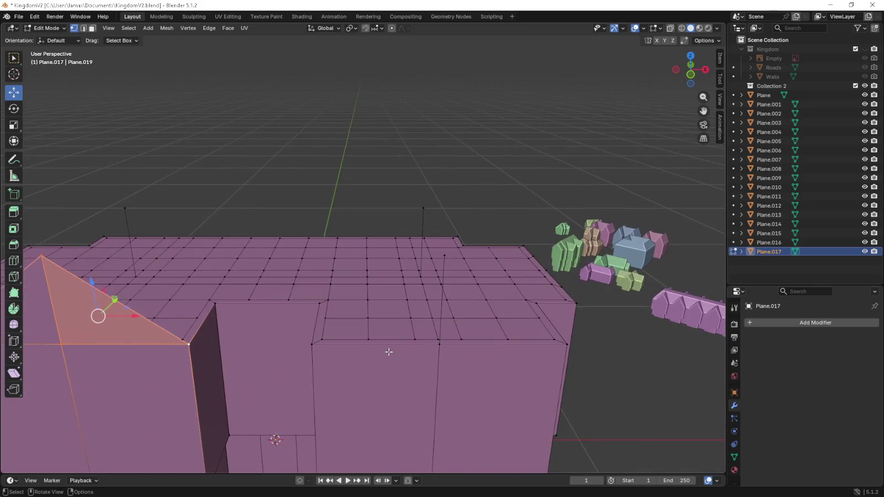
pyautogui.click(325, 349)
pyautogui.click(436, 347)
pyautogui.keyDown('shift'); pyautogui.click(325, 341); pyautogui.keyUp('shift')
pyautogui.keyDown('shift'); pyautogui.click(328, 338); pyautogui.keyUp('shift')
pyautogui.keyDown('shift'); pyautogui.click(312, 345); pyautogui.keyUp('shift')
pyautogui.keyDown('shift'); pyautogui.click(444, 256); pyautogui.keyUp('shift')
pyautogui.press('f')
pyautogui.click(444, 255)
pyautogui.keyDown('shift'); pyautogui.click(440, 345); pyautogui.keyUp('shift')
pyautogui.keyDown('shift'); pyautogui.click(575, 350); pyautogui.keyUp('shift')
pyautogui.press('f')
# - Fill the roof face beside the left peak and the central sloping roof face
pyautogui.moveTo(574, 349); pyautogui.dragTo(537, 296, button='middle')
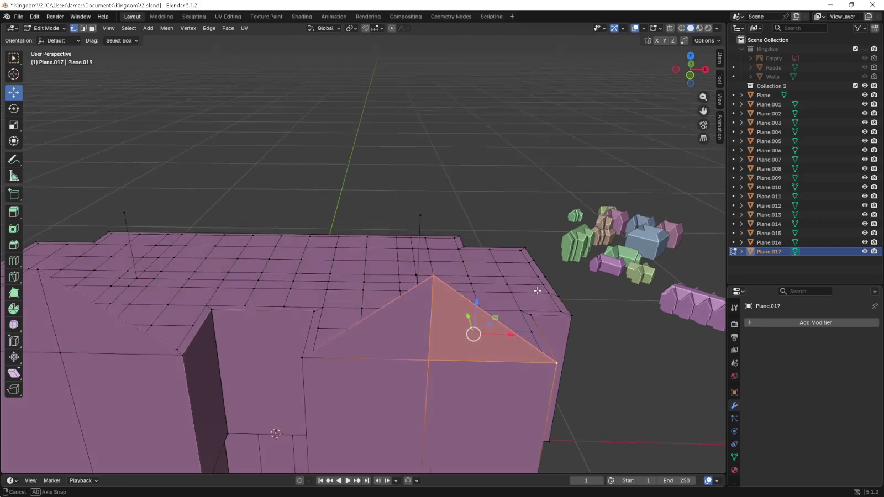
pyautogui.moveTo(227, 281); pyautogui.dragTo(313, 280, button='middle')
pyautogui.click(213, 302)
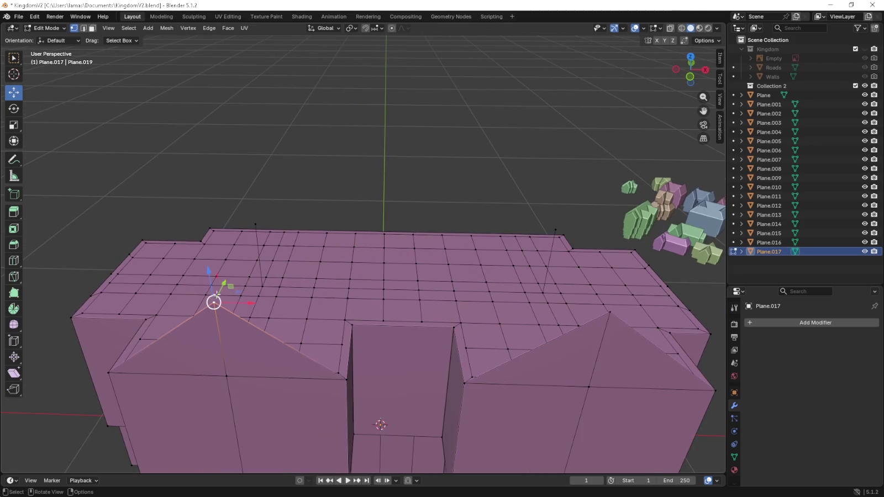
pyautogui.keyDown('shift'); pyautogui.click(256, 225); pyautogui.keyUp('shift')
pyautogui.keyDown('shift'); pyautogui.click(352, 325); pyautogui.keyUp('shift')
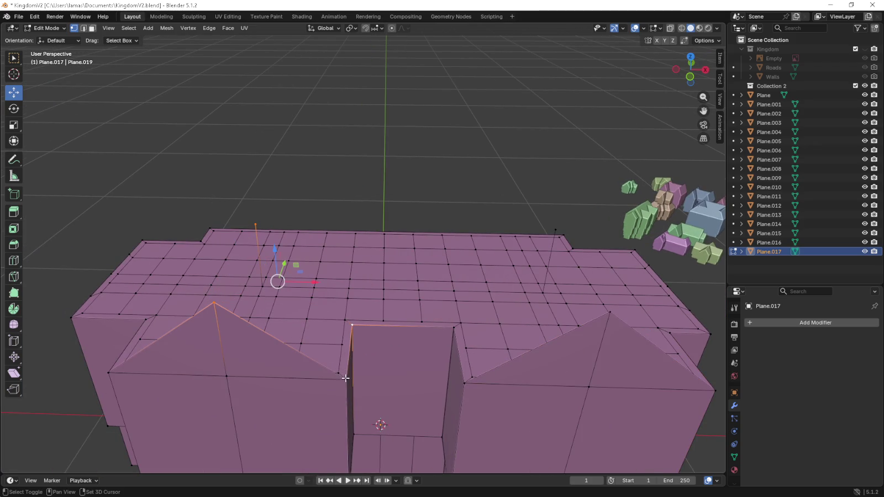
pyautogui.press('f')
pyautogui.click(255, 224)
pyautogui.keyDown('shift'); pyautogui.click(352, 325); pyautogui.keyUp('shift')
pyautogui.keyDown('shift'); pyautogui.click(453, 326); pyautogui.keyUp('shift')
pyautogui.keyDown('shift'); pyautogui.click(555, 230); pyautogui.keyUp('shift')
pyautogui.press('f')
# - Fill the right sloping roof face and a quad roof face on the far side
pyautogui.click(452, 327)
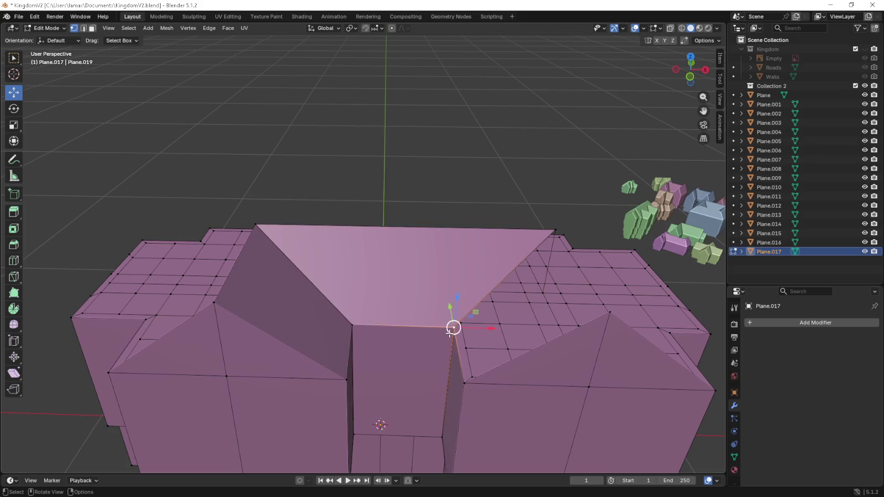
pyautogui.keyDown('shift'); pyautogui.click(464, 381); pyautogui.keyUp('shift')
pyautogui.keyDown('shift'); pyautogui.click(609, 313); pyautogui.keyUp('shift')
pyautogui.keyDown('shift'); pyautogui.click(557, 227); pyautogui.keyUp('shift')
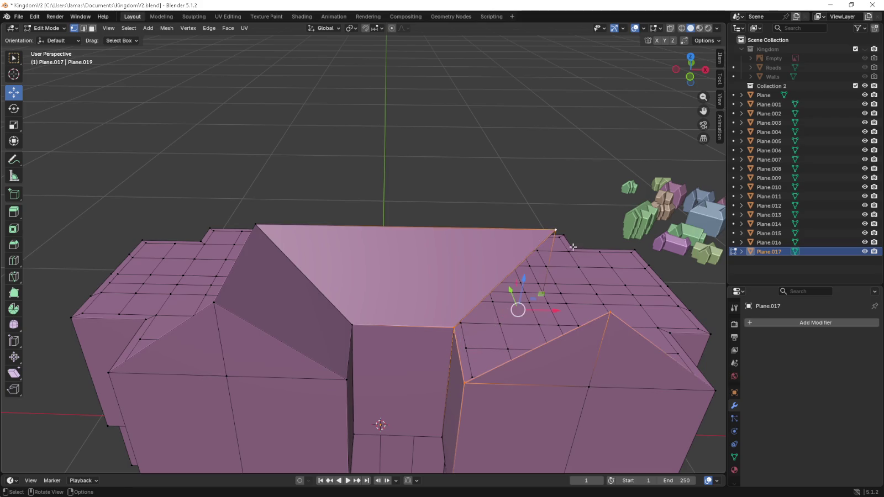
pyautogui.press('f')
pyautogui.moveTo(565, 234); pyautogui.dragTo(267, 437, button='middle')
pyautogui.keyDown('shift'); pyautogui.click(371, 392); pyautogui.keyUp('shift')
pyautogui.keyDown('shift'); pyautogui.click(380, 214); pyautogui.keyUp('shift')
pyautogui.keyDown('shift'); pyautogui.click(212, 255); pyautogui.keyUp('shift')
pyautogui.press('f')
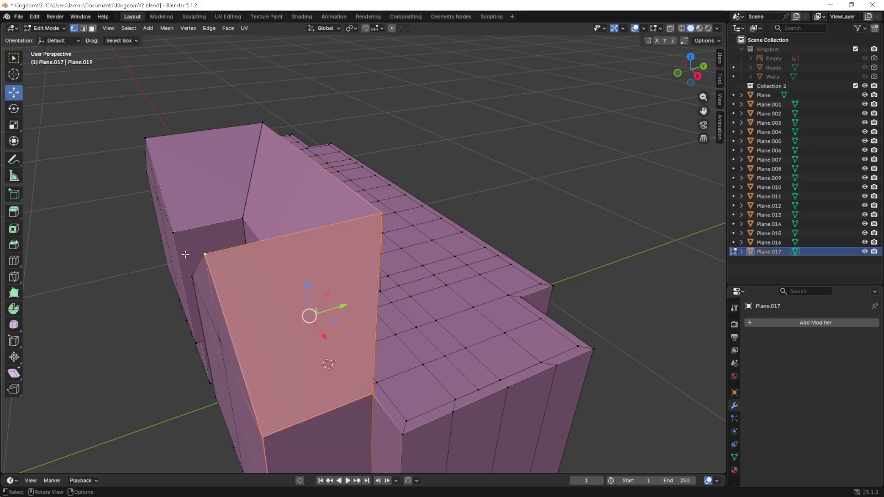
# - Fill the face between the lower wall corners and peak as a quad instead of a triangle
pyautogui.moveTo(213, 255); pyautogui.dragTo(263, 347, button='middle')
pyautogui.click(233, 374)
pyautogui.keyDown('shift'); pyautogui.click(282, 441); pyautogui.keyUp('shift')
pyautogui.keyDown('shift'); pyautogui.click(282, 441); pyautogui.keyUp('shift')
pyautogui.keyDown('shift'); pyautogui.click(282, 441); pyautogui.keyUp('shift')
pyautogui.keyDown('shift'); pyautogui.click(294, 213); pyautogui.keyUp('shift')
pyautogui.press('f')
pyautogui.moveTo(295, 213); pyautogui.dragTo(253, 278, button='middle')
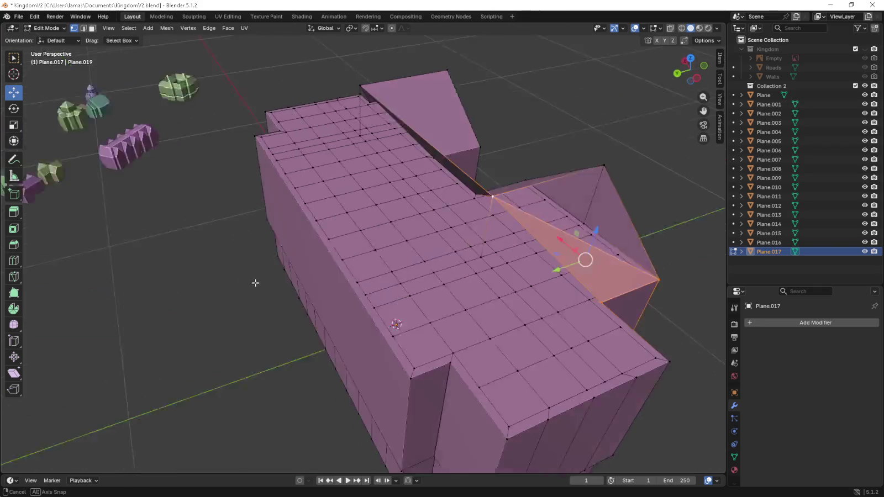
pyautogui.hotkey('ctrl', 'z')
pyautogui.press('f')
# - Fill the long sloping front roof face between the front edge and ridge
pyautogui.moveTo(253, 277); pyautogui.dragTo(439, 268, button='middle')
pyautogui.click(160, 195)
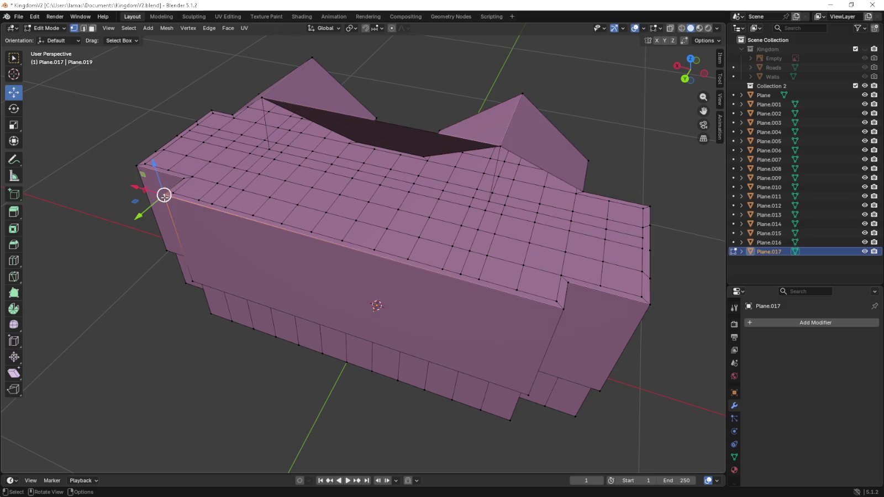
pyautogui.keyDown('shift'); pyautogui.click(555, 308); pyautogui.keyUp('shift')
pyautogui.keyDown('shift'); pyautogui.click(499, 149); pyautogui.keyUp('shift')
pyautogui.keyDown('shift'); pyautogui.click(268, 107); pyautogui.keyUp('shift')
pyautogui.press('f')
pyautogui.moveTo(271, 109)
pyautogui.mouseDown(button='middle')
pyautogui.moveTo(455, 218)
pyautogui.moveTo(449, 231)
pyautogui.mouseUp(button='middle')
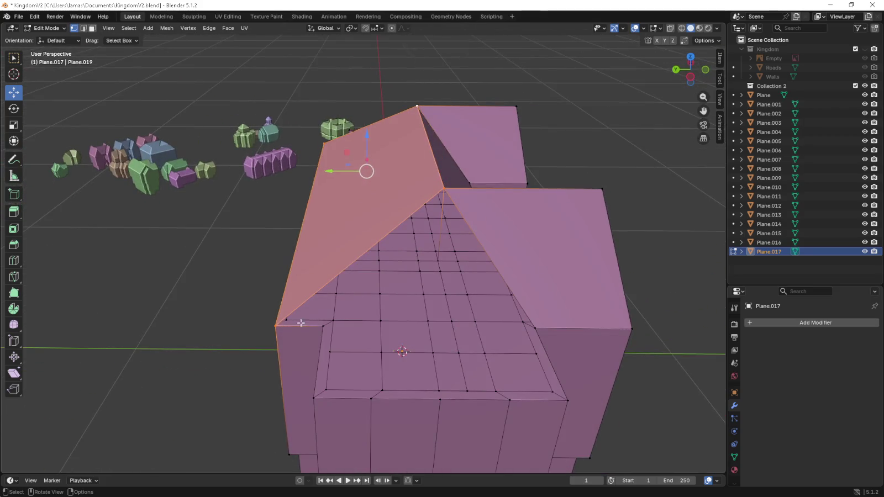
# - Select valley vertices and apexes for the triangles where the wings meet the central roof
pyautogui.click(278, 324)
pyautogui.keyDown('shift'); pyautogui.click(325, 328); pyautogui.keyUp('shift')
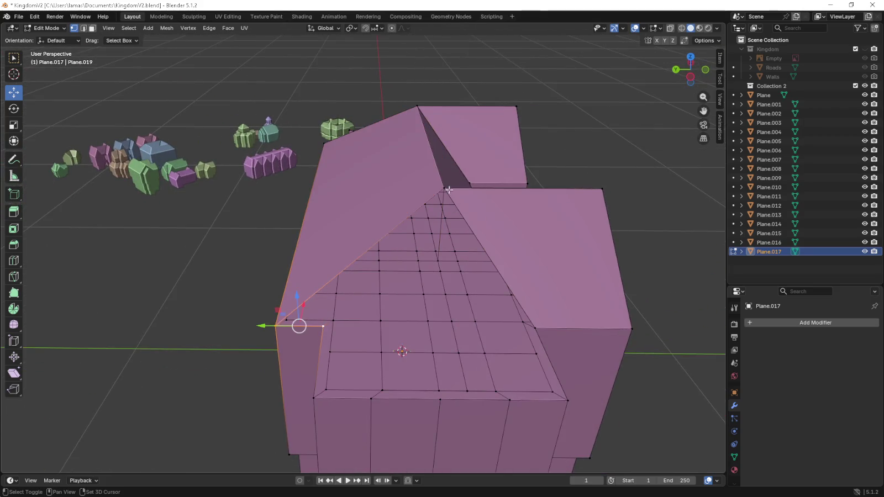
pyautogui.moveTo(452, 195)
pyautogui.mouseDown(button='middle')
pyautogui.moveTo(501, 232)
pyautogui.moveTo(331, 347)
pyautogui.mouseUp(button='middle')
pyautogui.click(319, 333)
pyautogui.keyDown('shift'); pyautogui.click(278, 334); pyautogui.keyUp('shift')
pyautogui.keyDown('shift'); pyautogui.click(217, 200); pyautogui.keyUp('shift')
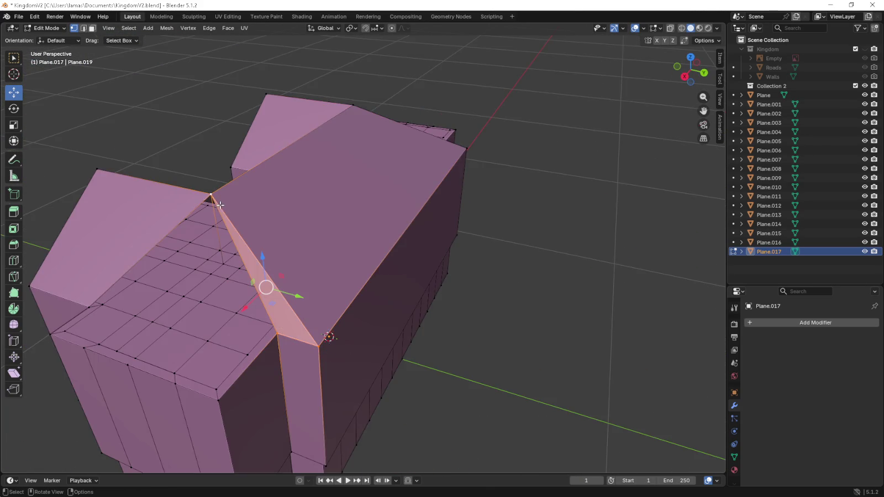
pyautogui.moveTo(217, 201)
pyautogui.mouseDown(button='middle')
pyautogui.moveTo(346, 292)
pyautogui.moveTo(377, 368)
pyautogui.moveTo(321, 356)
pyautogui.mouseUp(button='middle')
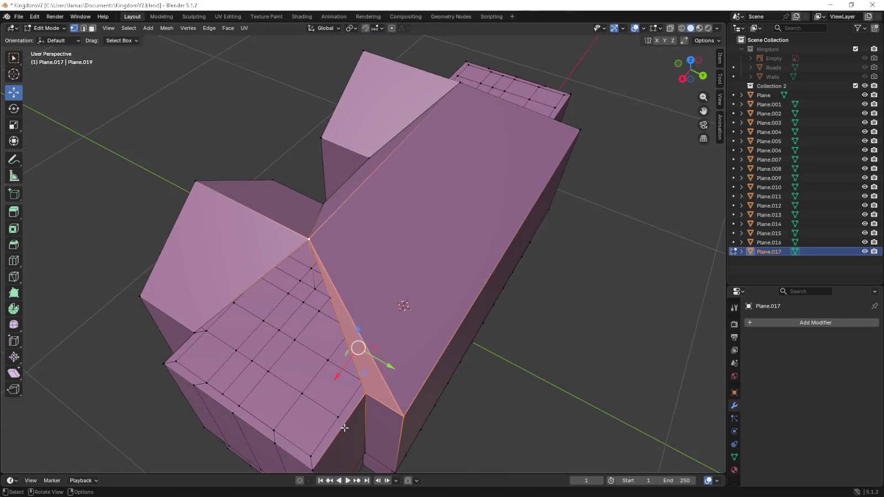
pyautogui.click(314, 466)
pyautogui.keyDown('shift'); pyautogui.click(365, 394); pyautogui.keyUp('shift')
pyautogui.keyDown('shift'); pyautogui.click(306, 236); pyautogui.keyUp('shift')
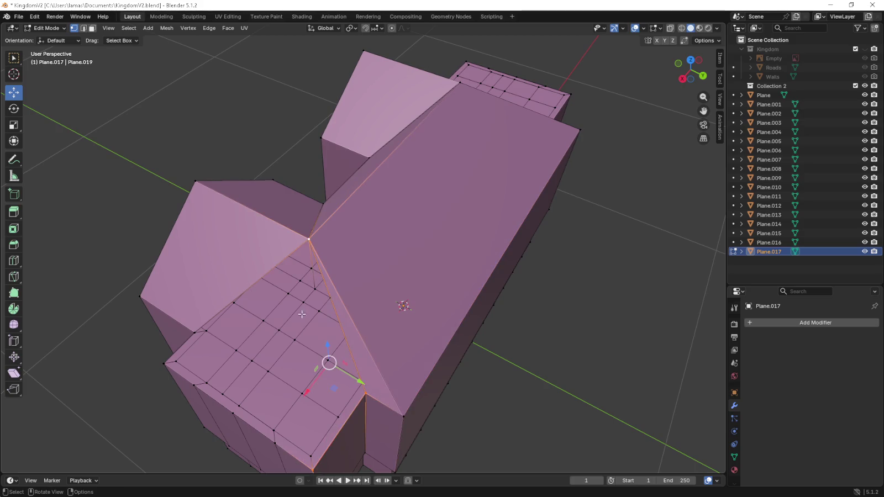
pyautogui.moveTo(307, 237); pyautogui.dragTo(352, 313, button='middle')
# - Fill the four-cornered roof face from the lower wall vertex up to the apex
pyautogui.keyDown('shift'); pyautogui.click(398, 203); pyautogui.keyUp('shift')
pyautogui.keyDown('shift'); pyautogui.click(331, 392); pyautogui.keyUp('shift')
pyautogui.click(331, 392)
pyautogui.keyDown('shift'); pyautogui.click(409, 216); pyautogui.keyUp('shift')
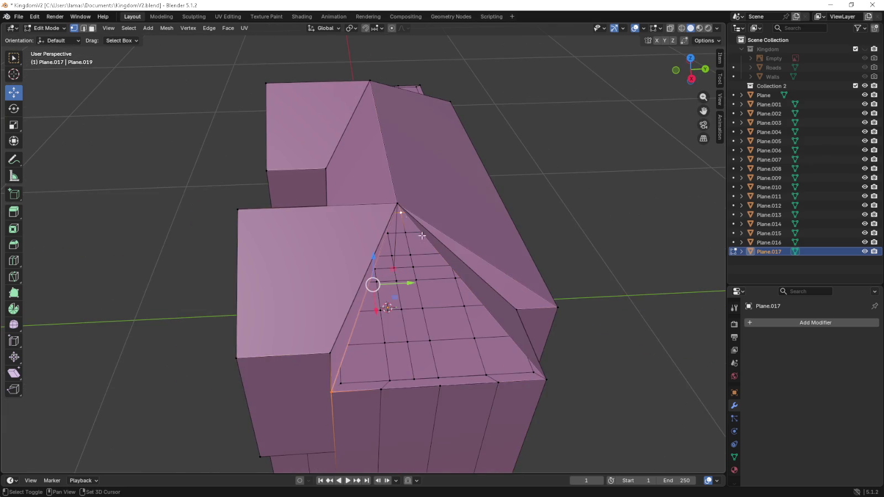
pyautogui.keyDown('shift'); pyautogui.click(401, 212); pyautogui.keyUp('shift')
pyautogui.keyDown('shift'); pyautogui.click(397, 204); pyautogui.keyUp('shift')
pyautogui.keyDown('shift'); pyautogui.click(544, 380); pyautogui.keyUp('shift')
pyautogui.moveTo(493, 395)
pyautogui.mouseDown(button='middle')
pyautogui.moveTo(481, 319)
pyautogui.moveTo(405, 257)
pyautogui.mouseUp(button='middle')
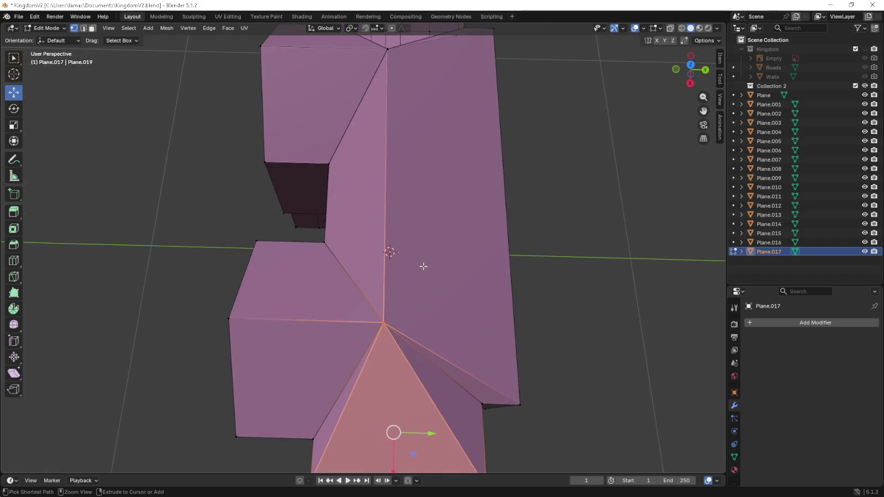
pyautogui.hotkey('ctrl', 'e')
# - Select the triangle beside the grid and the upper roof valley edge path
pyautogui.keyDown('ctrl'); pyautogui.click(421, 264); pyautogui.keyUp('ctrl')
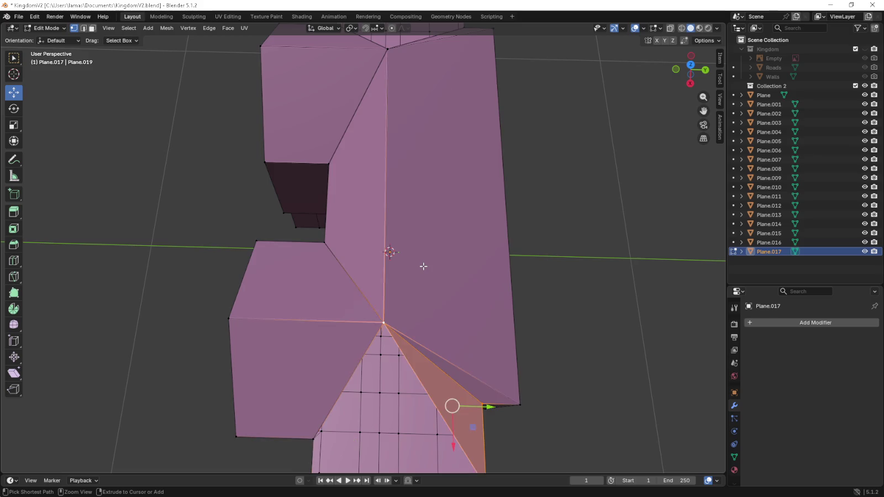
pyautogui.keyDown('ctrl'); pyautogui.click(414, 302); pyautogui.keyUp('ctrl')
pyautogui.keyDown('ctrl'); pyautogui.click(389, 279); pyautogui.keyUp('ctrl')
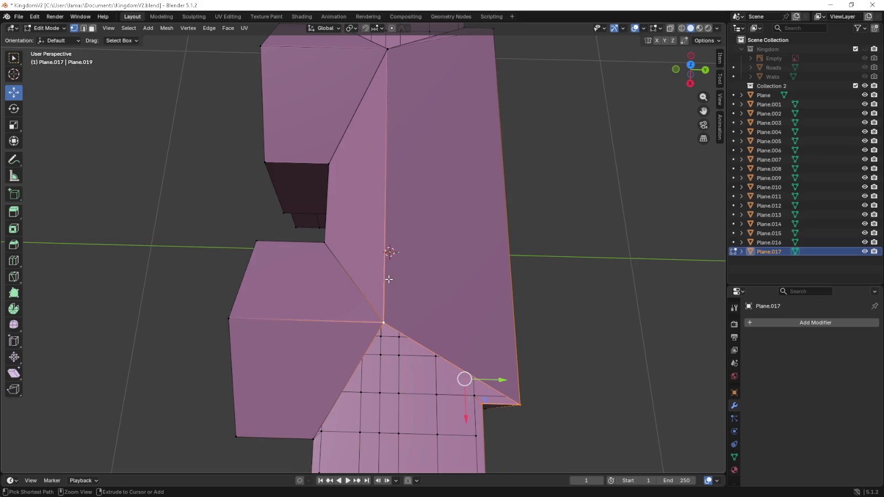
pyautogui.moveTo(389, 279); pyautogui.dragTo(388, 272, button='middle')
pyautogui.click(377, 295)
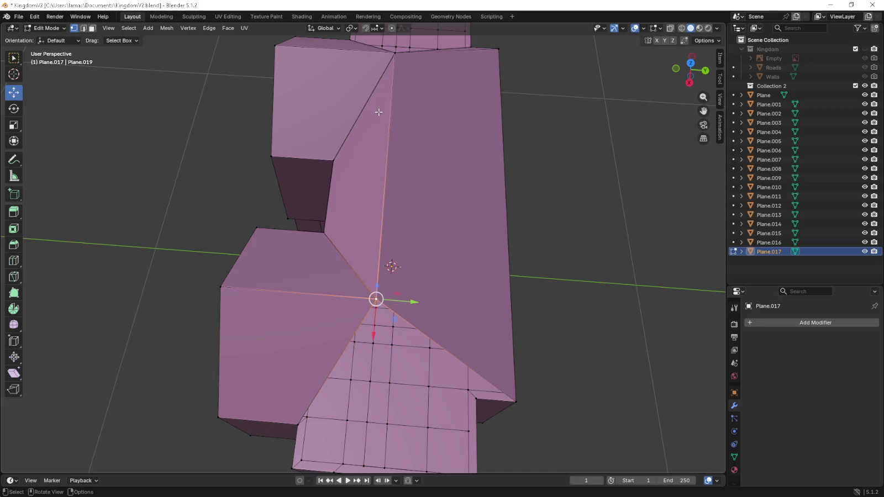
pyautogui.keyDown('ctrl'); pyautogui.click(393, 57); pyautogui.keyUp('ctrl')
pyautogui.moveTo(393, 57); pyautogui.dragTo(393, 57, button='middle')
# - In top view, nudge the roof's valley edge along Y to 0.11 m
pyautogui.press('KP_7')
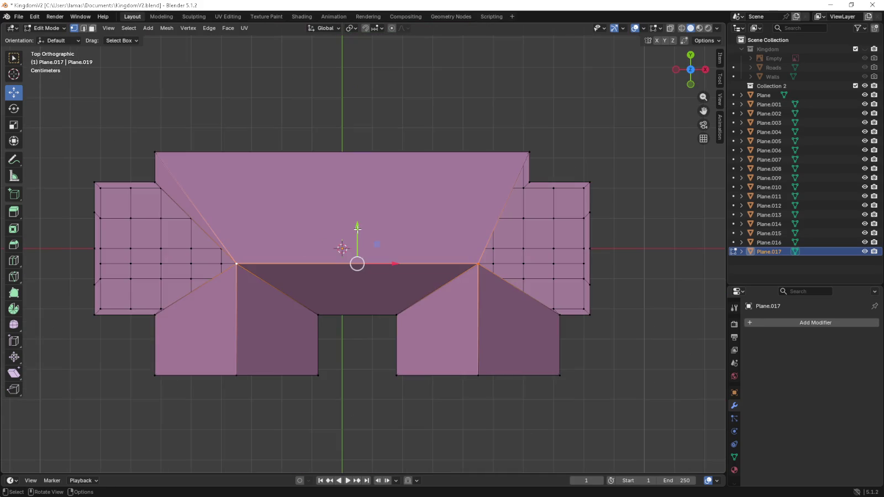
pyautogui.moveTo(356, 229); pyautogui.dragTo(358, 214)
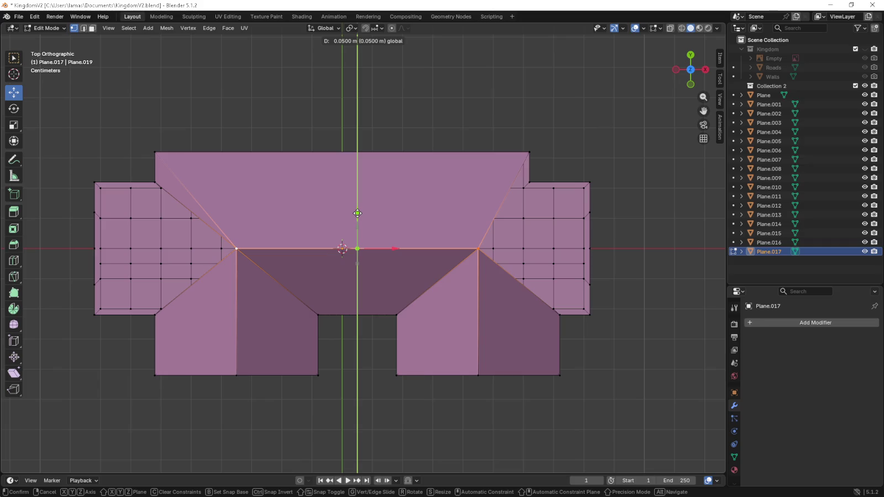
pyautogui.moveTo(357, 213); pyautogui.dragTo(357, 197)
pyautogui.keyDown('shift'); pyautogui.moveTo(509, 232); pyautogui.dragTo(430, 232, button='middle'); pyautogui.keyUp('shift')
pyautogui.scroll(5, 430, 232)
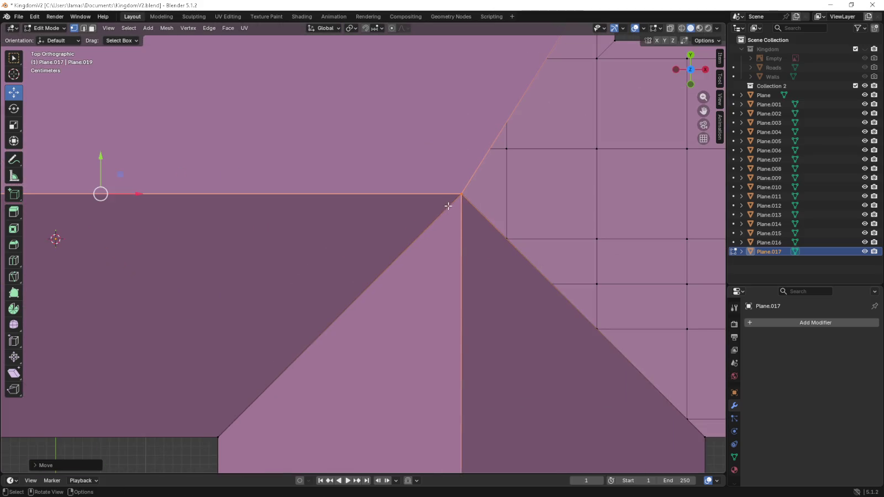
pyautogui.scroll(-4, 448, 206)
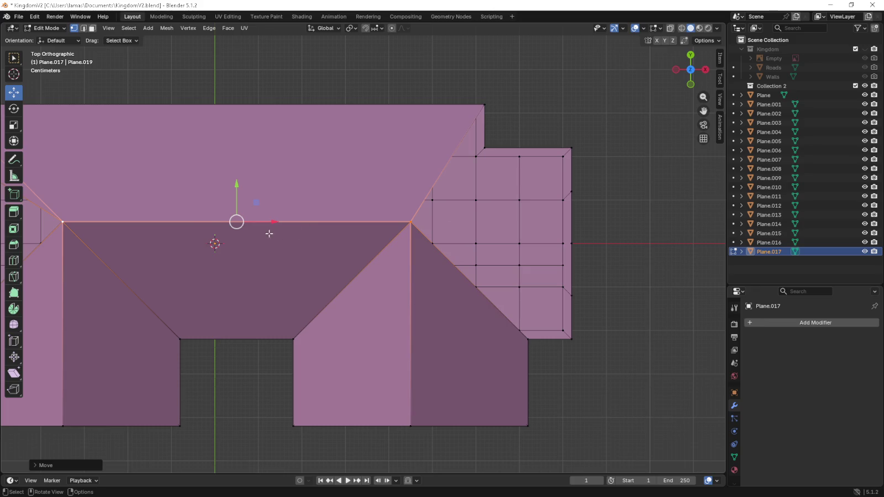
pyautogui.keyDown('shift'); pyautogui.moveTo(91, 185); pyautogui.dragTo(256, 194, button='middle'); pyautogui.keyUp('shift')
# - Delete only the diagonal roof edge in edge select mode
pyautogui.click(84, 31)
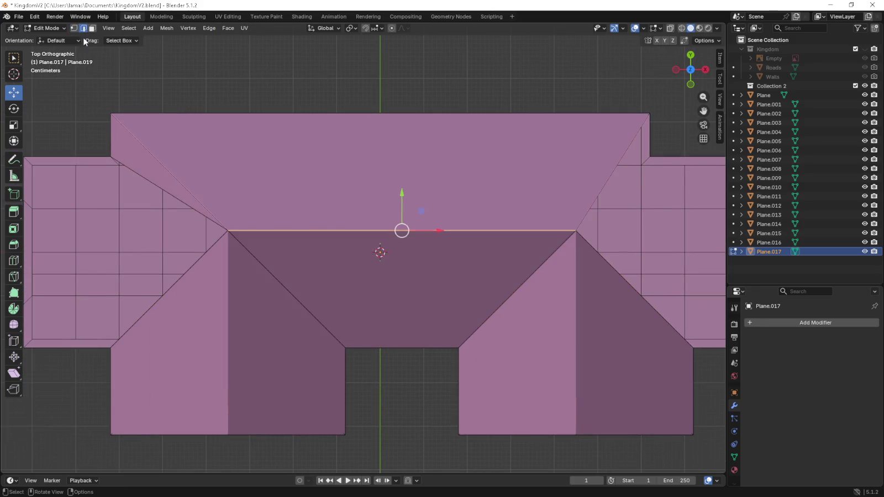
pyautogui.click(167, 191)
pyautogui.press('z')
pyautogui.press('Escape')
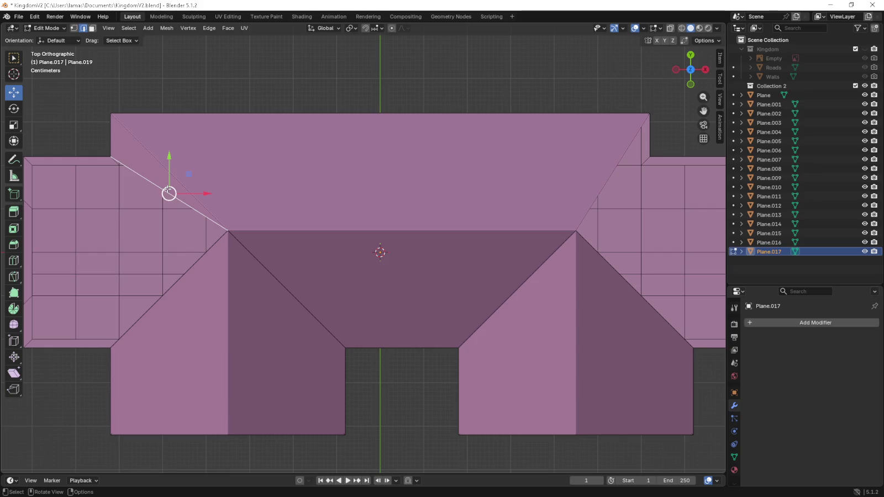
pyautogui.press('x')
pyautogui.click(166, 189)
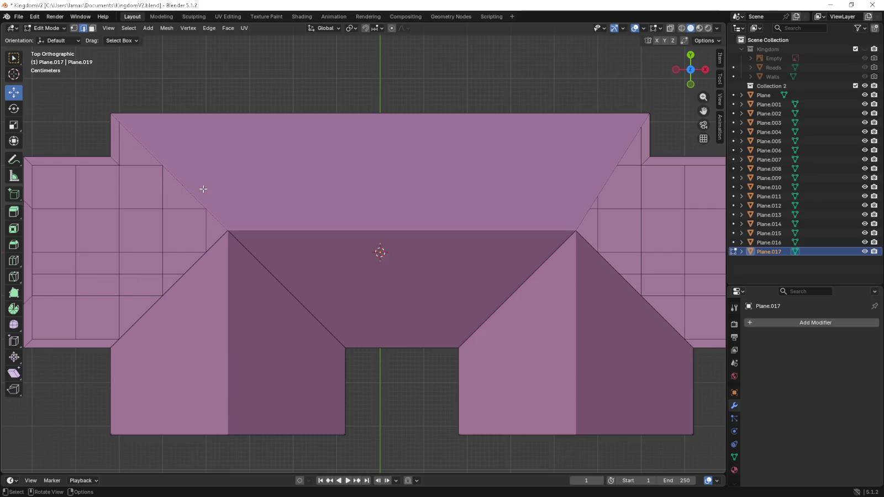
pyautogui.scroll(-2, 204, 189)
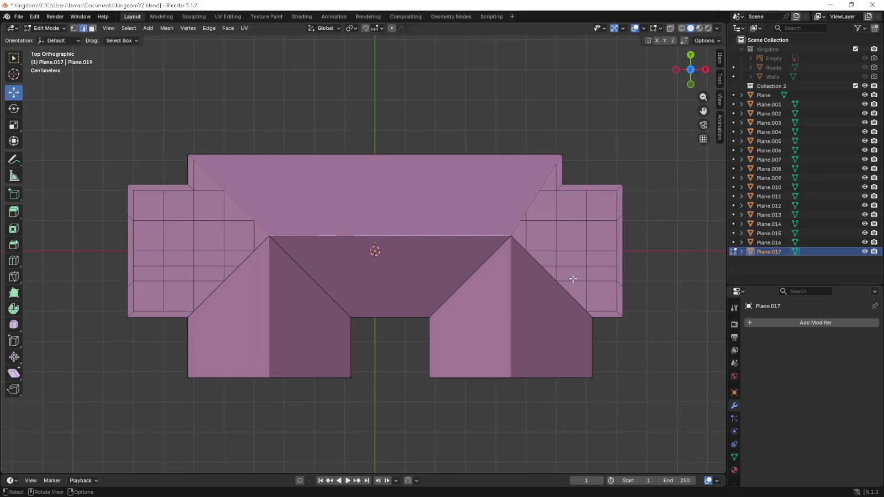
# - Extend a new vertex 0.3 m from the ridge corner into the left wing
pyautogui.moveTo(572, 278); pyautogui.dragTo(573, 242, button='middle')
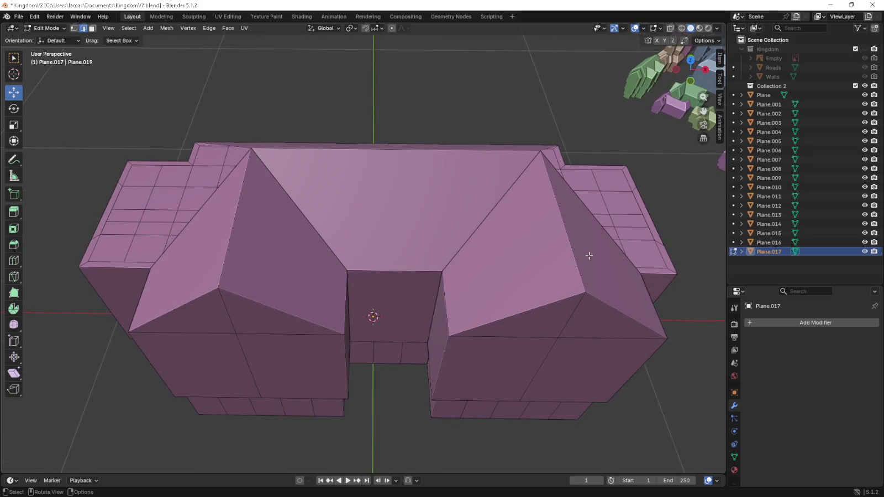
pyautogui.moveTo(324, 234)
pyautogui.mouseDown(button='middle')
pyautogui.moveTo(211, 231)
pyautogui.moveTo(278, 233)
pyautogui.mouseUp(button='middle')
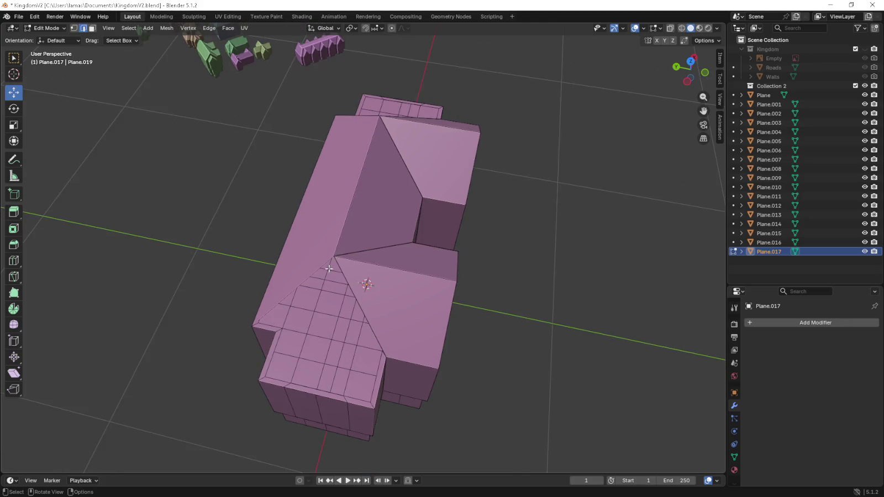
pyautogui.click(73, 28)
pyautogui.click(333, 254)
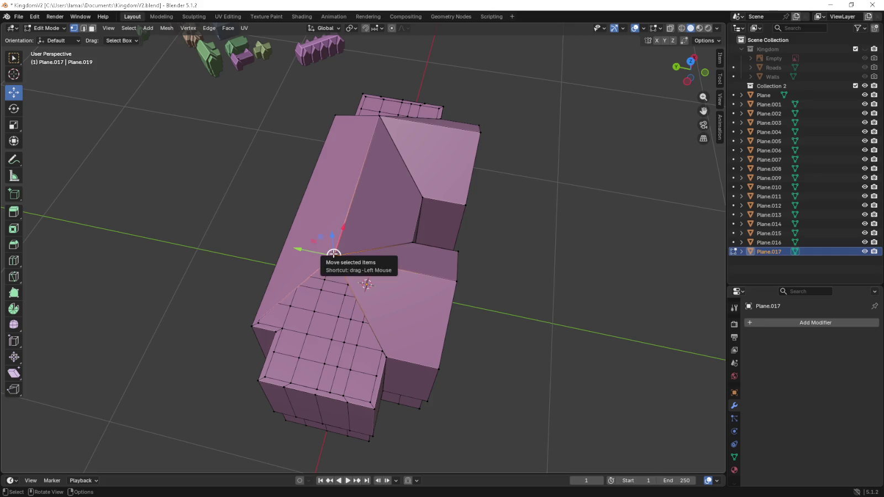
pyautogui.press('KP_7')
pyautogui.scroll(4, 335, 269)
pyautogui.scroll(2, 464, 252)
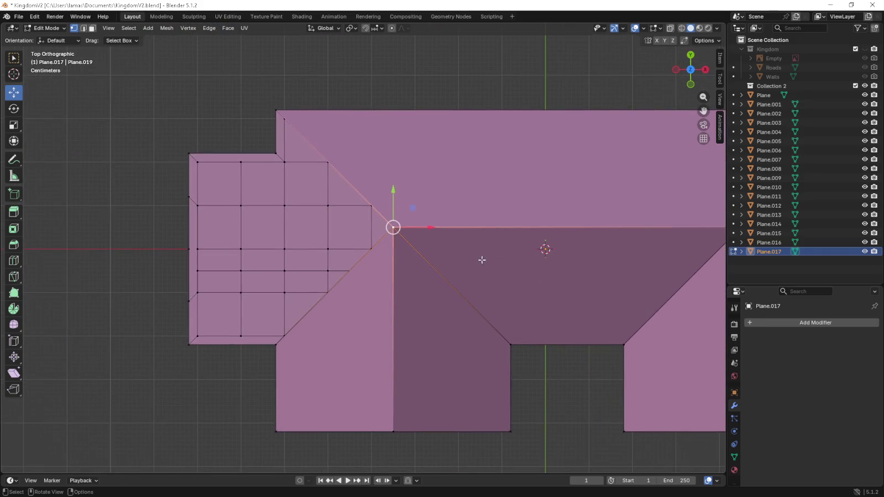
pyautogui.press('g')
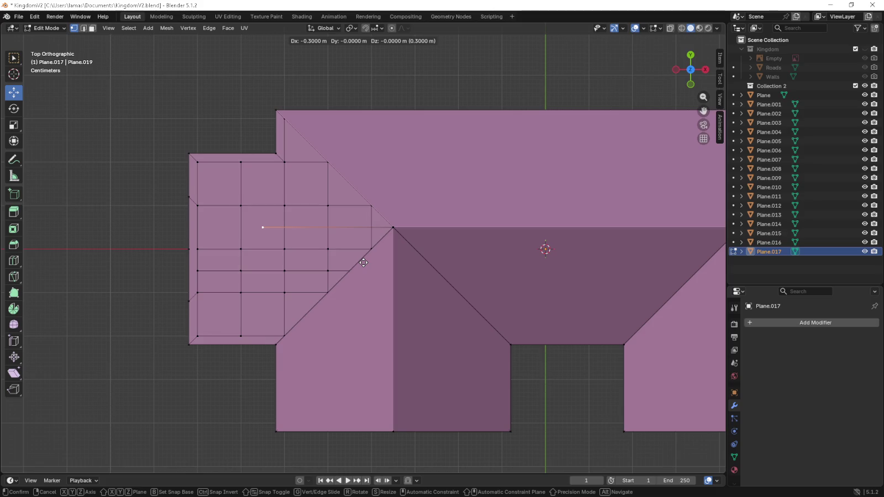
pyautogui.click(364, 262)
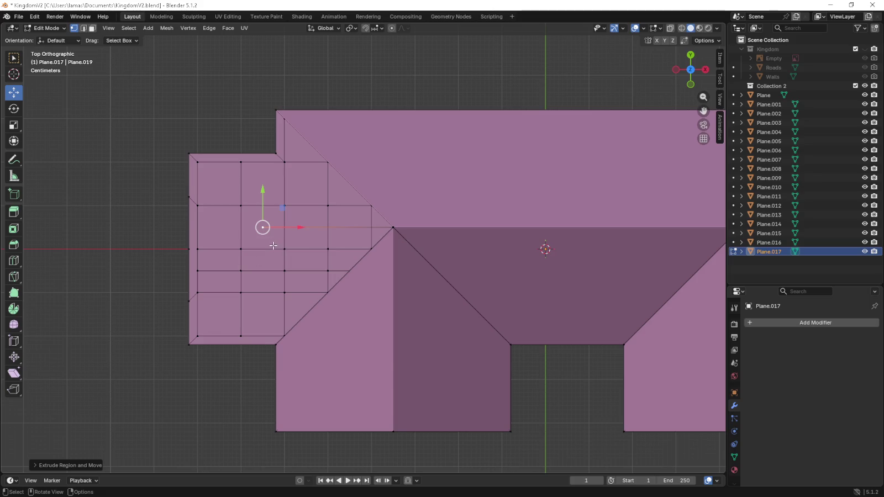
# - Select two neighbouring vertices on the left wing's roof
pyautogui.click(393, 227)
pyautogui.click(285, 250)
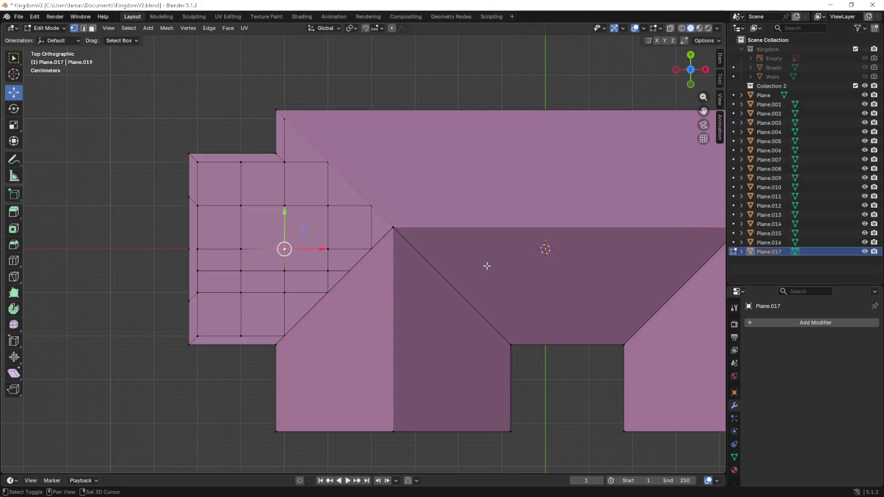
pyautogui.keyDown('shift'); pyautogui.moveTo(486, 265); pyautogui.dragTo(212, 259, button='middle'); pyautogui.keyUp('shift')
pyautogui.press('KP_1')
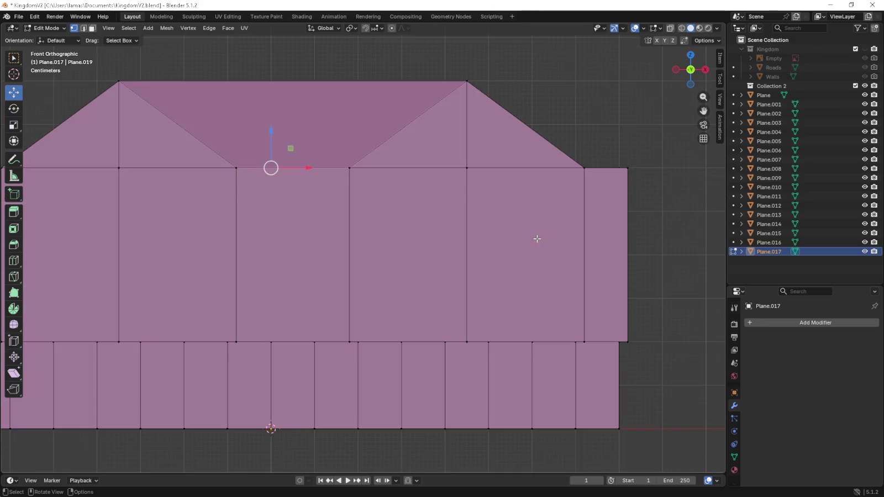
# - Box-select the wing peak vertices in front view, then undo a trial vertical move
pyautogui.keyDown('shift'); pyautogui.moveTo(544, 238); pyautogui.dragTo(434, 325, button='middle'); pyautogui.keyUp('shift')
pyautogui.press('w')
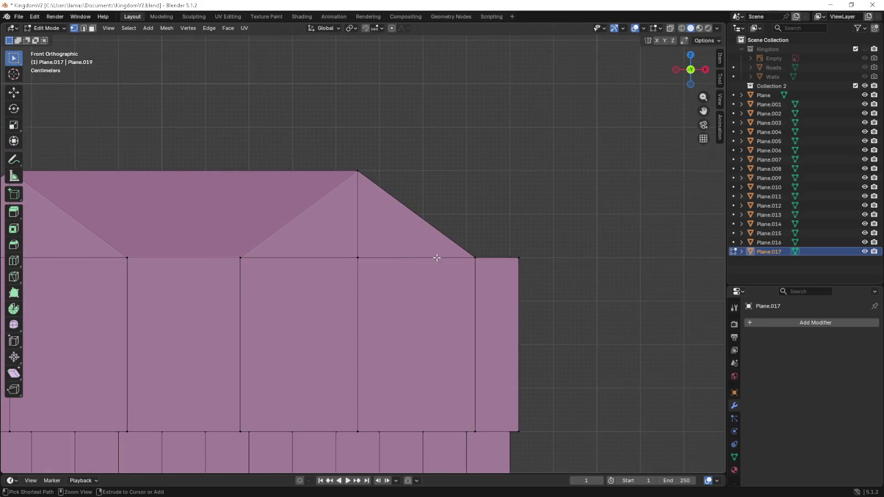
pyautogui.keyDown('ctrl'); pyautogui.moveTo(439, 230); pyautogui.dragTo(440, 236, button='middle'); pyautogui.keyUp('ctrl')
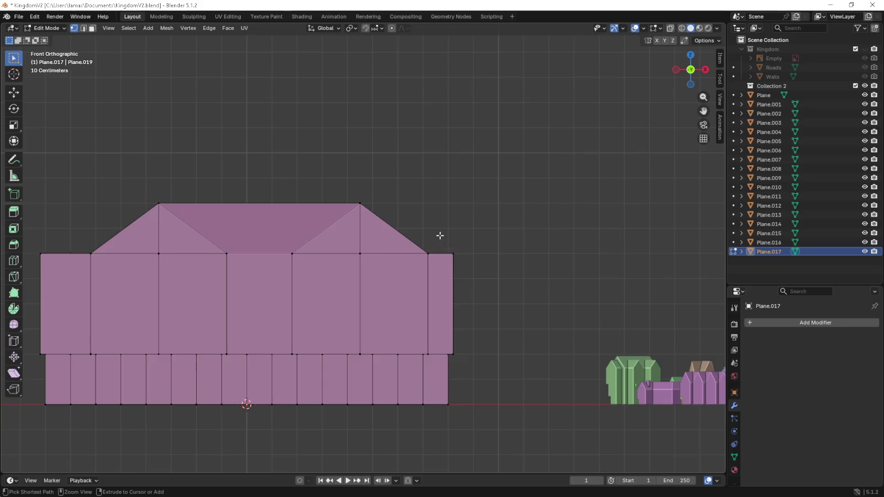
pyautogui.moveTo(323, 290); pyautogui.dragTo(385, 258, button='middle')
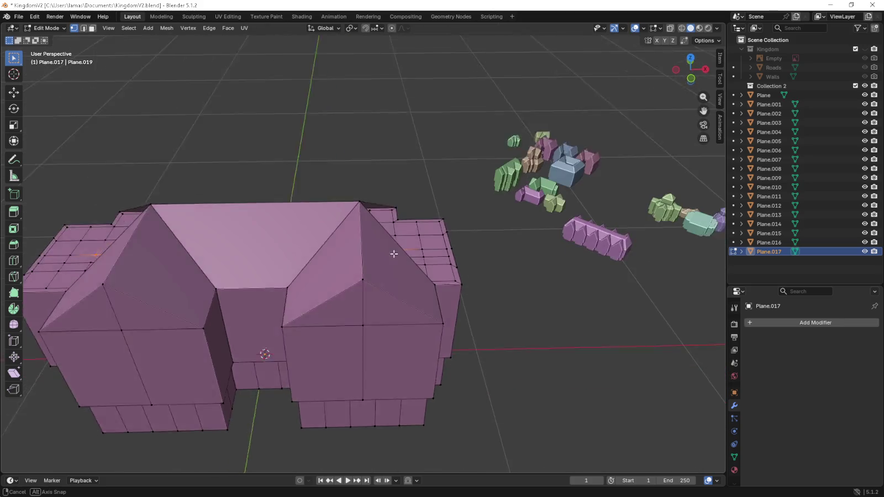
pyautogui.press('KP_1')
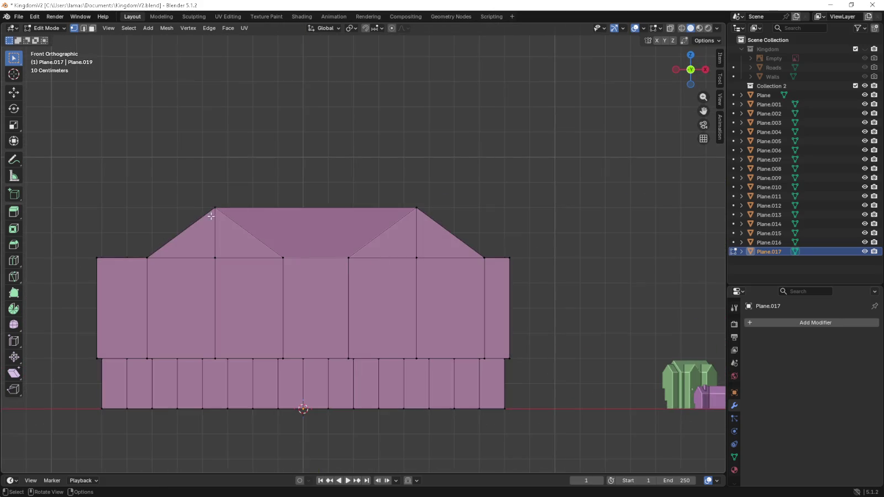
pyautogui.hotkey('shift', 'space')
pyautogui.press('g')
pyautogui.moveTo(300, 227); pyautogui.dragTo(303, 198)
pyautogui.press('z')
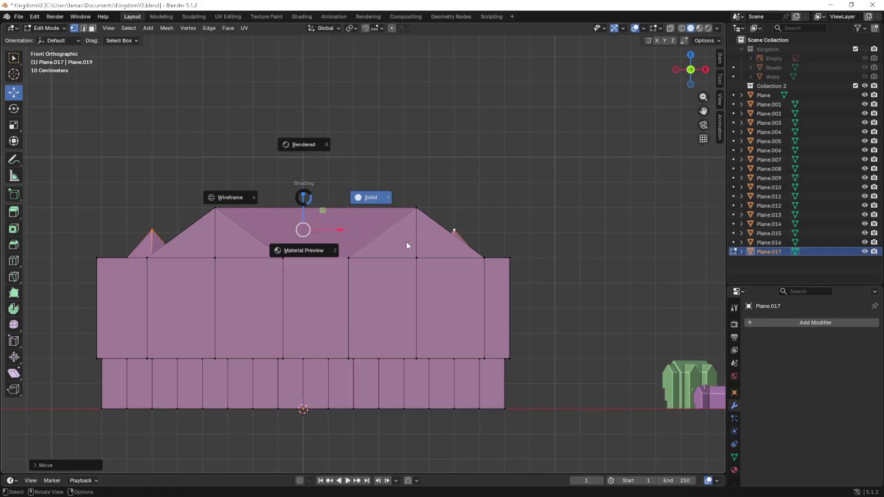
pyautogui.click(406, 246)
pyautogui.hotkey('ctrl', 'z')
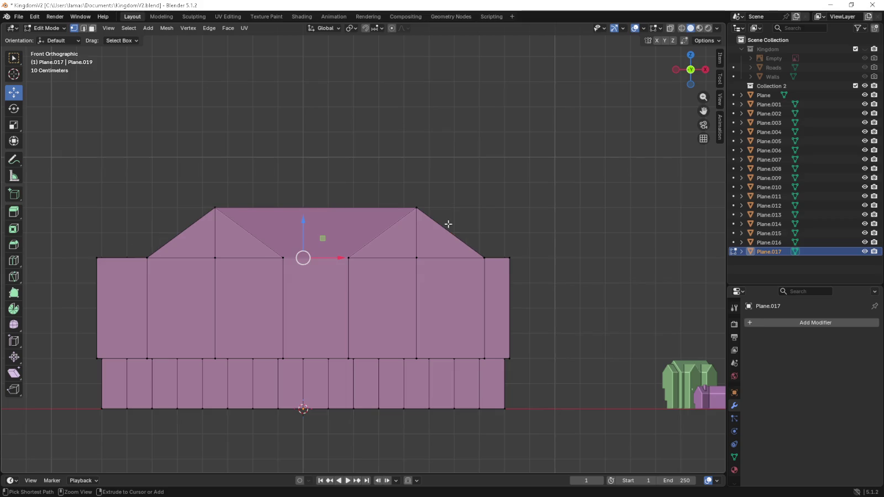
# - Raise new peak vertices 0.1 m above the wings and select the gable triangle face
pyautogui.press('g')
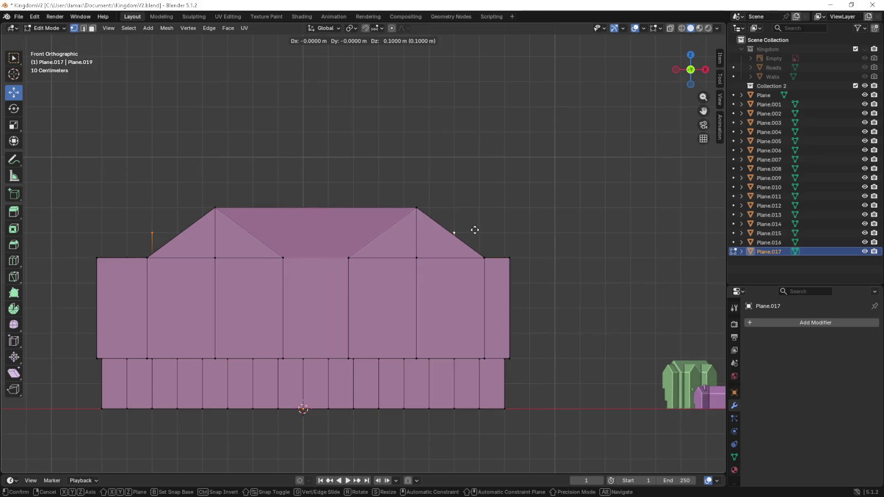
pyautogui.click(472, 206)
pyautogui.moveTo(472, 206)
pyautogui.mouseDown(button='middle')
pyautogui.moveTo(324, 284)
pyautogui.moveTo(309, 357)
pyautogui.mouseUp(button='middle')
pyautogui.click(316, 358)
pyautogui.keyDown('shift'); pyautogui.click(448, 361); pyautogui.keyUp('shift')
pyautogui.keyDown('shift'); pyautogui.click(388, 259); pyautogui.keyUp('shift')
pyautogui.moveTo(387, 261)
pyautogui.mouseDown(button='middle')
pyautogui.moveTo(517, 274)
pyautogui.moveTo(342, 288)
pyautogui.moveTo(432, 405)
pyautogui.mouseUp(button='middle')
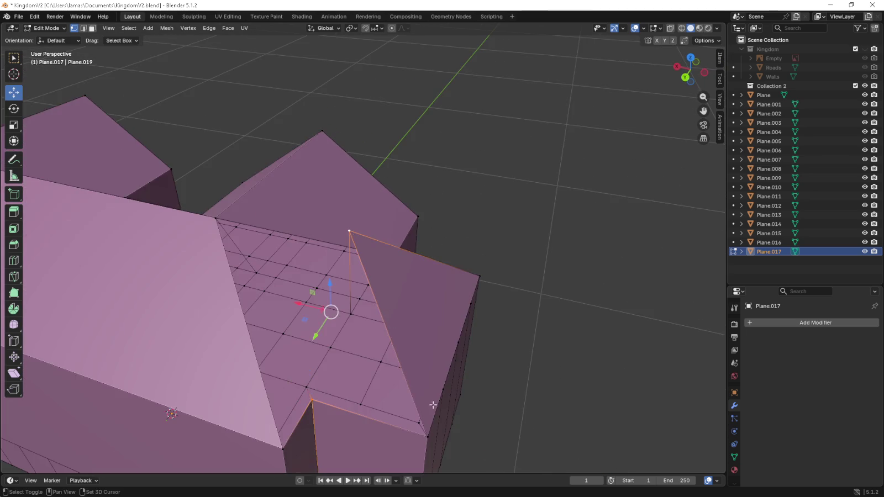
# - Fill a triangle between the new peak, ridge and corner, then undo the misplaced face
pyautogui.click(312, 399)
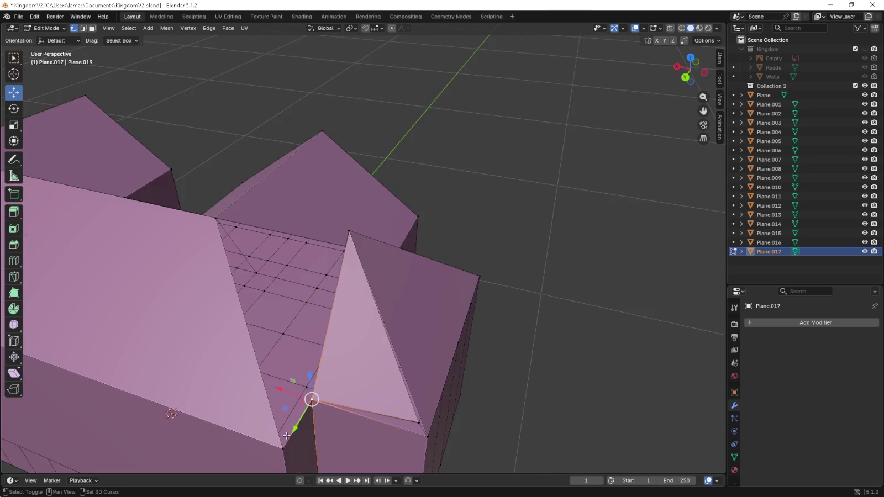
pyautogui.click(215, 218)
pyautogui.keyDown('shift'); pyautogui.click(312, 398); pyautogui.keyUp('shift')
pyautogui.keyDown('shift'); pyautogui.click(350, 232); pyautogui.keyUp('shift')
pyautogui.moveTo(388, 231)
pyautogui.mouseDown(button='middle')
pyautogui.moveTo(428, 200)
pyautogui.moveTo(414, 209)
pyautogui.moveTo(410, 189)
pyautogui.moveTo(359, 209)
pyautogui.moveTo(405, 206)
pyautogui.mouseUp(button='middle')
pyautogui.press('f')
pyautogui.hotkey('ctrl', 'z')
pyautogui.hotkey('ctrl', 'z')
pyautogui.hotkey('ctrl', 'z')
pyautogui.hotkey('ctrl', 'z')
pyautogui.hotkey('ctrl', 'z')
pyautogui.hotkey('ctrl', 'z')
# - Fill three triangle faces closing the gaps on the first wing's roof
pyautogui.click(425, 413)
pyautogui.keyDown('shift'); pyautogui.click(307, 380); pyautogui.keyUp('shift')
pyautogui.keyDown('shift'); pyautogui.click(347, 217); pyautogui.keyUp('shift')
pyautogui.press('f')
pyautogui.click(216, 203)
pyautogui.keyDown('shift'); pyautogui.click(275, 424); pyautogui.keyUp('shift')
pyautogui.keyDown('shift'); pyautogui.click(306, 380); pyautogui.keyUp('shift')
pyautogui.press('f')
pyautogui.click(216, 203)
pyautogui.keyDown('shift'); pyautogui.click(347, 217); pyautogui.keyUp('shift')
pyautogui.keyDown('shift'); pyautogui.click(306, 380); pyautogui.keyUp('shift')
pyautogui.press('f')
# - Orbit to the other wing and select its ridge and roof corner vertices
pyautogui.moveTo(404, 252)
pyautogui.mouseDown(button='middle')
pyautogui.moveTo(324, 255)
pyautogui.moveTo(353, 246)
pyautogui.mouseUp(button='middle')
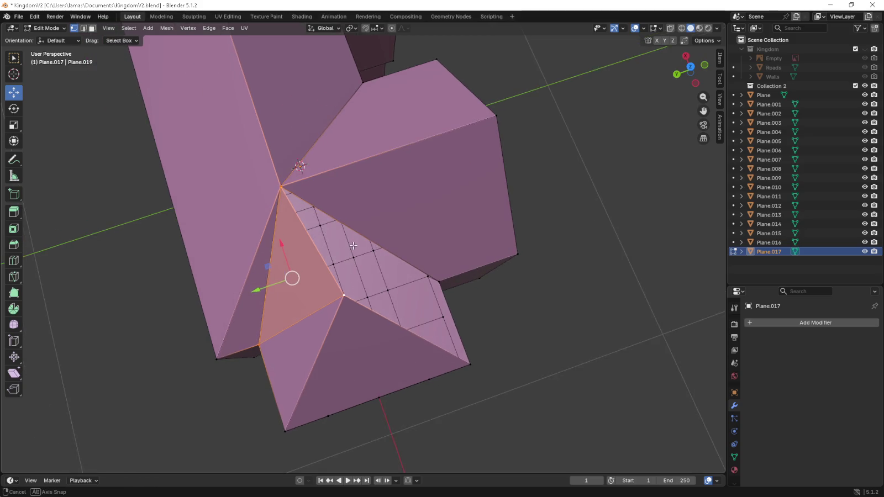
pyautogui.scroll(-2, 354, 246)
pyautogui.scroll(-2, 294, 172)
pyautogui.scroll(1, 284, 175)
pyautogui.scroll(2, 335, 197)
pyautogui.moveTo(395, 283)
pyautogui.mouseDown(button='middle')
pyautogui.moveTo(321, 262)
pyautogui.moveTo(348, 318)
pyautogui.mouseUp(button='middle')
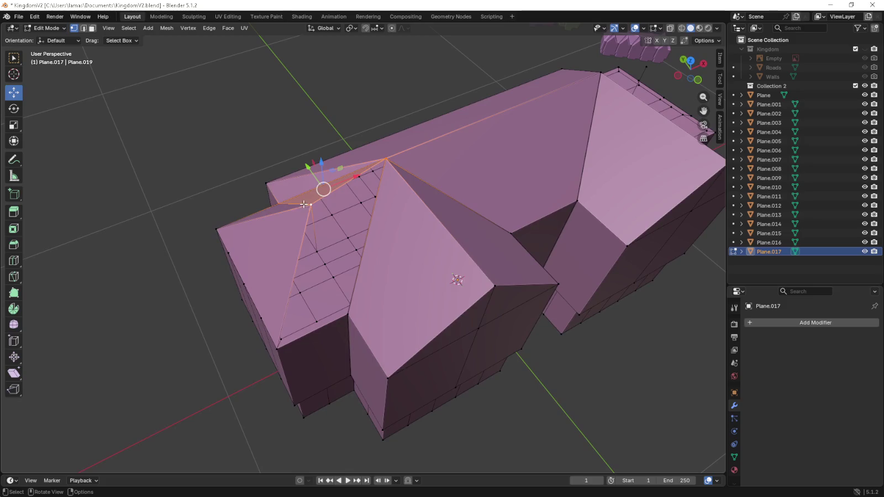
pyautogui.keyDown('shift'); pyautogui.click(388, 151); pyautogui.keyUp('shift')
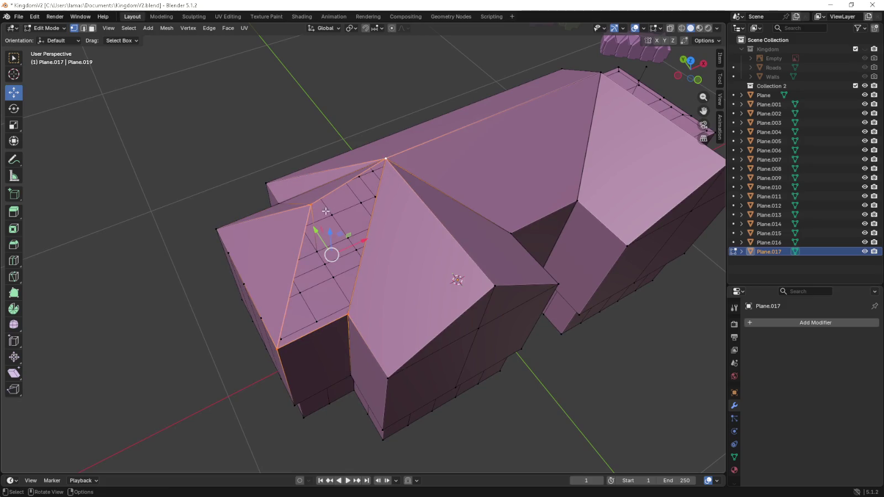
pyautogui.click(347, 315)
pyautogui.click(347, 315)
pyautogui.keyDown('shift'); pyautogui.click(385, 159); pyautogui.keyUp('shift')
# - Fill a triangle face between the second wing's front corner vertices
pyautogui.keyDown('shift'); pyautogui.click(313, 206); pyautogui.keyUp('shift')
pyautogui.moveTo(313, 206); pyautogui.dragTo(309, 239, button='middle')
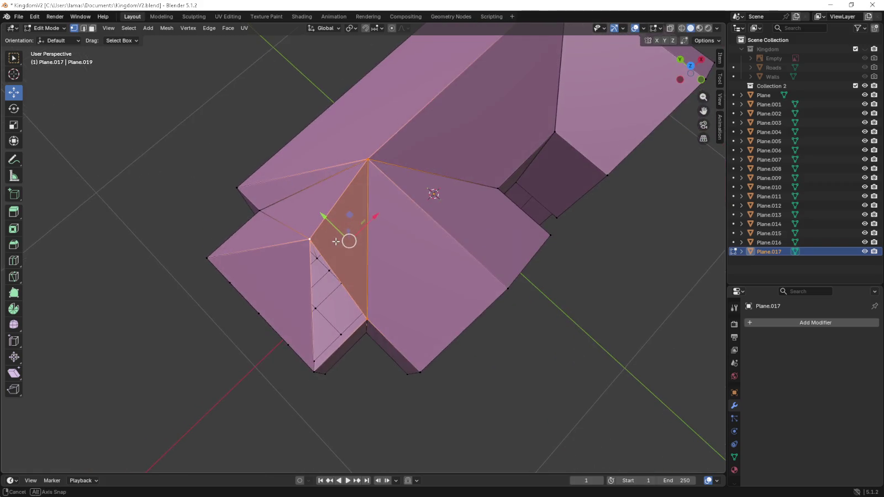
pyautogui.click(310, 239)
pyautogui.keyDown('shift'); pyautogui.click(314, 370); pyautogui.keyUp('shift')
pyautogui.keyDown('shift'); pyautogui.click(366, 320); pyautogui.keyUp('shift')
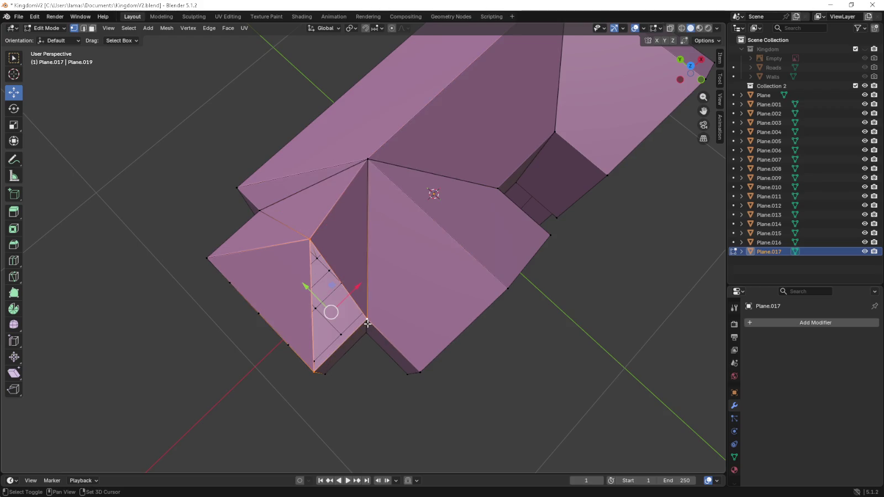
pyautogui.moveTo(369, 321)
pyautogui.mouseDown(button='middle')
pyautogui.moveTo(438, 260)
pyautogui.moveTo(458, 268)
pyautogui.moveTo(420, 221)
pyautogui.moveTo(290, 223)
pyautogui.moveTo(294, 216)
pyautogui.moveTo(386, 336)
pyautogui.mouseUp(button='middle')
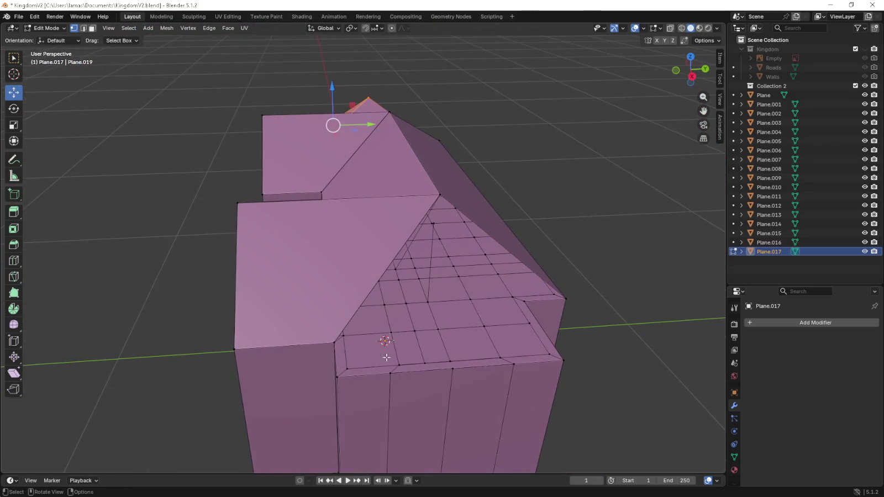
pyautogui.click(337, 376)
pyautogui.keyDown('shift'); pyautogui.click(565, 363); pyautogui.keyUp('shift')
pyautogui.moveTo(562, 364); pyautogui.dragTo(476, 265, button='middle')
pyautogui.moveTo(495, 199)
pyautogui.mouseDown(button='middle')
pyautogui.moveTo(467, 170)
pyautogui.moveTo(408, 216)
pyautogui.moveTo(431, 216)
pyautogui.mouseUp(button='middle')
pyautogui.press('f')
# - Fill three more thin triangular gaps on the second wing's roof
pyautogui.click(479, 337)
pyautogui.keyDown('shift'); pyautogui.click(488, 201); pyautogui.keyUp('shift')
pyautogui.keyDown('shift'); pyautogui.click(520, 358); pyautogui.keyUp('shift')
pyautogui.press('f')
pyautogui.moveTo(559, 314); pyautogui.dragTo(454, 310, button='middle')
pyautogui.click(320, 249)
pyautogui.keyDown('shift'); pyautogui.click(330, 439); pyautogui.keyUp('shift')
pyautogui.keyDown('shift'); pyautogui.click(397, 375); pyautogui.keyUp('shift')
pyautogui.press('f')
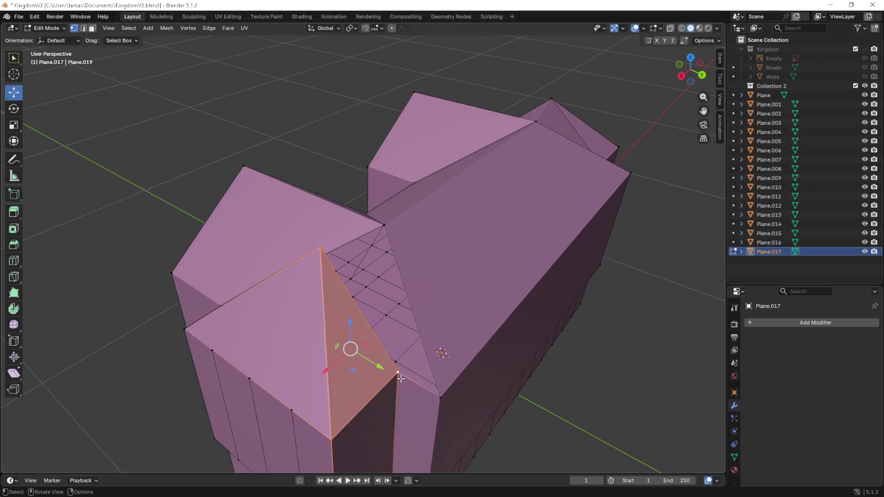
pyautogui.click(397, 374)
pyautogui.keyDown('shift'); pyautogui.click(320, 248); pyautogui.keyUp('shift')
pyautogui.keyDown('shift'); pyautogui.click(384, 225); pyautogui.keyUp('shift')
pyautogui.press('f')
# - Check the filled roof and select the far wing's ridge and lower vertices
pyautogui.moveTo(384, 225); pyautogui.dragTo(433, 248, button='middle')
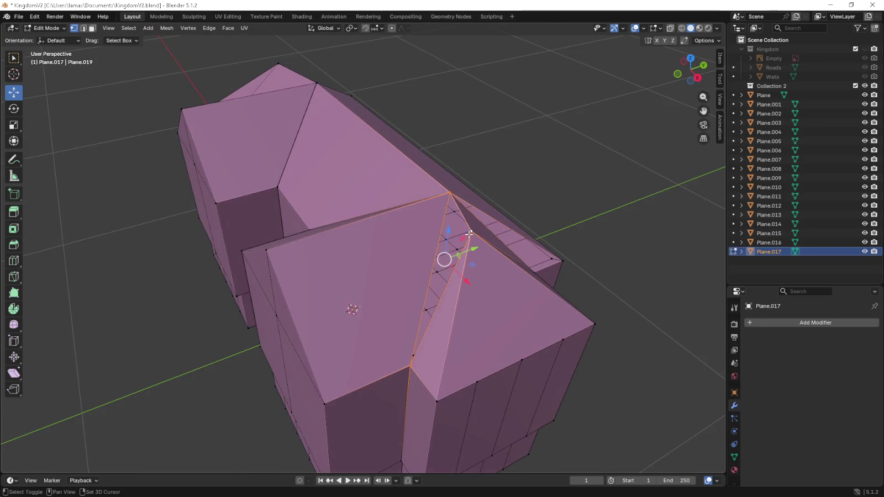
pyautogui.moveTo(433, 249); pyautogui.dragTo(369, 210, button='middle')
pyautogui.click(369, 209)
pyautogui.keyDown('shift'); pyautogui.click(364, 351); pyautogui.keyUp('shift')
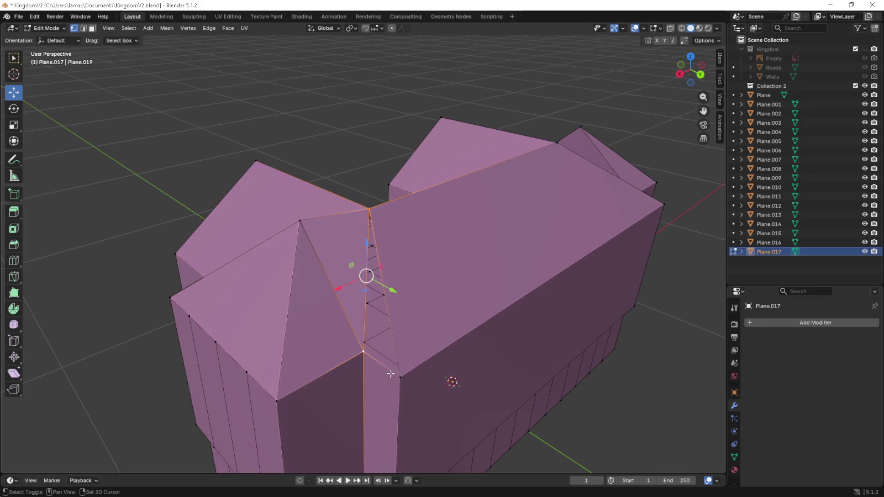
pyautogui.moveTo(397, 377)
pyautogui.mouseDown(button='middle')
pyautogui.moveTo(488, 343)
pyautogui.moveTo(459, 385)
pyautogui.mouseUp(button='middle')
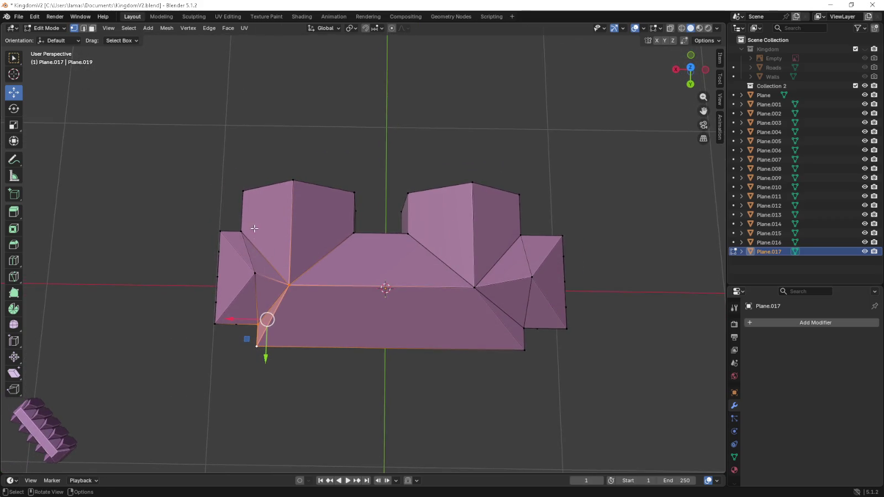
# - Select a vertex on each roof section and orbit to view the building's walls
pyautogui.click(256, 273)
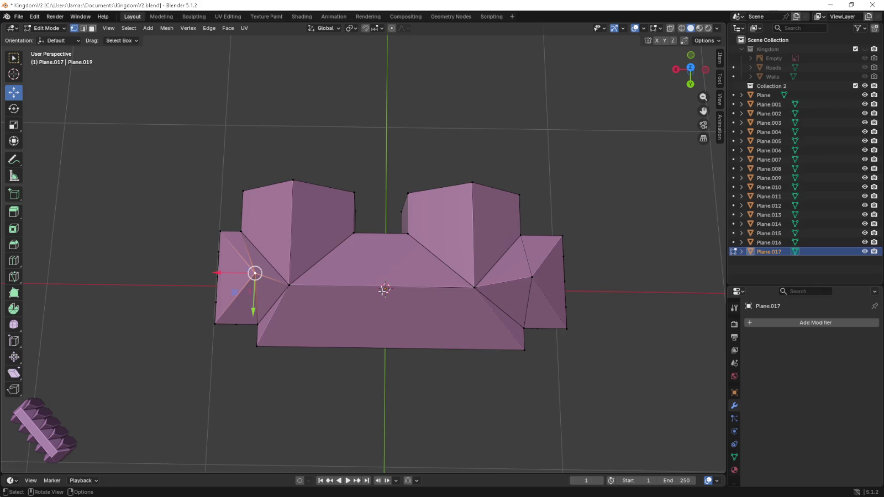
pyautogui.keyDown('shift'); pyautogui.click(538, 282); pyautogui.keyUp('shift')
pyautogui.press('KP_7')
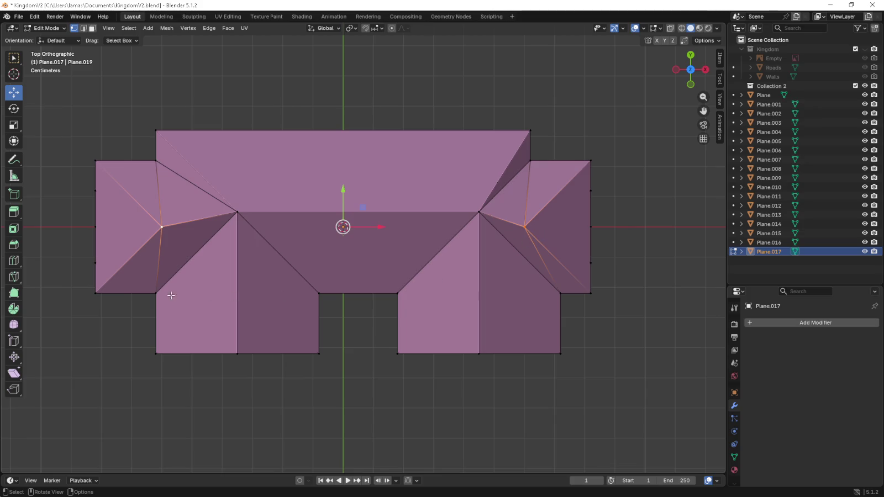
pyautogui.moveTo(116, 277); pyautogui.dragTo(303, 236, button='middle')
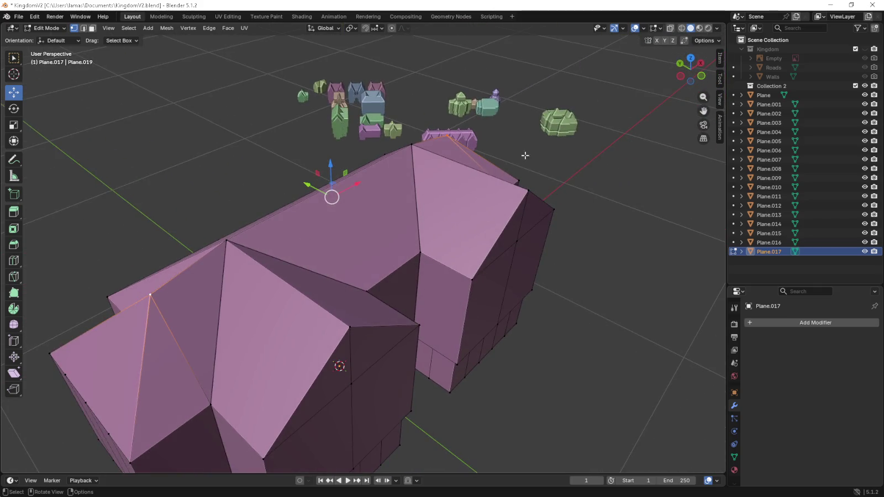
pyautogui.moveTo(527, 161); pyautogui.dragTo(304, 240, button='middle')
# - In face select mode, select the wall faces at the building's end
pyautogui.press('3')
pyautogui.click(325, 264)
pyautogui.keyDown('shift'); pyautogui.click(363, 243); pyautogui.keyUp('shift')
pyautogui.keyDown('shift'); pyautogui.click(409, 243); pyautogui.keyUp('shift')
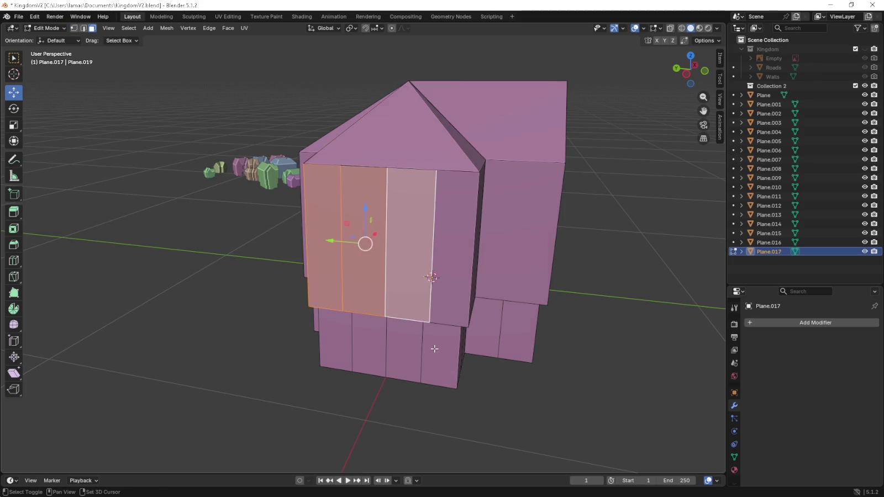
pyautogui.keyDown('shift'); pyautogui.click(441, 353); pyautogui.keyUp('shift')
pyautogui.keyDown('shift'); pyautogui.click(333, 346); pyautogui.keyUp('shift')
pyautogui.keyDown('shift'); pyautogui.click(410, 346); pyautogui.keyUp('shift')
pyautogui.keyDown('shift'); pyautogui.click(410, 346); pyautogui.keyUp('shift')
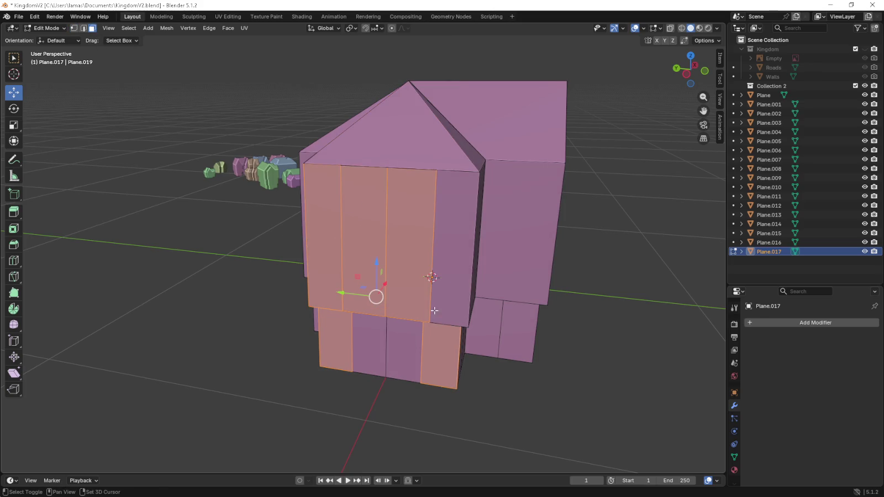
pyautogui.keyDown('shift'); pyautogui.click(435, 311); pyautogui.keyUp('shift')
pyautogui.keyDown('shift'); pyautogui.click(420, 340); pyautogui.keyUp('shift')
pyautogui.moveTo(429, 339); pyautogui.dragTo(357, 322, button='middle')
# - Refine the selection to the left end wall faces, deselecting two stray faces
pyautogui.keyDown('shift'); pyautogui.click(299, 328); pyautogui.keyUp('shift')
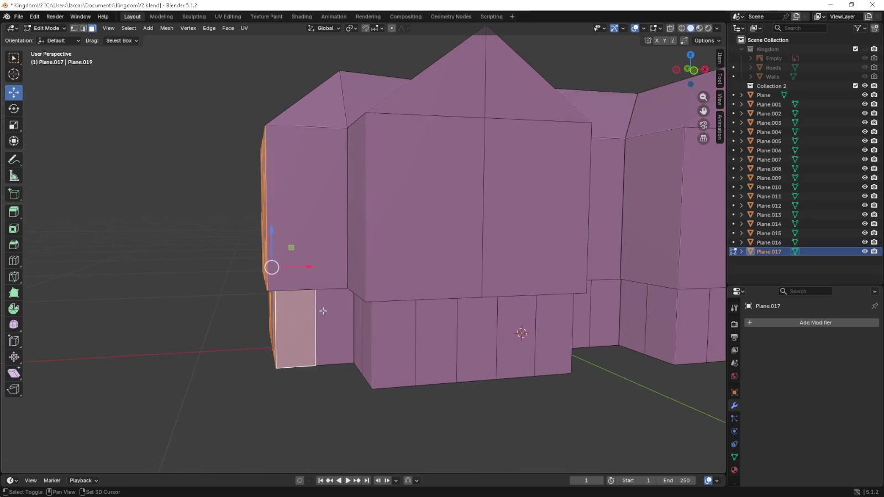
pyautogui.keyDown('shift'); pyautogui.click(326, 311); pyautogui.keyUp('shift')
pyautogui.keyDown('shift'); pyautogui.click(317, 265); pyautogui.keyUp('shift')
pyautogui.keyDown('shift'); pyautogui.click(336, 322); pyautogui.keyUp('shift')
pyautogui.keyDown('shift'); pyautogui.click(336, 322); pyautogui.keyUp('shift')
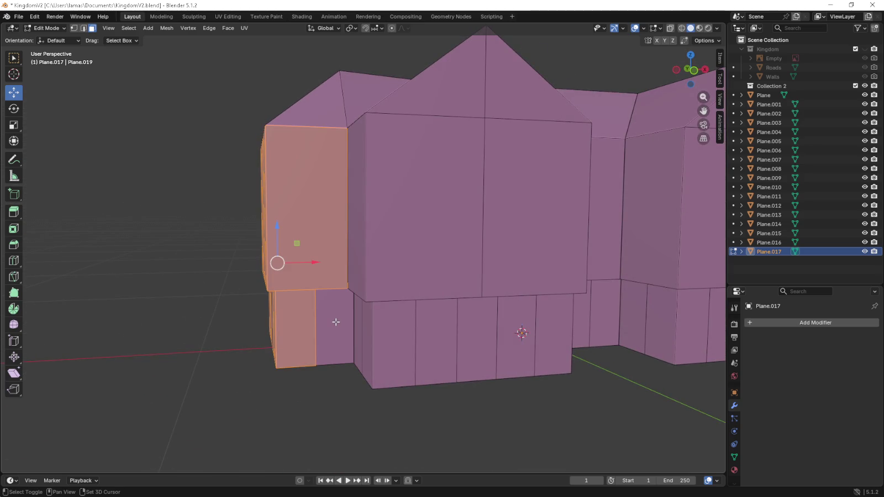
pyautogui.keyDown('shift'); pyautogui.click(327, 275); pyautogui.keyUp('shift')
pyautogui.keyDown('shift'); pyautogui.click(327, 276); pyautogui.keyUp('shift')
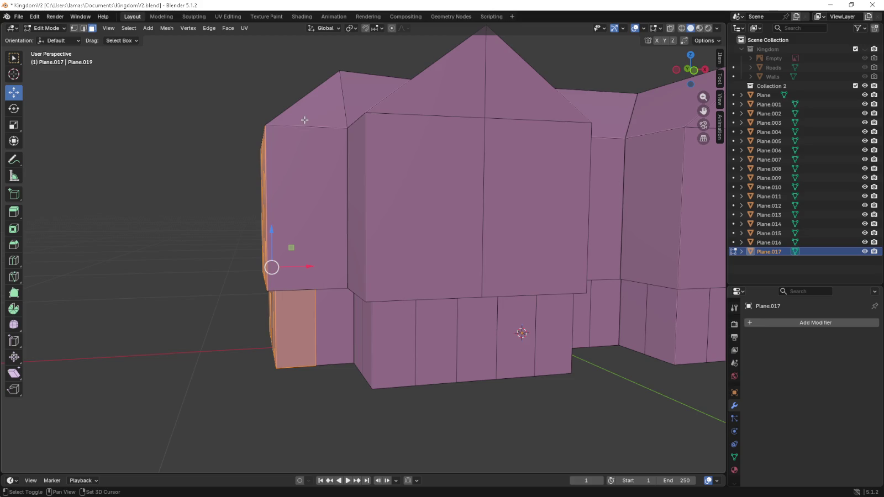
pyautogui.moveTo(305, 120)
pyautogui.mouseDown(button='middle')
pyautogui.moveTo(393, 332)
pyautogui.moveTo(470, 295)
pyautogui.moveTo(405, 211)
pyautogui.mouseUp(button='middle')
# - Shift the pink building's left end wall to the right in top view
pyautogui.press('KP_7')
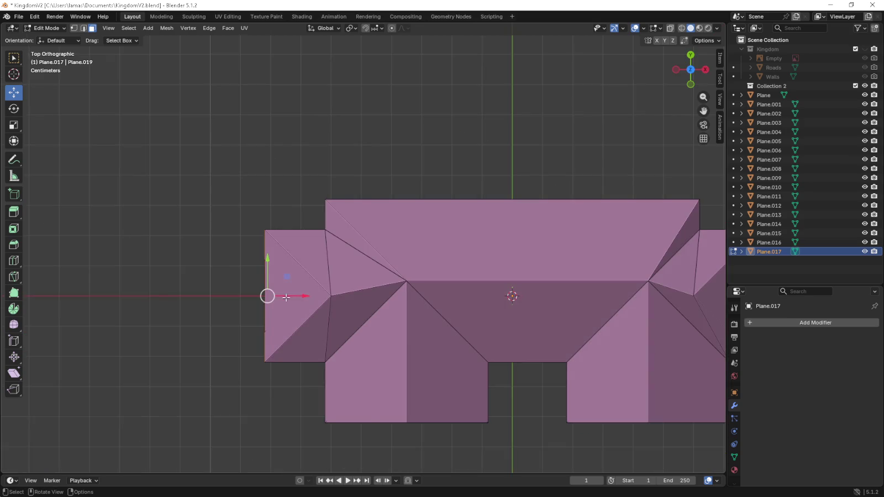
pyautogui.moveTo(298, 295); pyautogui.dragTo(325, 296)
pyautogui.moveTo(325, 296)
pyautogui.mouseDown(button='middle')
pyautogui.moveTo(331, 257)
pyautogui.moveTo(391, 198)
pyautogui.moveTo(357, 181)
pyautogui.mouseUp(button='middle')
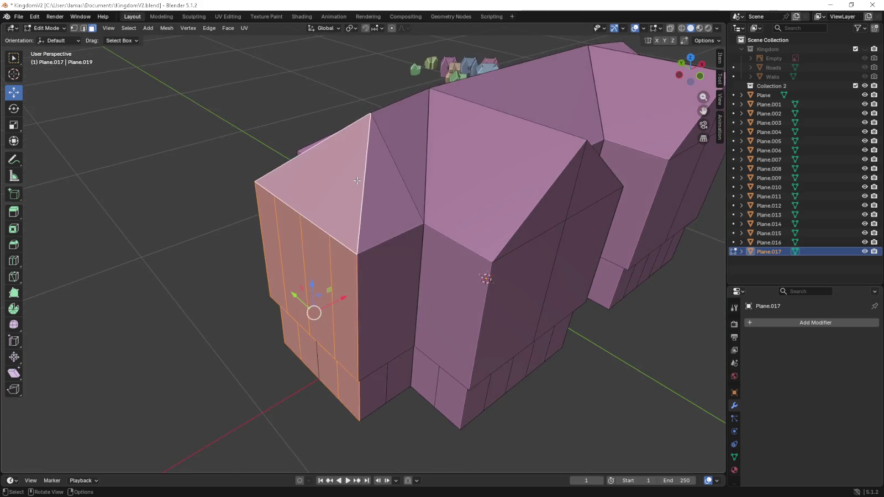
pyautogui.press('KP_7')
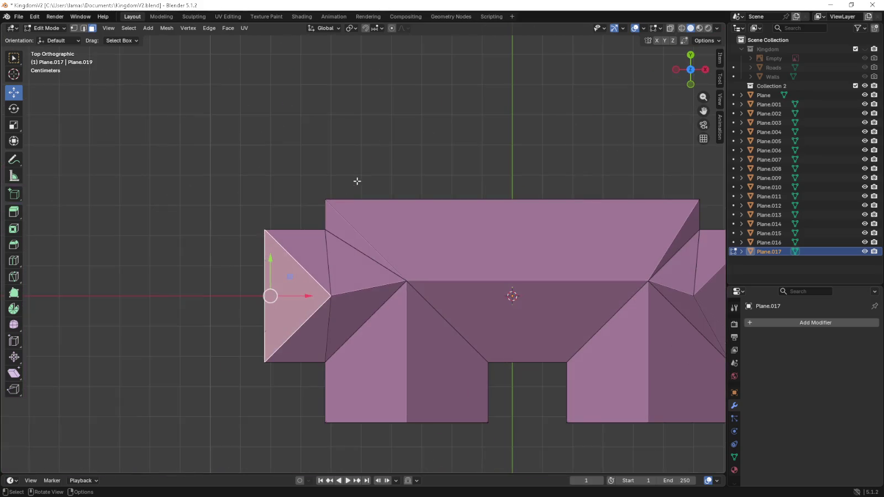
pyautogui.scroll(-1, 403, 257)
pyautogui.keyDown('shift'); pyautogui.moveTo(403, 256); pyautogui.dragTo(345, 256, button='middle'); pyautogui.keyUp('shift')
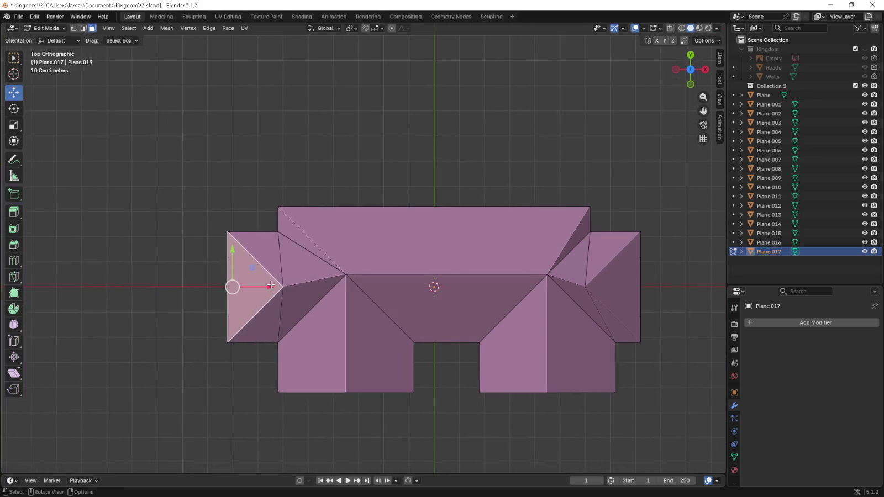
pyautogui.scroll(4, 273, 286)
pyautogui.keyDown('shift'); pyautogui.moveTo(150, 322); pyautogui.dragTo(274, 323, button='middle'); pyautogui.keyUp('shift')
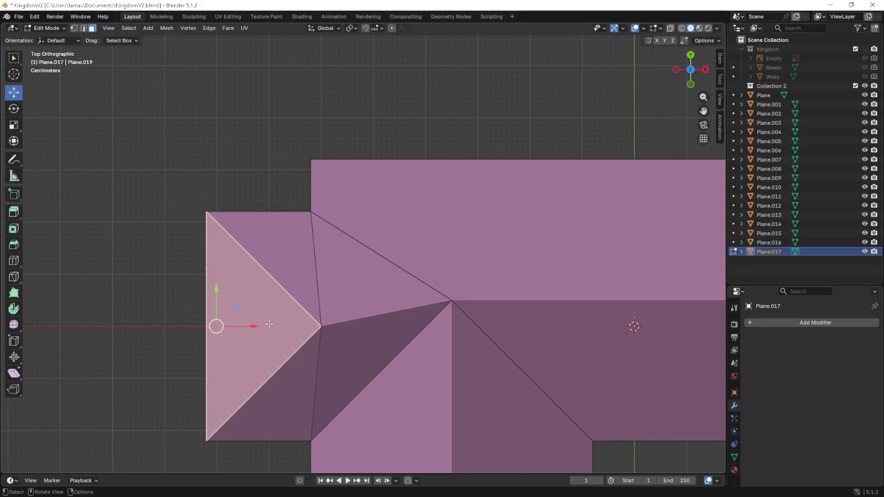
# - Move the left roof gable edge 0.02 m to the right
pyautogui.moveTo(240, 327); pyautogui.dragTo(298, 331)
pyautogui.scroll(-4, 336, 328)
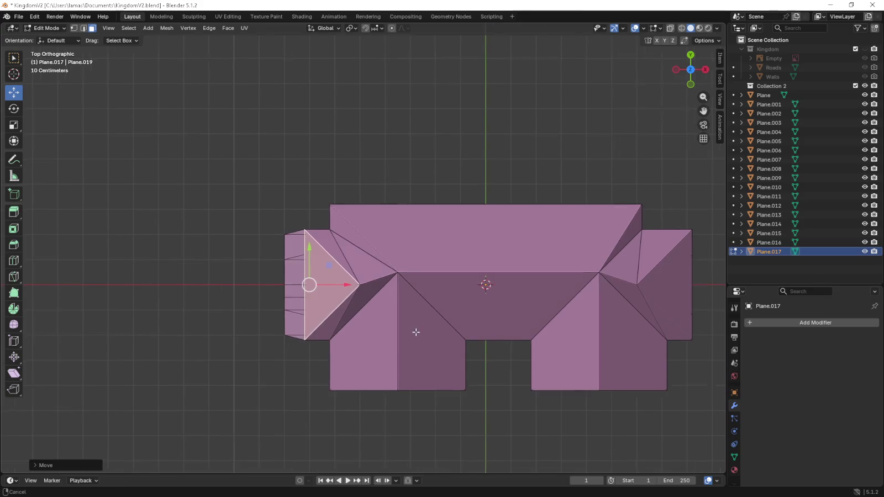
pyautogui.keyDown('shift'); pyautogui.moveTo(335, 327); pyautogui.dragTo(127, 290, button='middle'); pyautogui.keyUp('shift')
pyautogui.scroll(3, 389, 321)
pyautogui.scroll(2, 369, 256)
pyautogui.scroll(2, 336, 360)
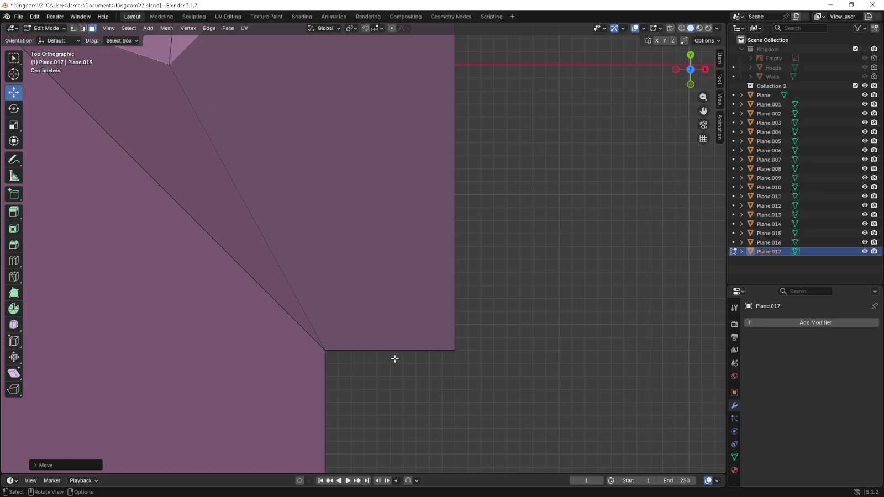
pyautogui.keyDown('shift'); pyautogui.moveTo(445, 363); pyautogui.dragTo(529, 332, button='middle'); pyautogui.keyUp('shift')
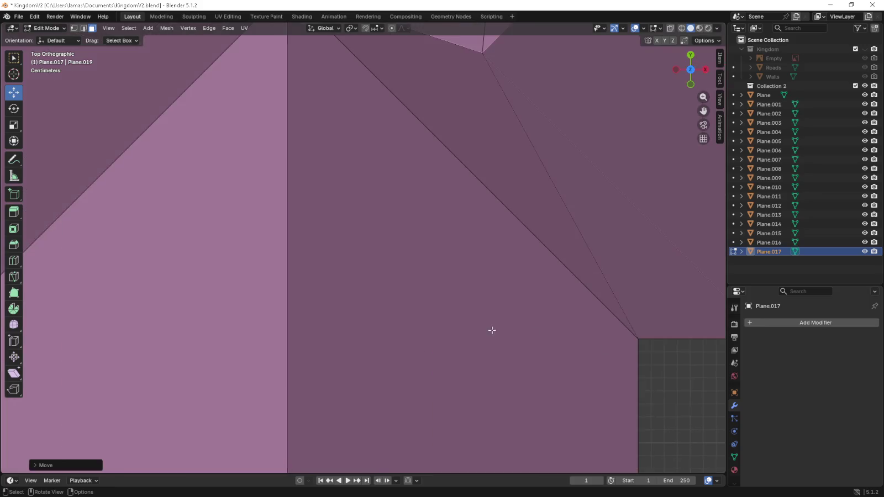
pyautogui.scroll(-4, 529, 331)
pyautogui.keyDown('shift'); pyautogui.moveTo(383, 326); pyautogui.dragTo(517, 315, button='middle'); pyautogui.keyUp('shift')
pyautogui.scroll(4, 454, 327)
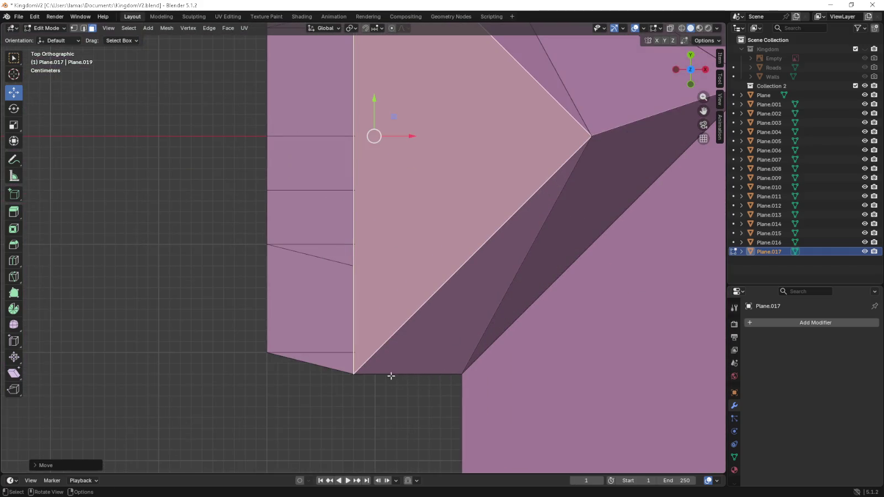
pyautogui.scroll(-2, 365, 373)
pyautogui.moveTo(356, 366)
pyautogui.mouseDown(button='middle')
pyautogui.moveTo(326, 305)
pyautogui.moveTo(91, 79)
pyautogui.mouseUp(button='middle')
# - Delete the overhanging roof edges and the next overhang edge chain
pyautogui.click(83, 28)
pyautogui.click(199, 178)
pyautogui.keyDown('shift'); pyautogui.click(329, 237); pyautogui.keyUp('shift')
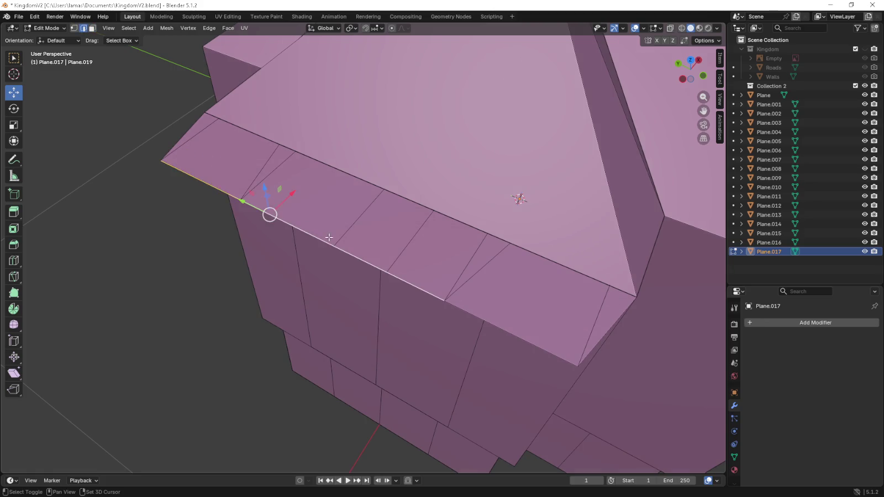
pyautogui.keyDown('shift'); pyautogui.click(478, 315); pyautogui.keyUp('shift')
pyautogui.press('x')
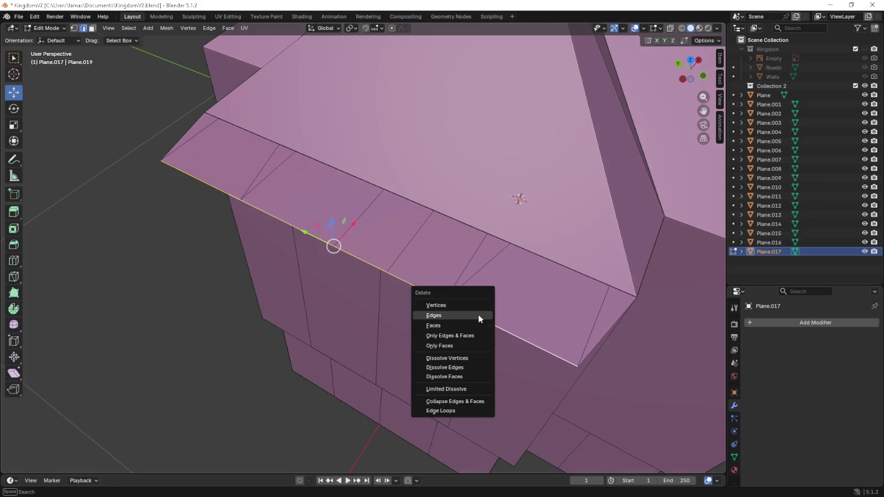
pyautogui.click(478, 315)
pyautogui.click(287, 224)
pyautogui.keyDown('shift'); pyautogui.click(416, 283); pyautogui.keyUp('shift')
pyautogui.press('x')
pyautogui.click(418, 284)
# - Delete the roof spike's edges
pyautogui.click(168, 150)
pyautogui.keyDown('shift'); pyautogui.click(172, 150); pyautogui.keyUp('shift')
pyautogui.keyDown('shift'); pyautogui.click(196, 136); pyautogui.keyUp('shift')
pyautogui.keyDown('shift'); pyautogui.click(257, 177); pyautogui.keyUp('shift')
pyautogui.keyDown('shift'); pyautogui.click(263, 182); pyautogui.keyUp('shift')
pyautogui.keyDown('shift'); pyautogui.click(359, 215); pyautogui.keyUp('shift')
pyautogui.keyDown('shift'); pyautogui.click(409, 246); pyautogui.keyUp('shift')
pyautogui.keyDown('shift'); pyautogui.click(468, 268); pyautogui.keyUp('shift')
pyautogui.keyDown('shift'); pyautogui.click(483, 274); pyautogui.keyUp('shift')
pyautogui.press('x')
pyautogui.click(610, 331)
pyautogui.moveTo(610, 330)
pyautogui.mouseDown(button='middle')
pyautogui.moveTo(561, 303)
pyautogui.moveTo(424, 257)
pyautogui.moveTo(343, 253)
pyautogui.moveTo(459, 303)
pyautogui.moveTo(355, 322)
pyautogui.moveTo(359, 348)
pyautogui.mouseUp(button='middle')
# - Move both roof peak vertices 0.05 m along Y
pyautogui.click(73, 29)
pyautogui.click(266, 218)
pyautogui.keyDown('shift'); pyautogui.click(607, 206); pyautogui.keyUp('shift')
pyautogui.press('KP_7')
pyautogui.scroll(1, 493, 245)
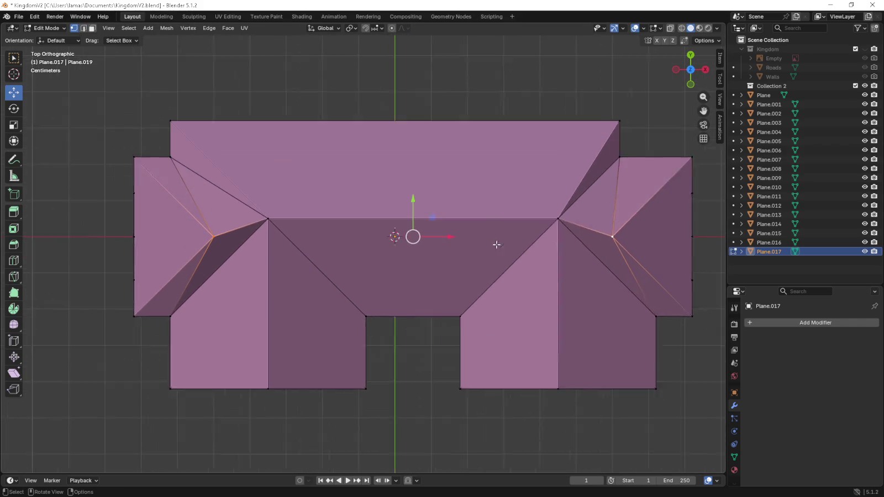
pyautogui.scroll(2, 493, 245)
pyautogui.moveTo(421, 199); pyautogui.dragTo(424, 177)
pyautogui.scroll(-5, 371, 385)
pyautogui.moveTo(370, 385)
pyautogui.mouseDown(button='middle')
pyautogui.moveTo(397, 388)
pyautogui.moveTo(395, 315)
pyautogui.moveTo(410, 292)
pyautogui.moveTo(530, 310)
pyautogui.mouseUp(button='middle')
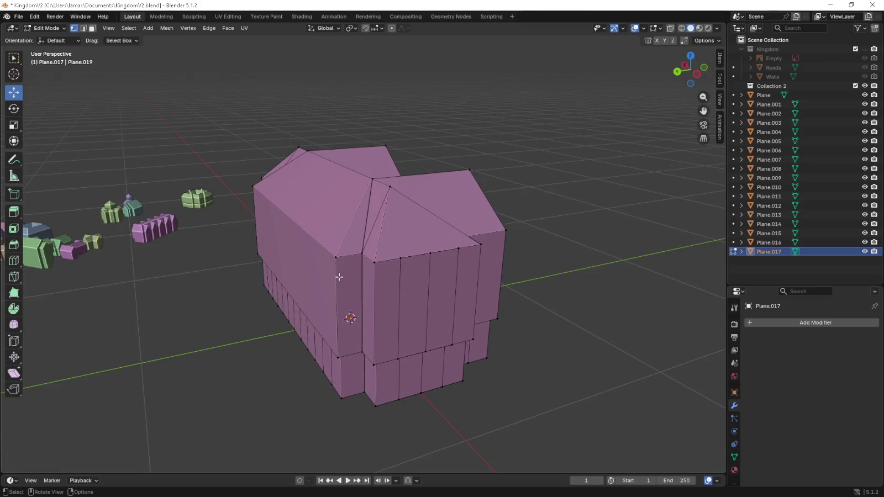
# - Check the roof from top and perspective in X-ray, then return to Object Mode
pyautogui.press('KP_7')
pyautogui.scroll(-1, 354, 290)
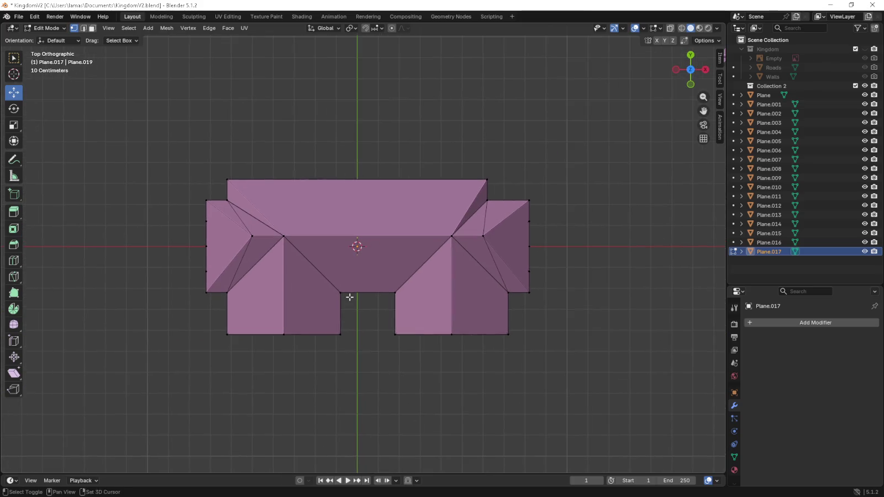
pyautogui.scroll(-1, 349, 296)
pyautogui.scroll(-5, 348, 299)
pyautogui.moveTo(347, 300)
pyautogui.mouseDown(button='middle')
pyautogui.moveTo(397, 337)
pyautogui.moveTo(355, 312)
pyautogui.moveTo(367, 303)
pyautogui.mouseUp(button='middle')
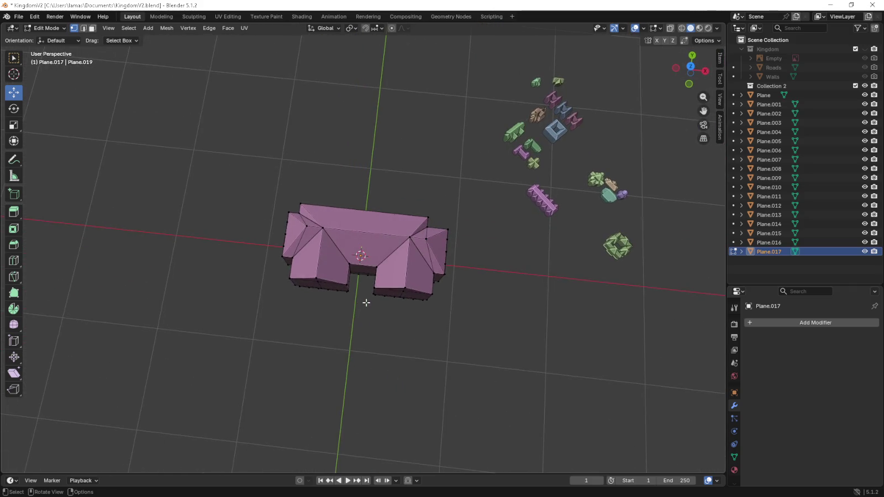
pyautogui.press('KP_7')
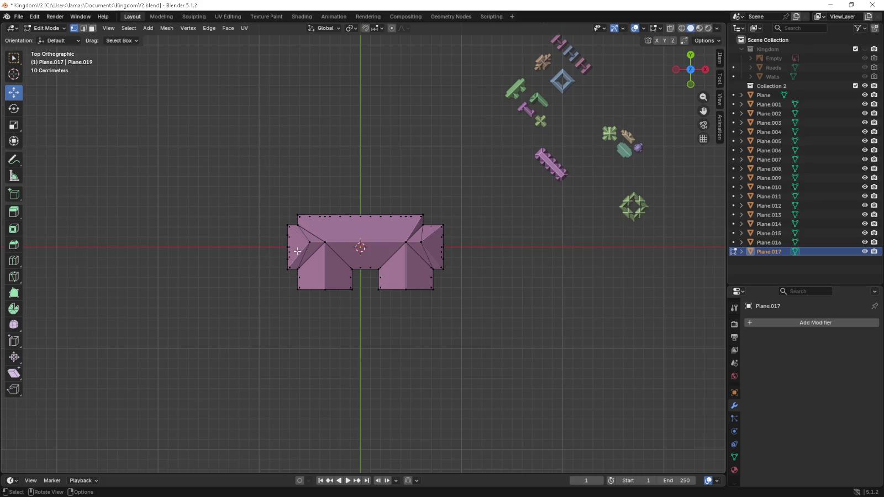
pyautogui.moveTo(297, 251); pyautogui.dragTo(458, 193, button='middle')
pyautogui.scroll(5, 328, 293)
pyautogui.moveTo(349, 309); pyautogui.dragTo(434, 249, button='middle')
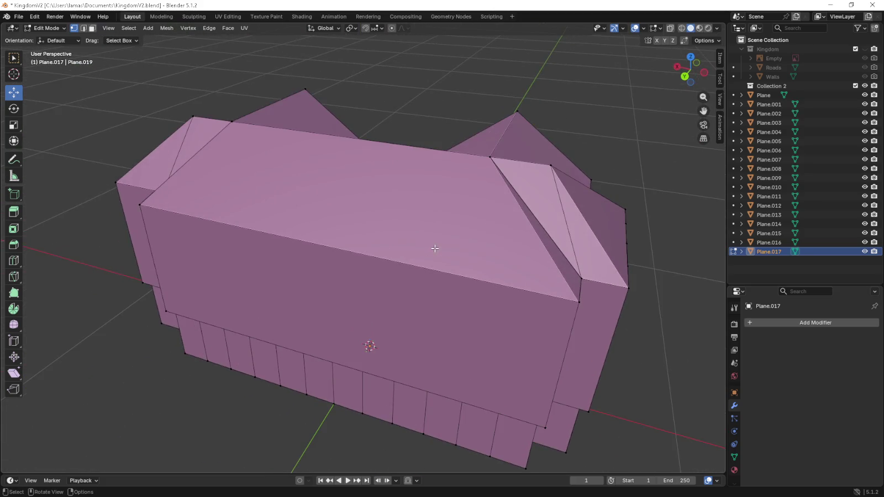
pyautogui.hotkey('shift', 'z')
pyautogui.moveTo(499, 156)
pyautogui.mouseDown(button='middle')
pyautogui.moveTo(449, 156)
pyautogui.moveTo(416, 272)
pyautogui.mouseUp(button='middle')
pyautogui.press('KP_7')
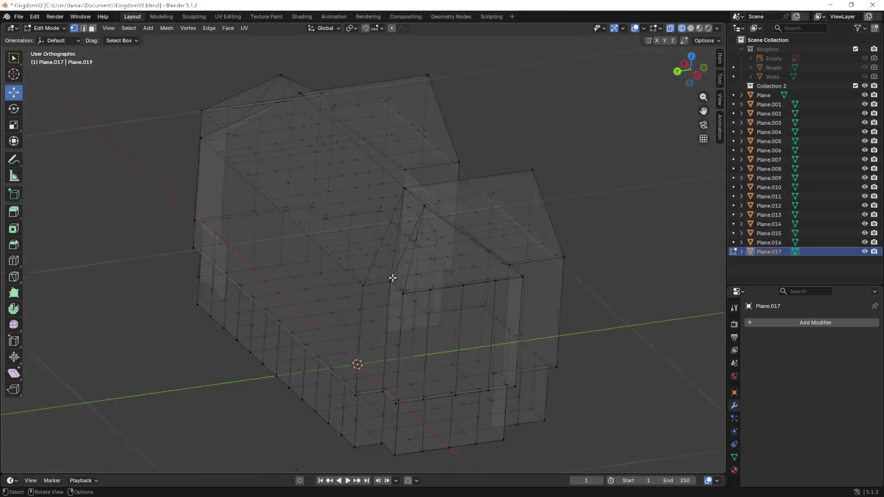
pyautogui.scroll(-3, 414, 277)
pyautogui.hotkey('shift', 'z')
pyautogui.scroll(-2, 549, 227)
pyautogui.moveTo(550, 227)
pyautogui.keyDown('shift'); pyautogui.mouseDown(button='middle')
pyautogui.moveTo(444, 236)
pyautogui.moveTo(432, 292)
pyautogui.mouseUp(button='middle'); pyautogui.keyUp('shift')
pyautogui.press('Tab')
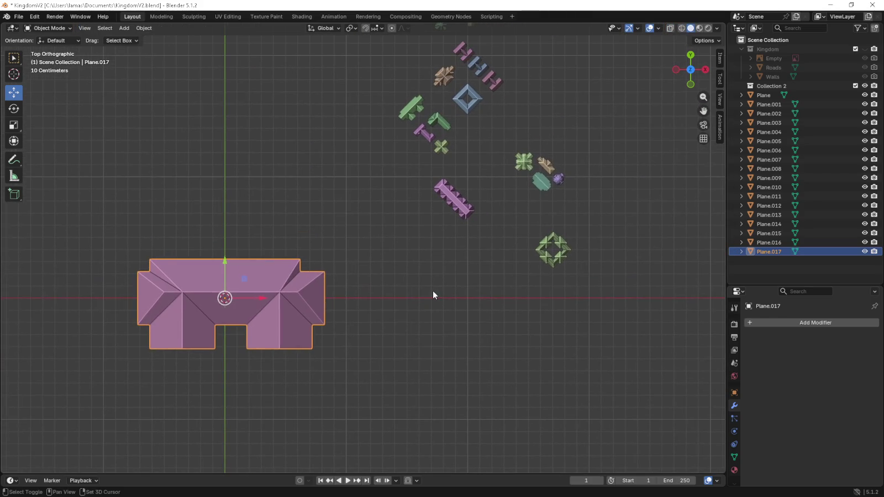
# - Move the whole pink building to a new position from the front view
pyautogui.press('KP_1')
pyautogui.scroll(2, 540, 316)
pyautogui.scroll(2, 540, 317)
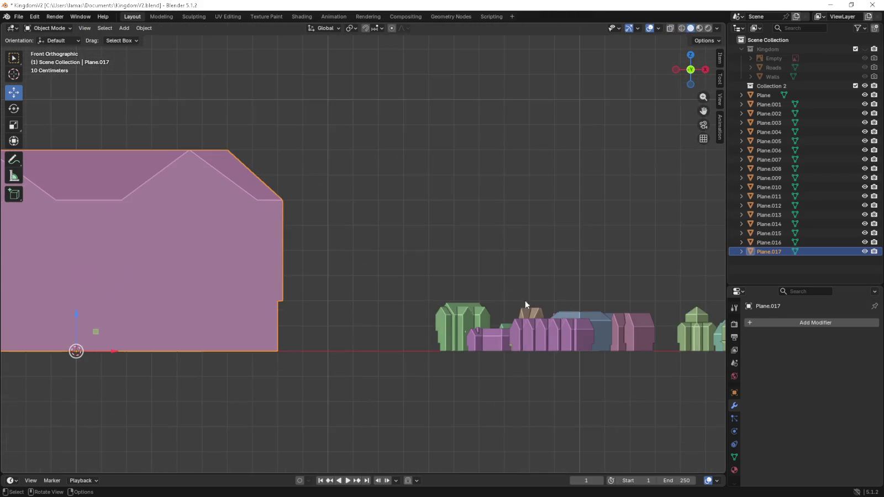
pyautogui.press('g')
pyautogui.click(584, 374)
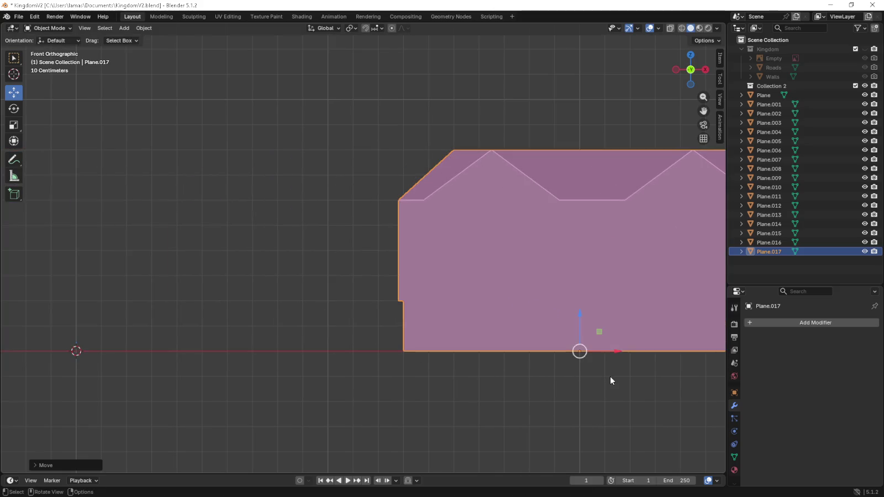
pyautogui.keyDown('shift'); pyautogui.moveTo(612, 379); pyautogui.dragTo(298, 333, button='middle'); pyautogui.keyUp('shift')
pyautogui.scroll(3, 297, 333)
# - Scale Plane.017 down to 0.16, then enlarge it 1.09 times
pyautogui.press('s')
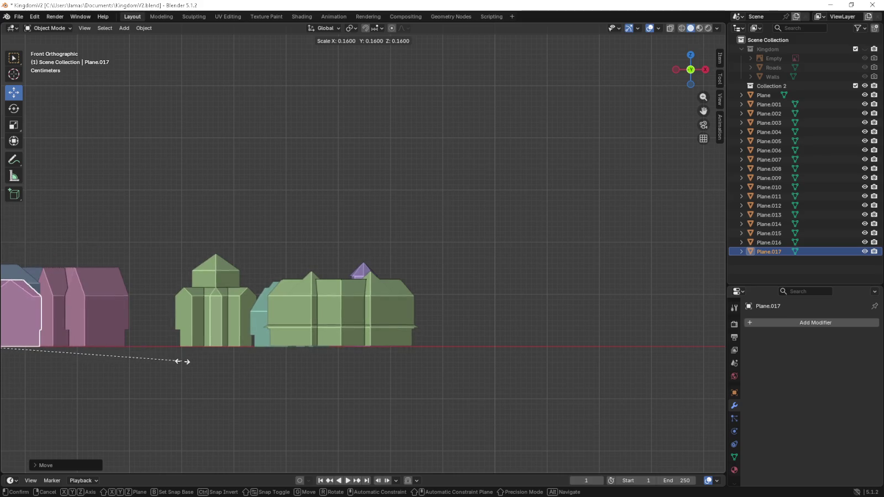
pyautogui.click(149, 360)
pyautogui.scroll(-4, 148, 346)
pyautogui.keyDown('shift'); pyautogui.moveTo(148, 346); pyautogui.dragTo(191, 364, button='middle'); pyautogui.keyUp('shift')
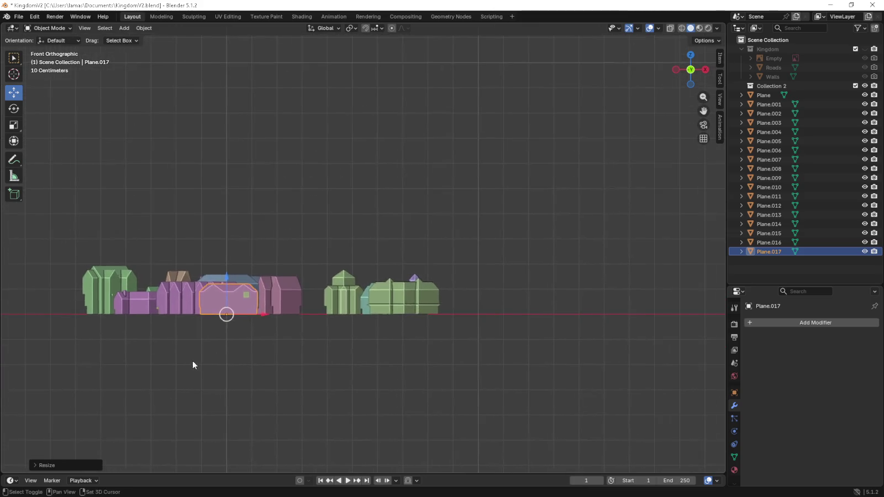
pyautogui.scroll(3, 191, 365)
pyautogui.keyDown('shift'); pyautogui.moveTo(230, 338); pyautogui.dragTo(434, 323, button='middle'); pyautogui.keyUp('shift')
pyautogui.press('s')
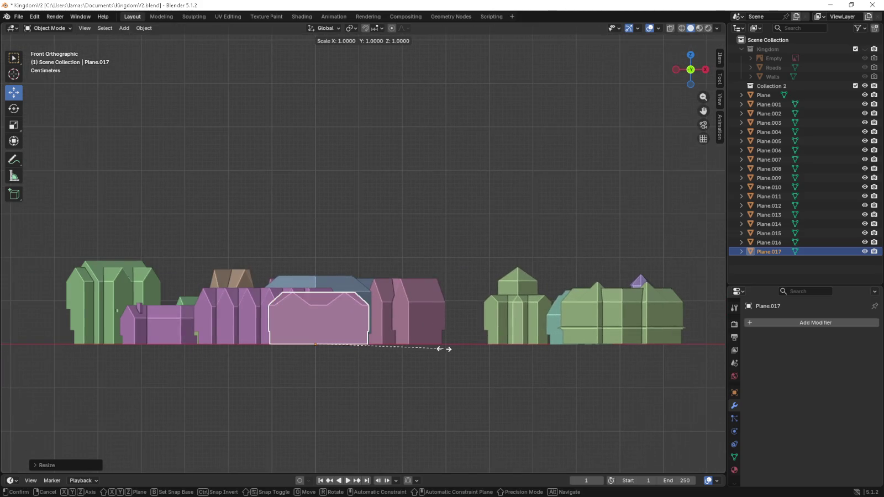
pyautogui.click(554, 363)
# - Frame the buildings in Top Orthographic view and unhide the kingdom's roads and walls
pyautogui.press('KP_7')
pyautogui.scroll(-5, 481, 318)
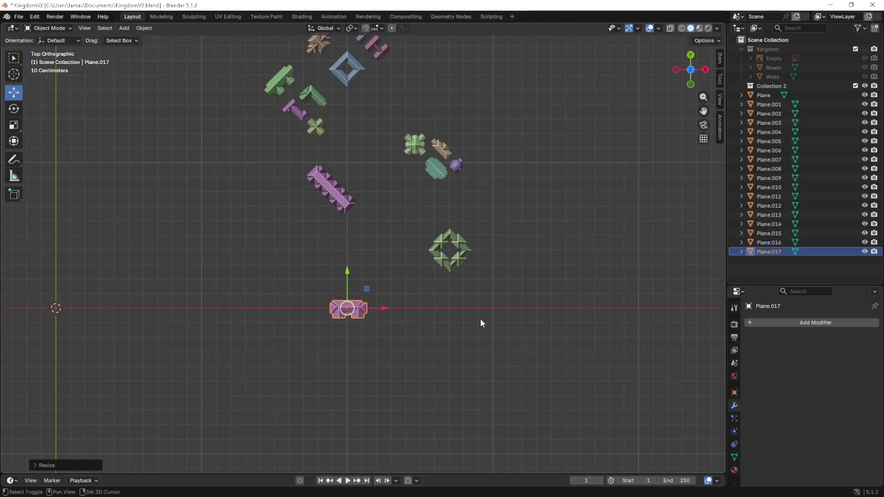
pyautogui.keyDown('shift'); pyautogui.moveTo(480, 323); pyautogui.dragTo(477, 357, button='middle'); pyautogui.keyUp('shift')
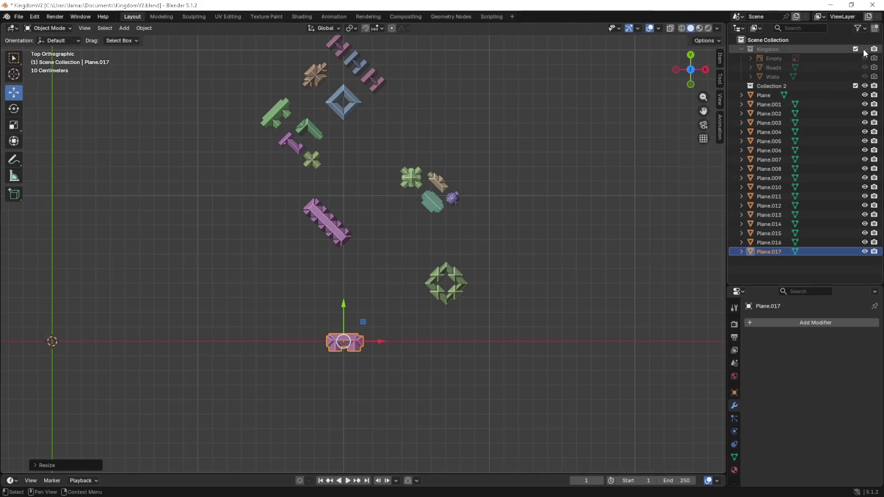
pyautogui.hotkey('alt', 'h')
# - Rotate Plane.017 upright and place it beside the green courtyard building
pyautogui.moveTo(549, 276); pyautogui.dragTo(531, 354, button='middle')
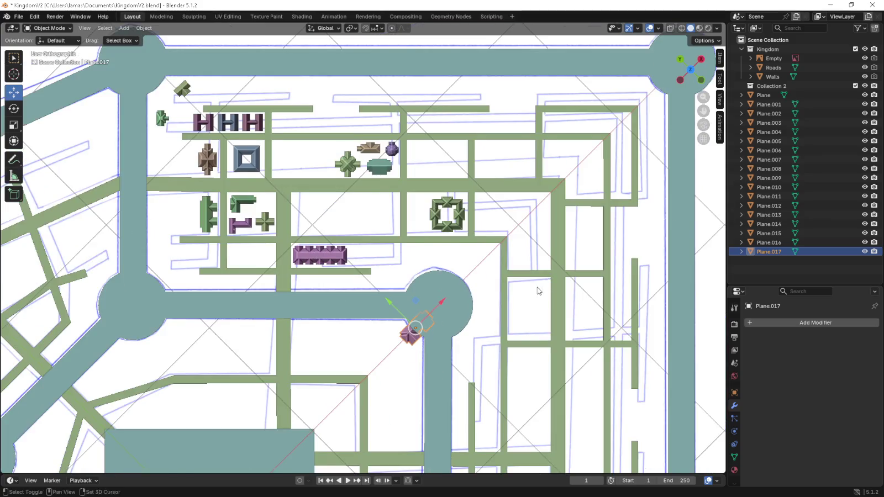
pyautogui.scroll(3, 474, 359)
pyautogui.scroll(2, 473, 360)
pyautogui.press('r')
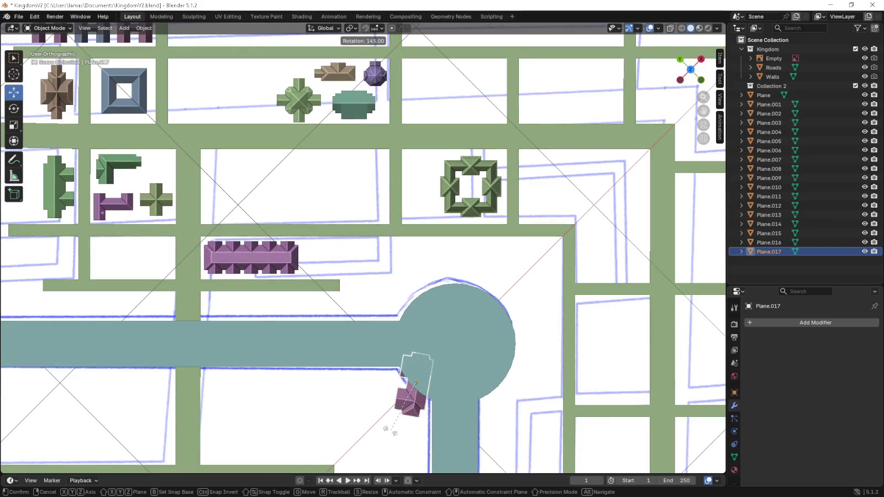
pyautogui.click(412, 363)
pyautogui.moveTo(428, 372); pyautogui.dragTo(423, 156)
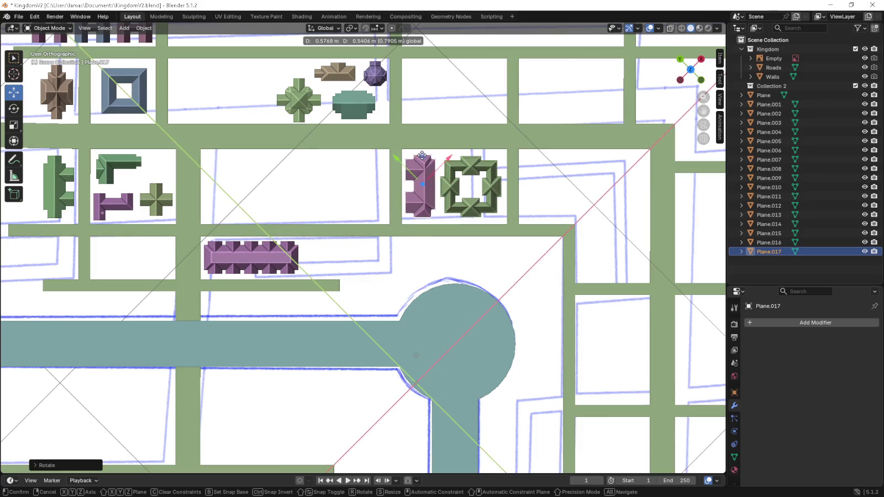
pyautogui.moveTo(422, 155); pyautogui.dragTo(420, 157)
pyautogui.scroll(4, 417, 155)
pyautogui.scroll(3, 374, 276)
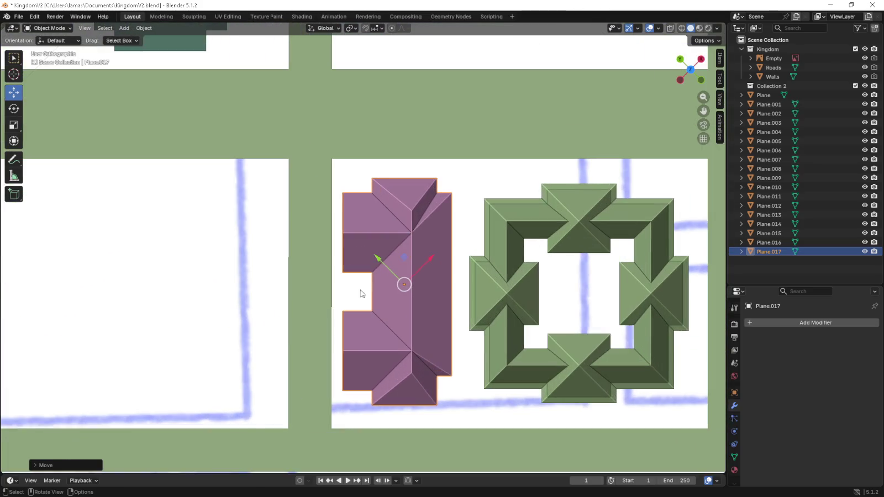
pyautogui.moveTo(403, 257); pyautogui.dragTo(398, 251)
pyautogui.scroll(-5, 397, 251)
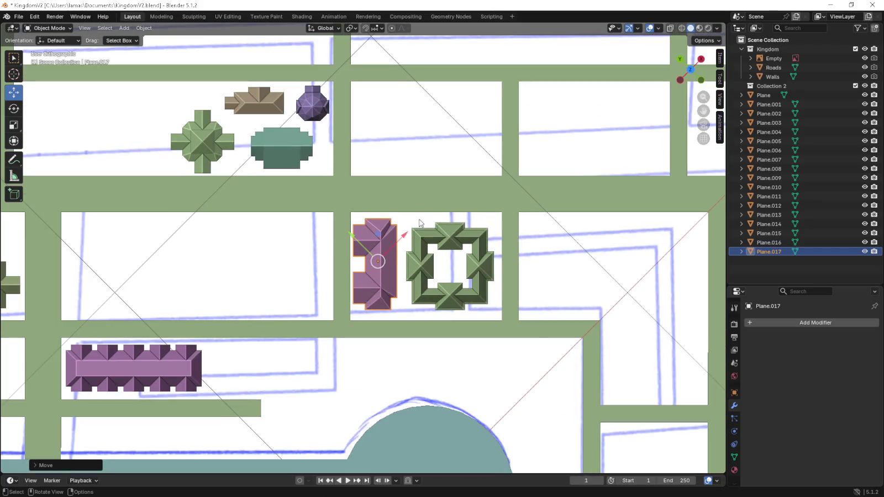
# - Nudge green Plane.011 into place beside the pink building
pyautogui.click(480, 259)
pyautogui.scroll(1, 480, 258)
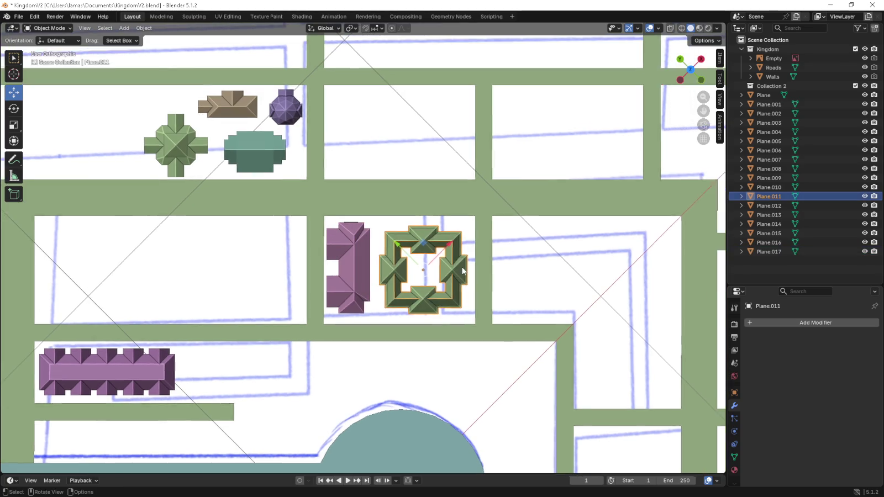
pyautogui.scroll(3, 484, 264)
pyautogui.moveTo(488, 267); pyautogui.dragTo(492, 263)
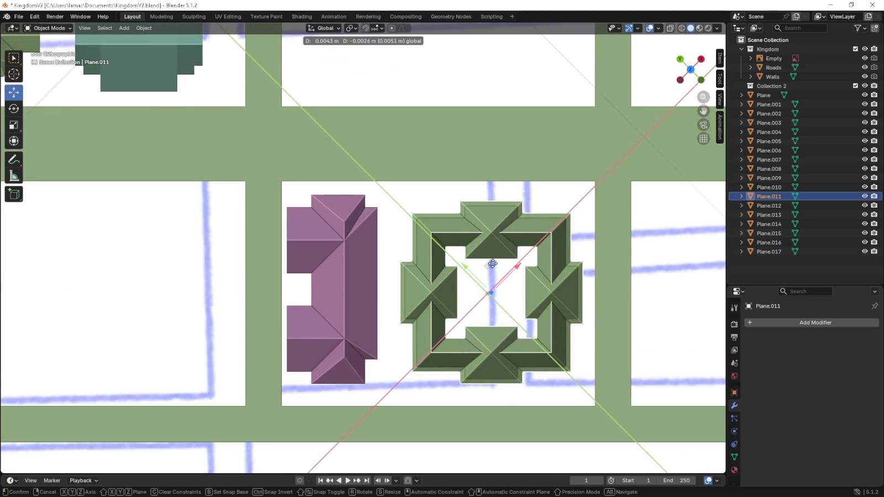
pyautogui.click(653, 258)
pyautogui.moveTo(653, 258)
pyautogui.mouseDown(button='middle')
pyautogui.moveTo(554, 270)
pyautogui.moveTo(546, 242)
pyautogui.mouseUp(button='middle')
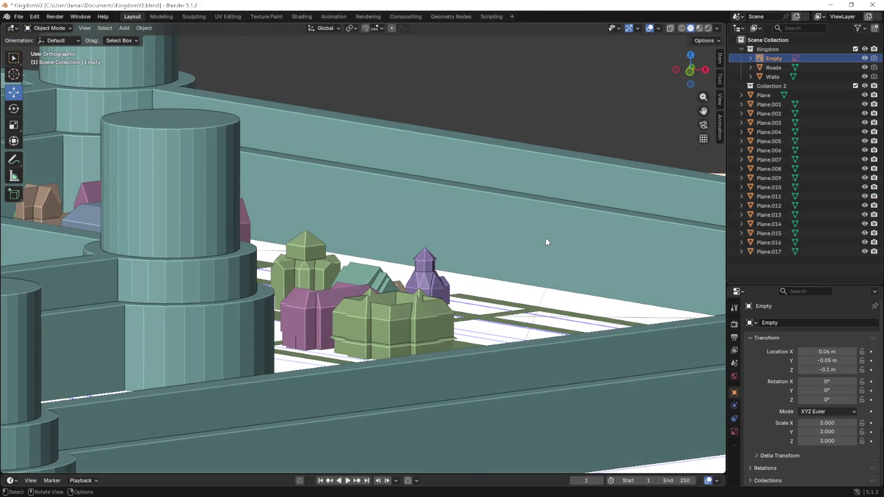
# - Toggle the Kingdom collection off and on, viewing the block from the top
pyautogui.moveTo(485, 245); pyautogui.dragTo(485, 289, button='middle')
pyautogui.scroll(3, 485, 289)
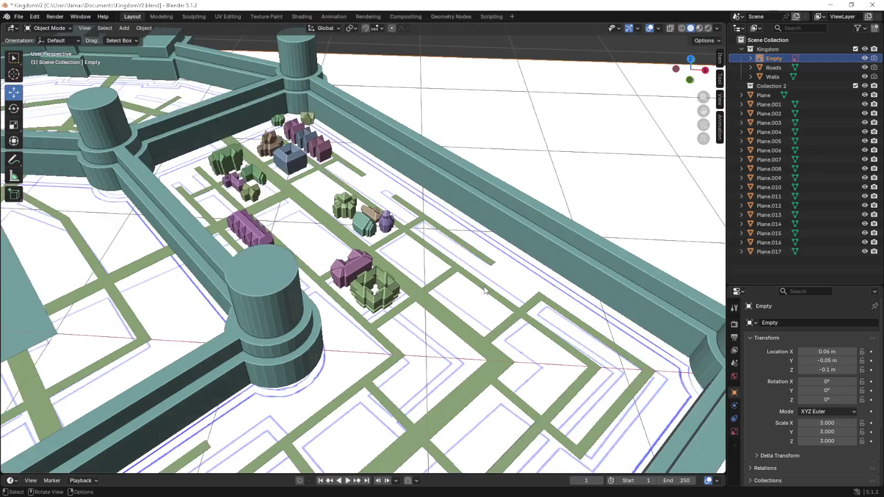
pyautogui.click(865, 49)
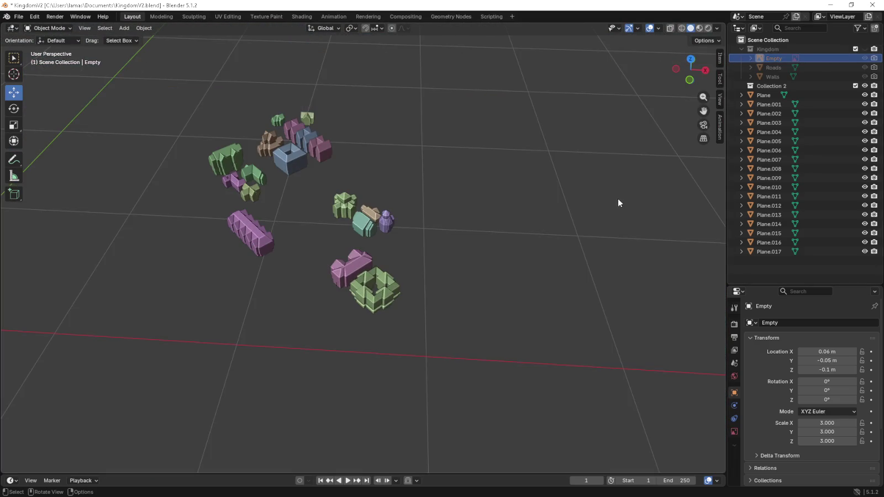
pyautogui.press('KP_7')
pyautogui.scroll(-4, 603, 192)
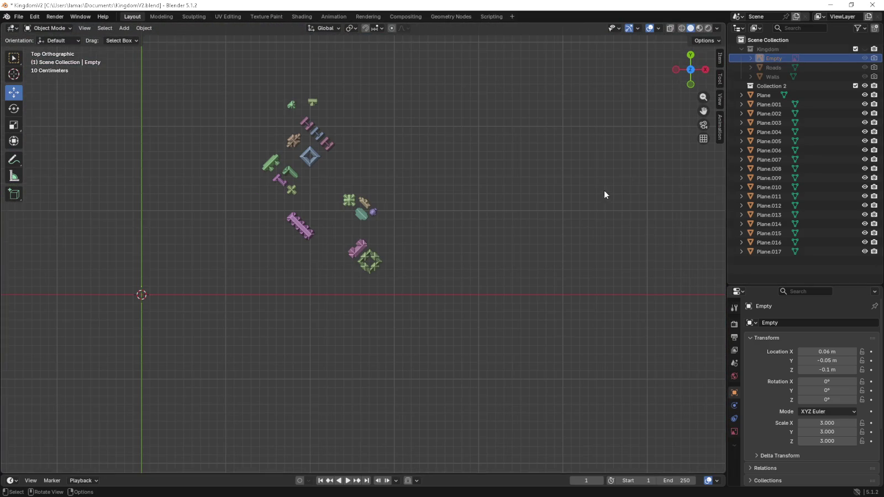
pyautogui.click(864, 48)
pyautogui.scroll(1, 631, 218)
pyautogui.scroll(5, 530, 226)
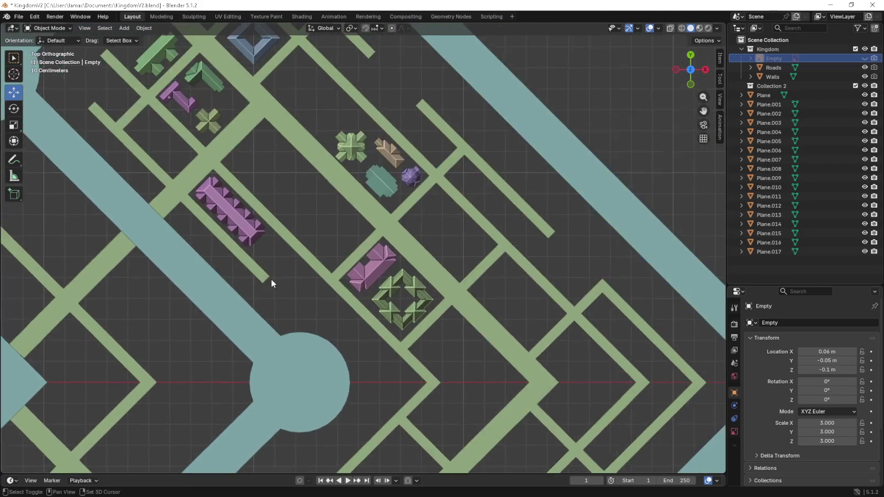
pyautogui.scroll(4, 359, 290)
pyautogui.scroll(5, 381, 276)
# - Nudge pink Plane.017 within its road block using the XY handle
pyautogui.click(377, 279)
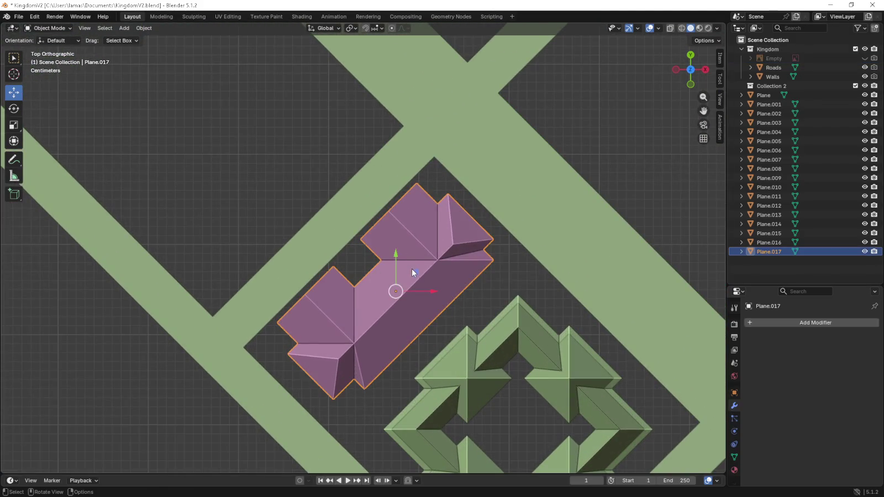
pyautogui.moveTo(416, 274); pyautogui.dragTo(424, 269)
pyautogui.scroll(-3, 423, 270)
pyautogui.scroll(-3, 474, 219)
# - Nudge green Plane.011 slightly so it fits snugly beside the pink building
pyautogui.click(474, 220)
pyautogui.scroll(-3, 475, 220)
pyautogui.moveTo(474, 220)
pyautogui.keyDown('shift'); pyautogui.mouseDown(button='middle')
pyautogui.moveTo(405, 281)
pyautogui.moveTo(416, 287)
pyautogui.mouseUp(button='middle'); pyautogui.keyUp('shift')
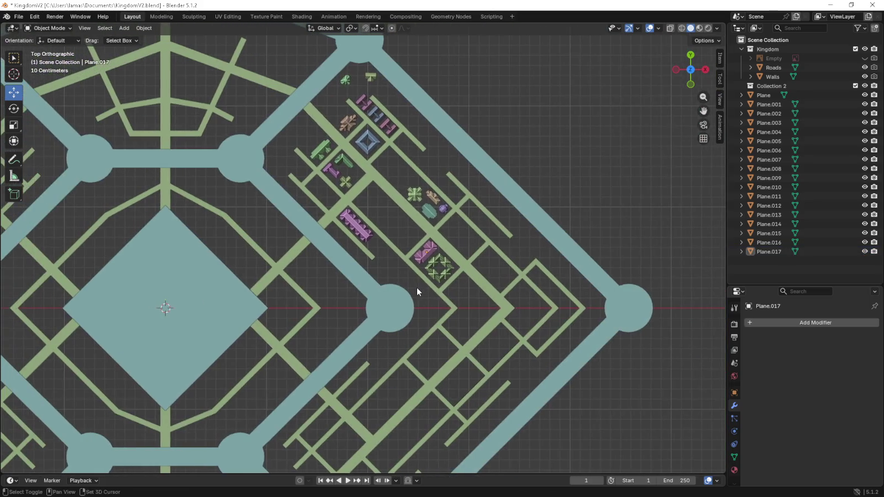
pyautogui.scroll(6, 418, 258)
pyautogui.click(650, 288)
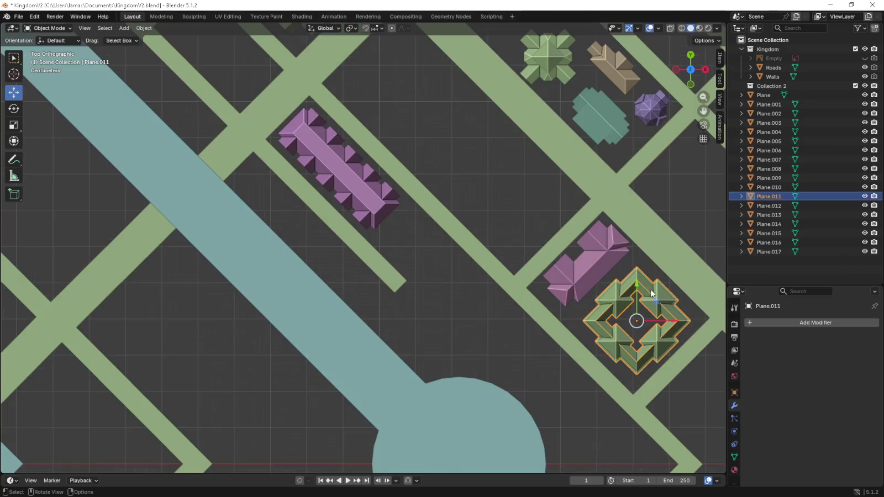
pyautogui.moveTo(656, 304); pyautogui.dragTo(652, 305)
pyautogui.click(544, 349)
pyautogui.scroll(-5, 545, 350)
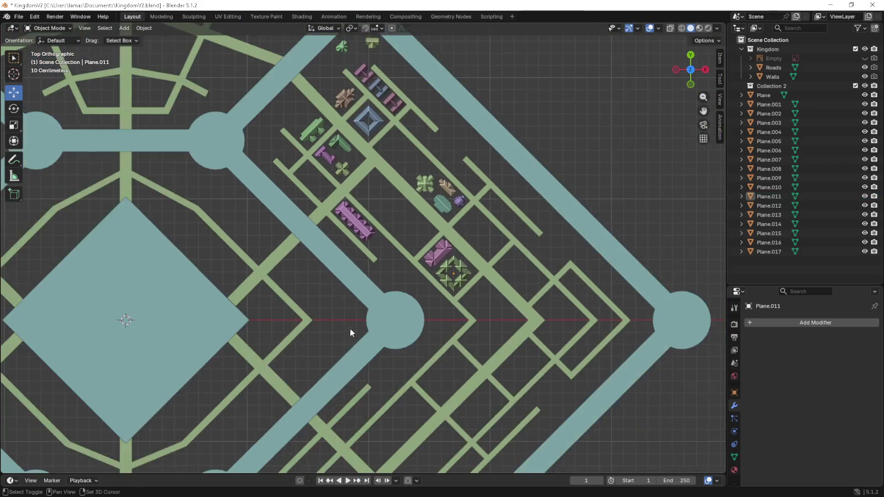
# - Nudge the green cross-shaped Plane.014 about 0.01 m beside the tan and teal buildings
pyautogui.keyDown('shift'); pyautogui.moveTo(350, 330); pyautogui.dragTo(436, 330, button='middle'); pyautogui.keyUp('shift')
pyautogui.scroll(-2, 355, 315)
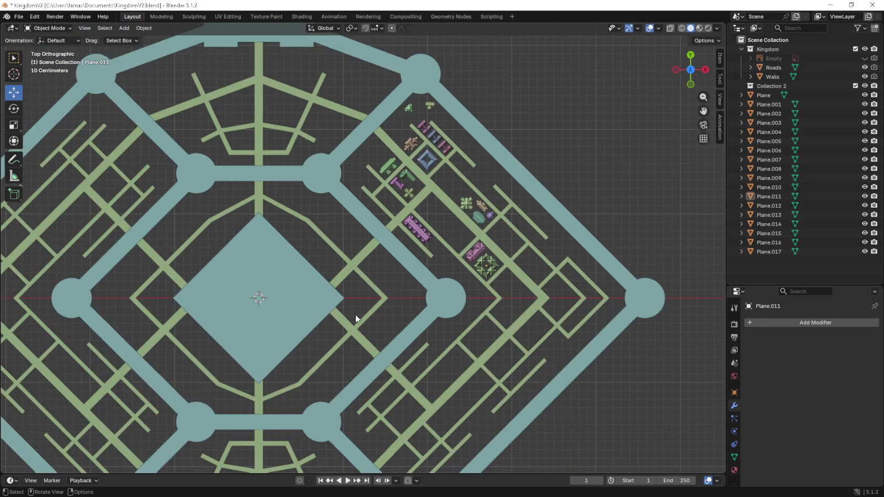
pyautogui.scroll(-1, 356, 312)
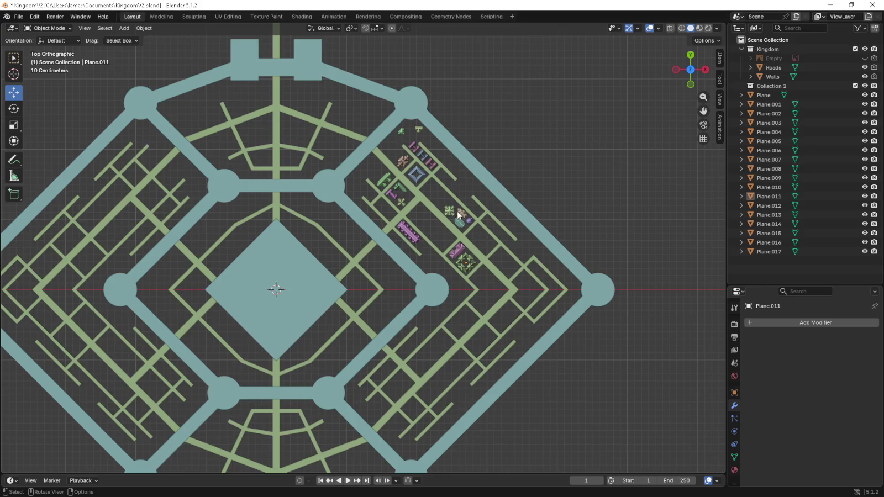
pyautogui.scroll(4, 492, 253)
pyautogui.scroll(4, 563, 211)
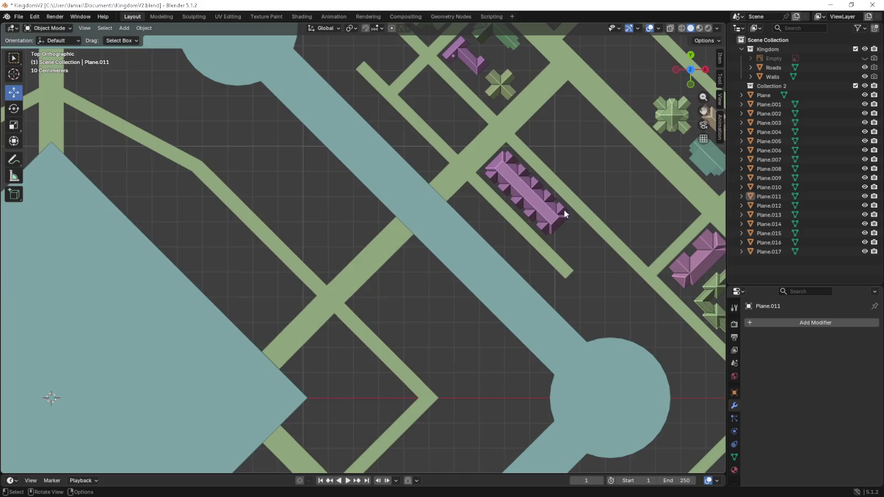
pyautogui.keyDown('shift'); pyautogui.moveTo(562, 211); pyautogui.dragTo(401, 339, button='middle'); pyautogui.keyUp('shift')
pyautogui.scroll(3, 447, 296)
pyautogui.keyDown('shift'); pyautogui.moveTo(447, 295); pyautogui.dragTo(416, 296, button='middle'); pyautogui.keyUp('shift')
pyautogui.click(415, 296)
pyautogui.moveTo(442, 285); pyautogui.dragTo(447, 280)
pyautogui.click(492, 202)
# - Orbit around the town, then switch to top view and zoom out over the whole kingdom
pyautogui.scroll(-3, 500, 232)
pyautogui.scroll(-2, 507, 258)
pyautogui.scroll(2, 490, 328)
pyautogui.moveTo(489, 329); pyautogui.dragTo(466, 282, button='middle')
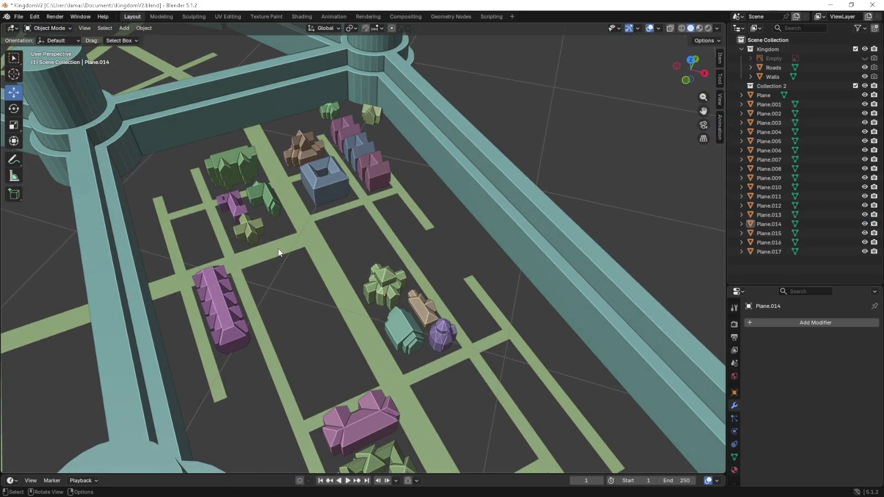
pyautogui.moveTo(287, 275); pyautogui.dragTo(349, 278, button='middle')
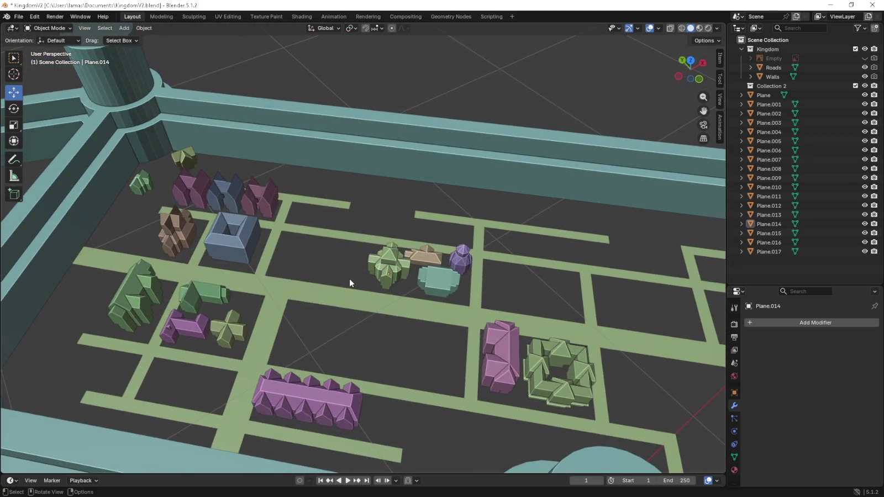
pyautogui.scroll(-3, 350, 280)
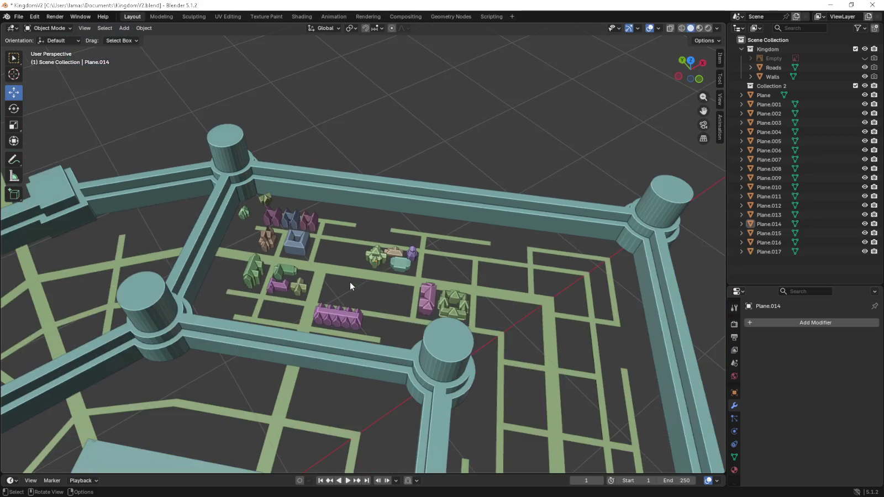
pyautogui.press('KP_7')
pyautogui.scroll(-3, 343, 281)
pyautogui.scroll(-1, 336, 279)
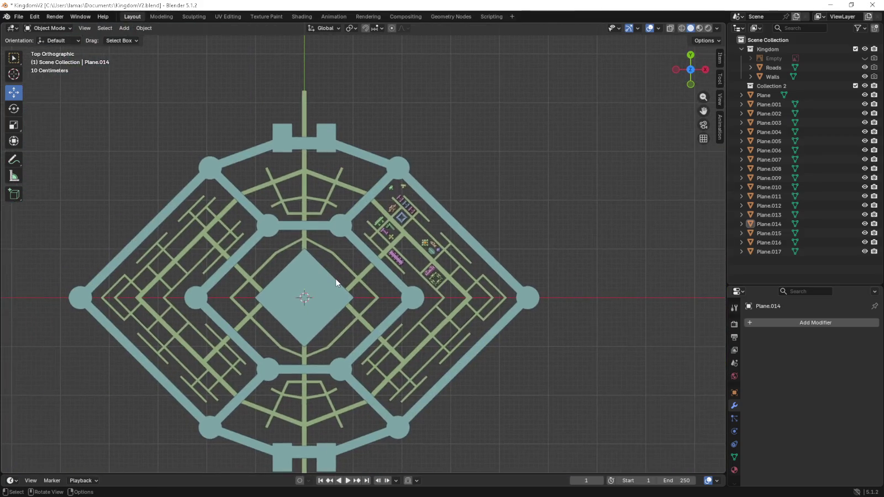
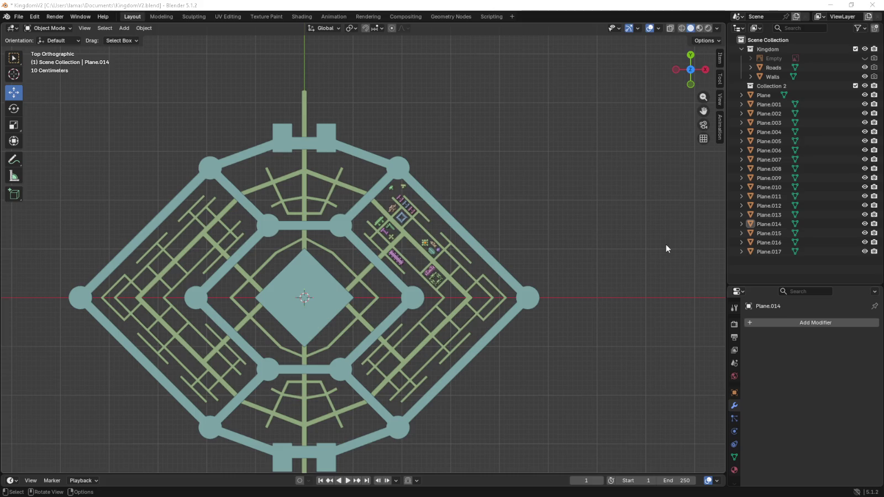
# - Step through Plane.001 to Plane.017 in the Outliner to identify each building
pyautogui.click(764, 95)
pyautogui.click(768, 104)
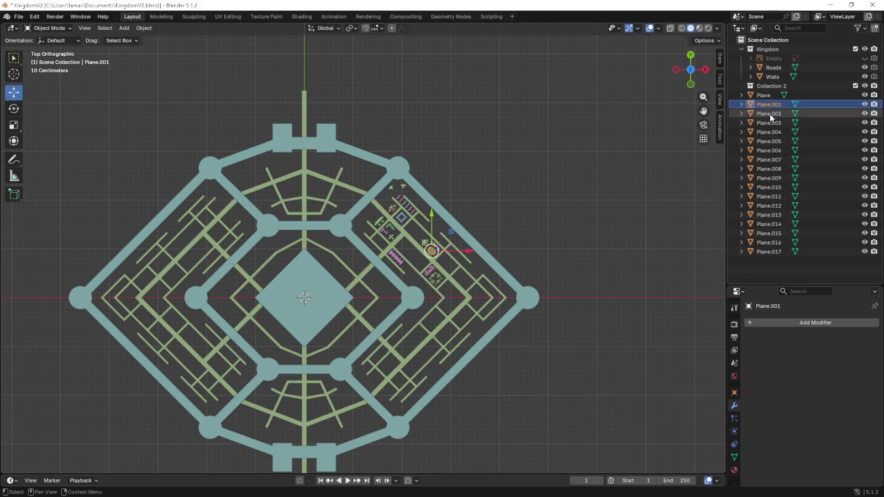
pyautogui.click(769, 113)
pyautogui.click(769, 123)
pyautogui.click(771, 132)
pyautogui.click(771, 141)
pyautogui.click(771, 150)
pyautogui.click(773, 159)
pyautogui.click(772, 169)
pyautogui.click(773, 177)
pyautogui.click(774, 187)
pyautogui.click(774, 196)
pyautogui.click(774, 205)
pyautogui.click(774, 214)
pyautogui.click(774, 223)
pyautogui.click(774, 233)
pyautogui.click(772, 242)
pyautogui.click(770, 252)
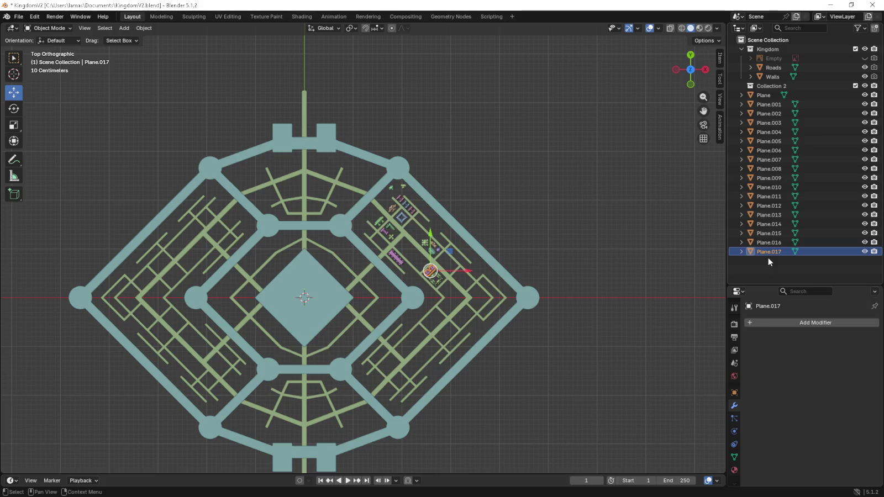
# - Unhide the white reference-image Empty beneath the walled kingdom
pyautogui.click(864, 58)
pyautogui.moveTo(359, 326)
pyautogui.mouseDown(button='middle')
pyautogui.moveTo(361, 288)
pyautogui.moveTo(424, 259)
pyautogui.moveTo(435, 241)
pyautogui.mouseUp(button='middle')
pyautogui.scroll(3, 387, 276)
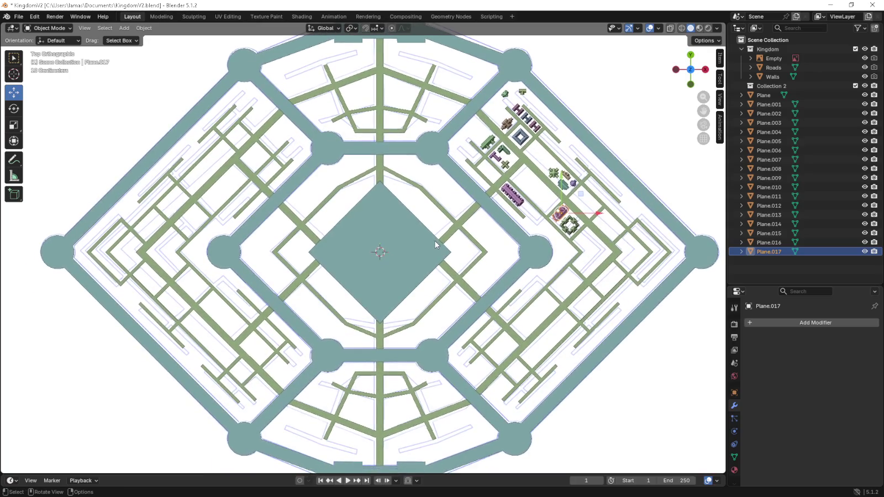
# - Move the small Plane.016 building near the lower-left wall
pyautogui.click(604, 78)
pyautogui.click(613, 79)
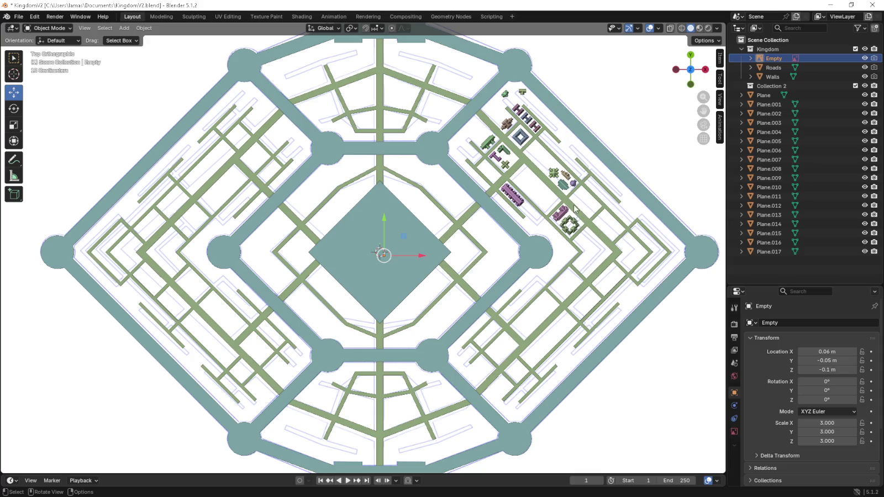
pyautogui.click(553, 177)
pyautogui.click(572, 183)
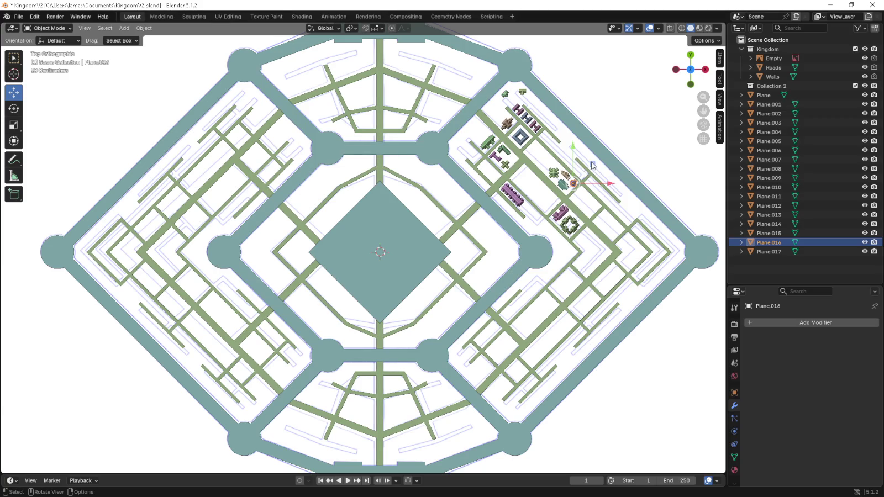
pyautogui.press('g')
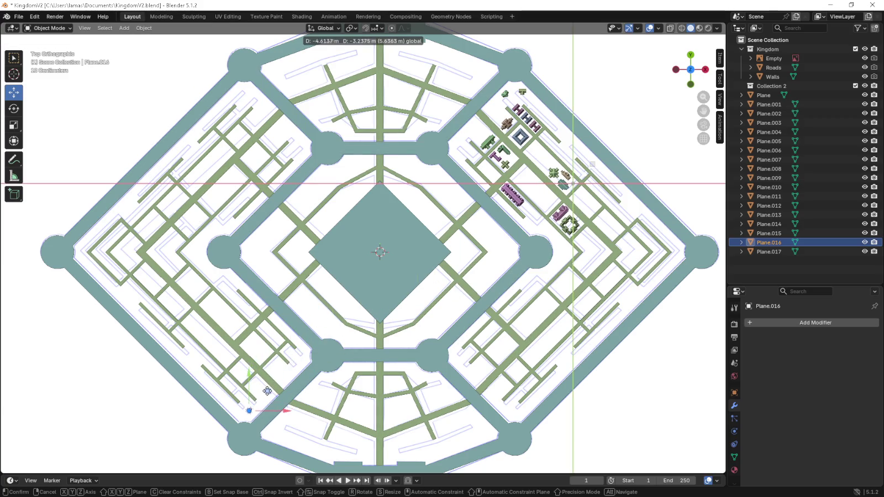
pyautogui.click(269, 390)
pyautogui.click(270, 390)
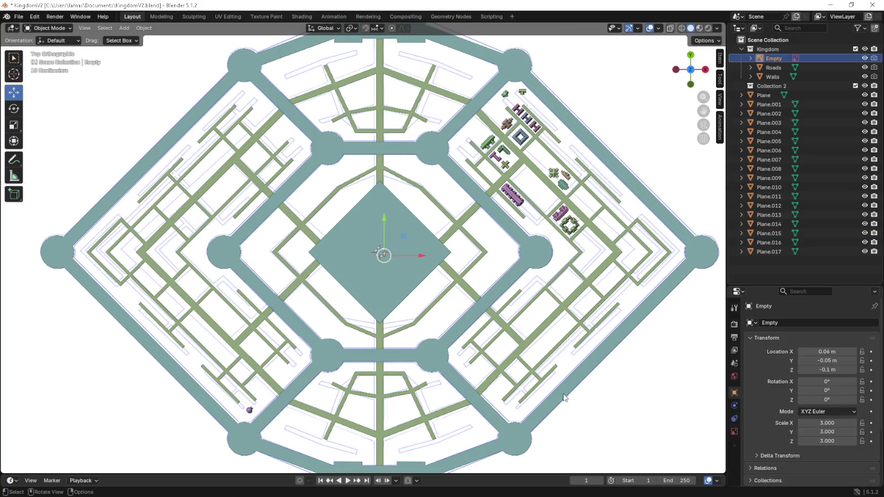
# - Select the green cross building Plane.014 and orbit into a tilted view of the district
pyautogui.click(553, 184)
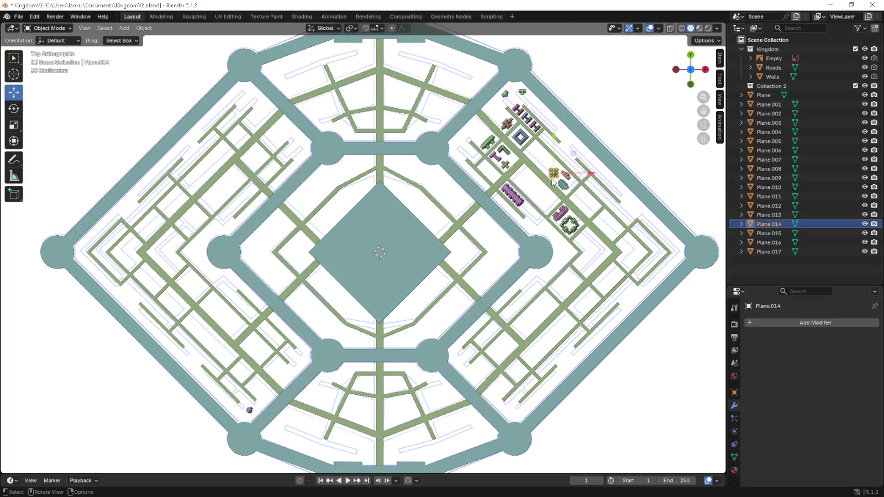
pyautogui.scroll(3, 553, 182)
pyautogui.scroll(-1, 552, 183)
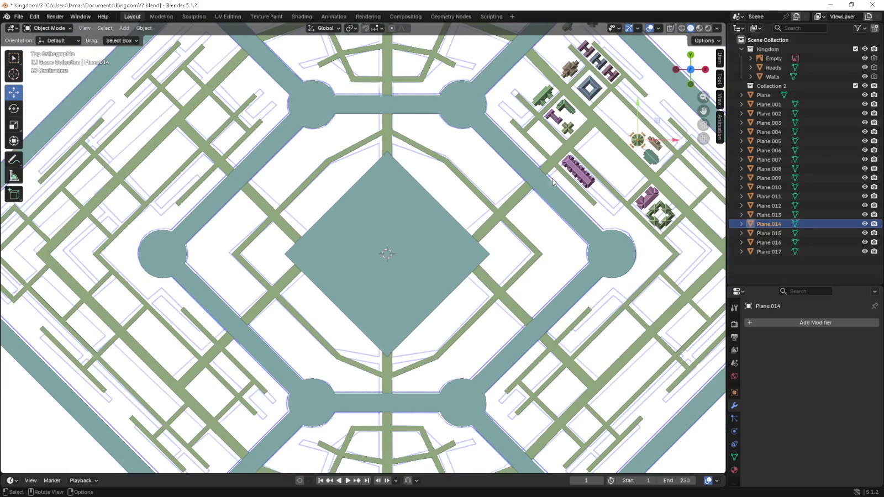
pyautogui.scroll(-2, 552, 183)
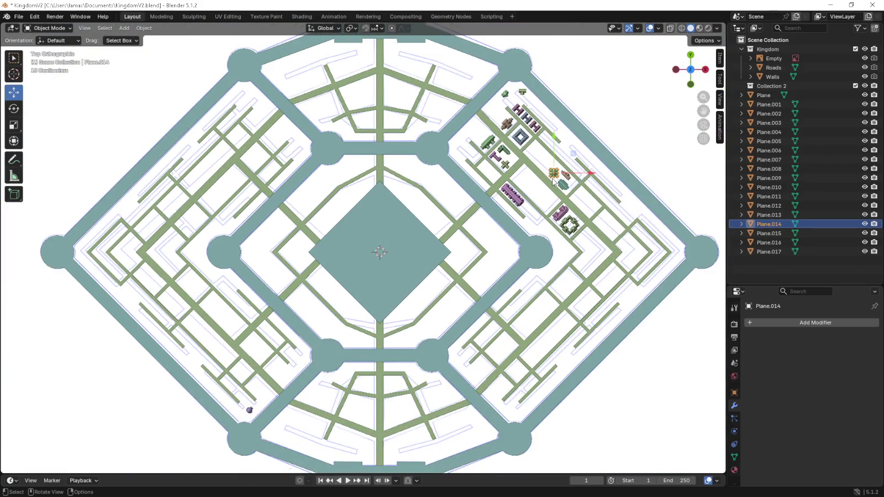
pyautogui.scroll(4, 553, 182)
pyautogui.moveTo(536, 144)
pyautogui.keyDown('shift'); pyautogui.mouseDown(button='middle')
pyautogui.moveTo(501, 191)
pyautogui.moveTo(290, 352)
pyautogui.mouseUp(button='middle'); pyautogui.keyUp('shift')
pyautogui.moveTo(517, 271)
pyautogui.mouseDown(button='middle')
pyautogui.moveTo(514, 250)
pyautogui.moveTo(514, 257)
pyautogui.mouseUp(button='middle')
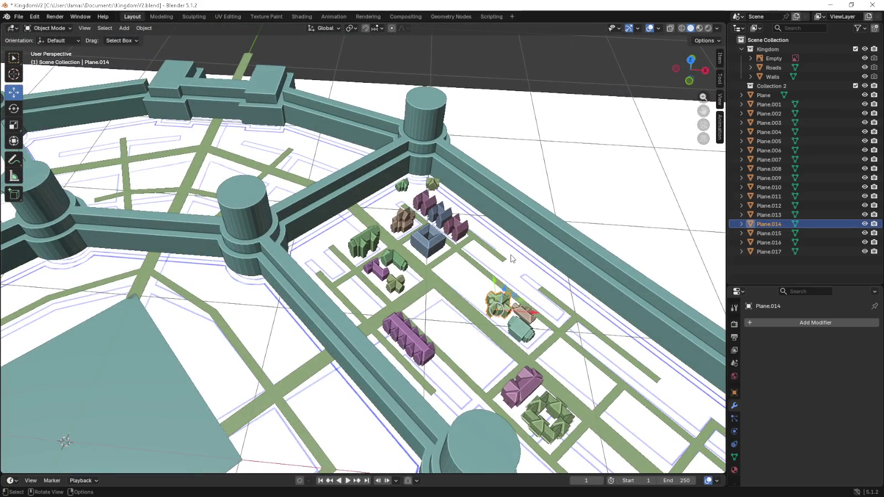
# - In top view, move the green cross building Plane.014 toward the outer wall
pyautogui.press('KP_7')
pyautogui.moveTo(518, 265)
pyautogui.mouseDown()
pyautogui.moveTo(398, 134)
pyautogui.moveTo(557, 201)
pyautogui.mouseUp()
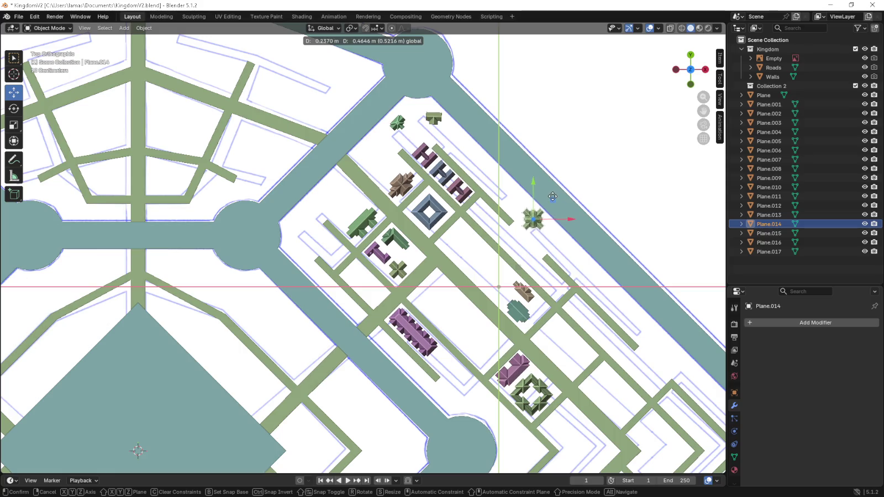
pyautogui.moveTo(557, 201); pyautogui.dragTo(553, 197)
pyautogui.click(610, 228)
pyautogui.scroll(-4, 622, 203)
pyautogui.scroll(4, 415, 253)
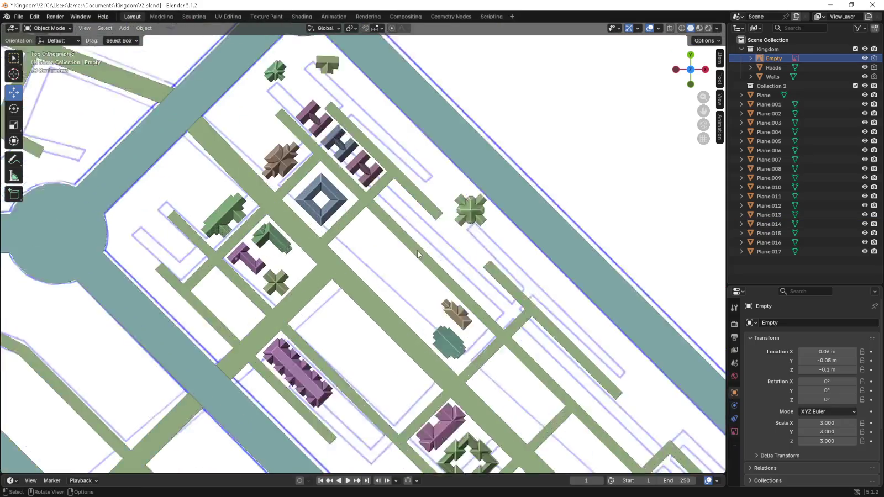
pyautogui.scroll(6, 537, 221)
pyautogui.scroll(-3, 538, 221)
pyautogui.moveTo(509, 206); pyautogui.dragTo(508, 204)
# - Shift Plane.016 slightly down-left and rotate it
pyautogui.scroll(-4, 385, 244)
pyautogui.scroll(-5, 385, 244)
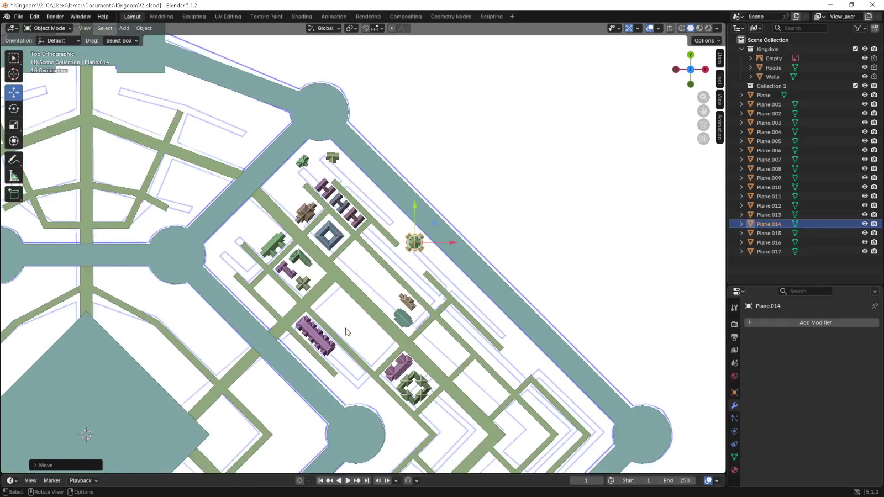
pyautogui.scroll(5, 315, 318)
pyautogui.scroll(-3, 314, 319)
pyautogui.scroll(4, 385, 228)
pyautogui.keyDown('shift'); pyautogui.moveTo(309, 331); pyautogui.dragTo(384, 262, button='middle'); pyautogui.keyUp('shift')
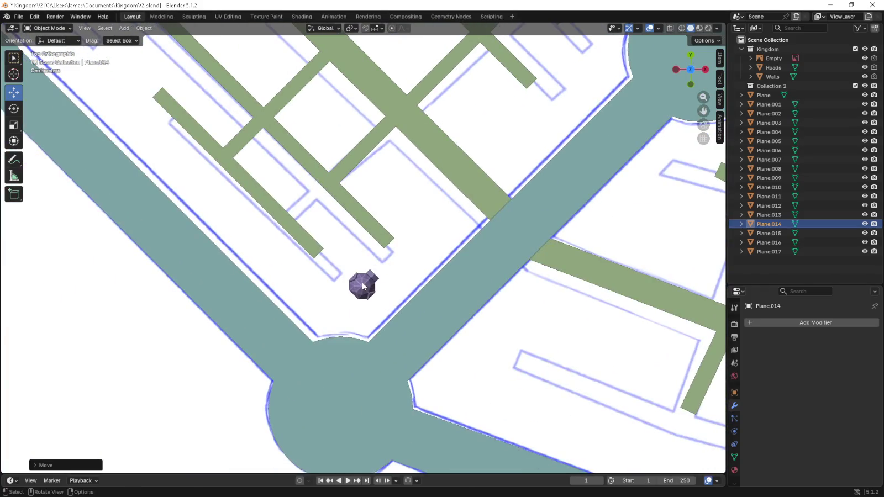
pyautogui.click(373, 273)
pyautogui.moveTo(376, 272); pyautogui.dragTo(345, 292)
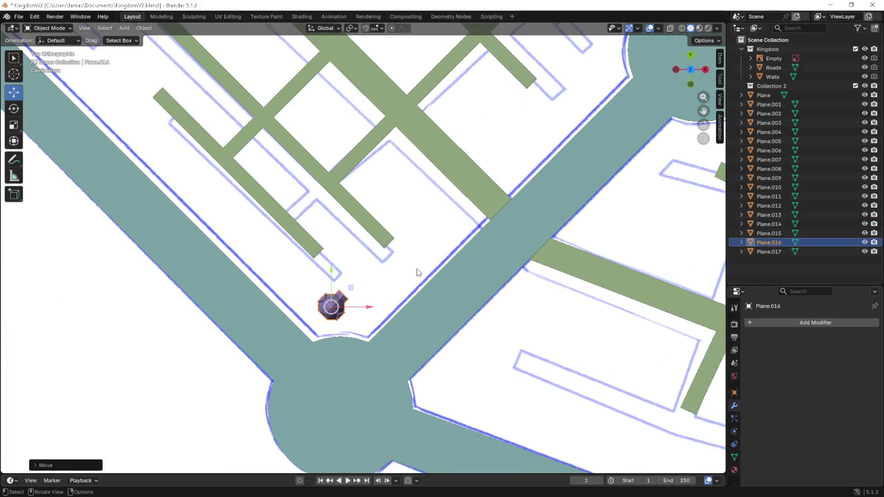
pyautogui.press('r')
pyautogui.click(357, 208)
# - Orbit around the town to view the wall and buildings from the side
pyautogui.moveTo(356, 208)
pyautogui.mouseDown(button='middle')
pyautogui.moveTo(326, 224)
pyautogui.moveTo(524, 128)
pyautogui.moveTo(429, 214)
pyautogui.moveTo(319, 271)
pyautogui.moveTo(474, 228)
pyautogui.moveTo(428, 242)
pyautogui.moveTo(282, 251)
pyautogui.moveTo(412, 278)
pyautogui.mouseUp(button='middle')
pyautogui.scroll(-4, 397, 216)
pyautogui.moveTo(167, 356)
pyautogui.mouseDown(button='middle')
pyautogui.moveTo(317, 296)
pyautogui.moveTo(416, 314)
pyautogui.moveTo(405, 305)
pyautogui.mouseUp(button='middle')
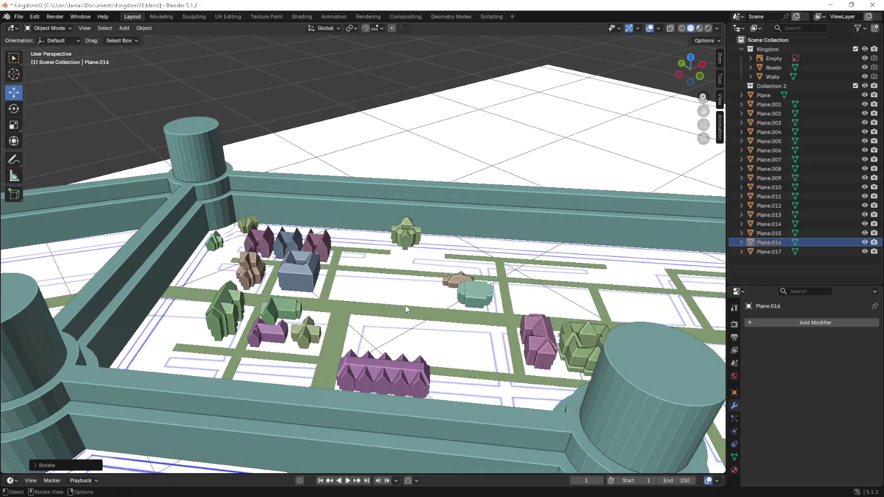
pyautogui.moveTo(405, 305)
pyautogui.mouseDown(button='middle')
pyautogui.moveTo(425, 307)
pyautogui.moveTo(264, 347)
pyautogui.mouseUp(button='middle')
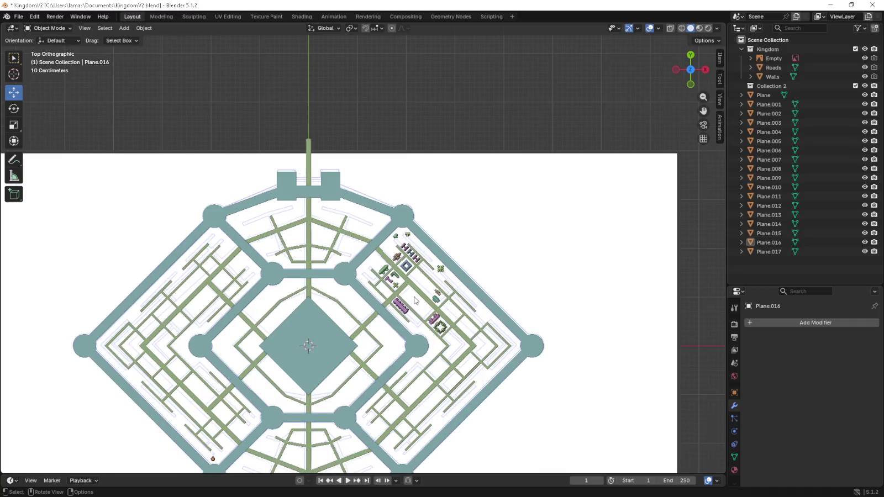
# - Nudge the pink Plane.017 building slightly
pyautogui.scroll(2, 265, 347)
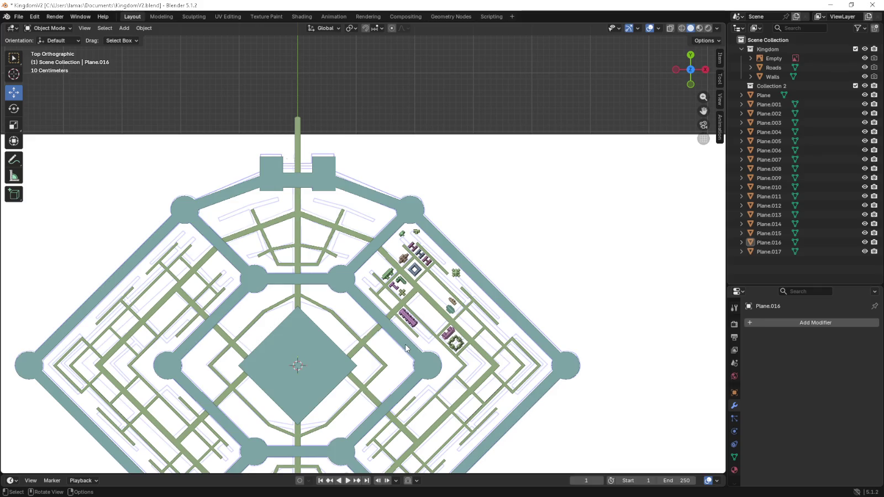
pyautogui.scroll(3, 484, 356)
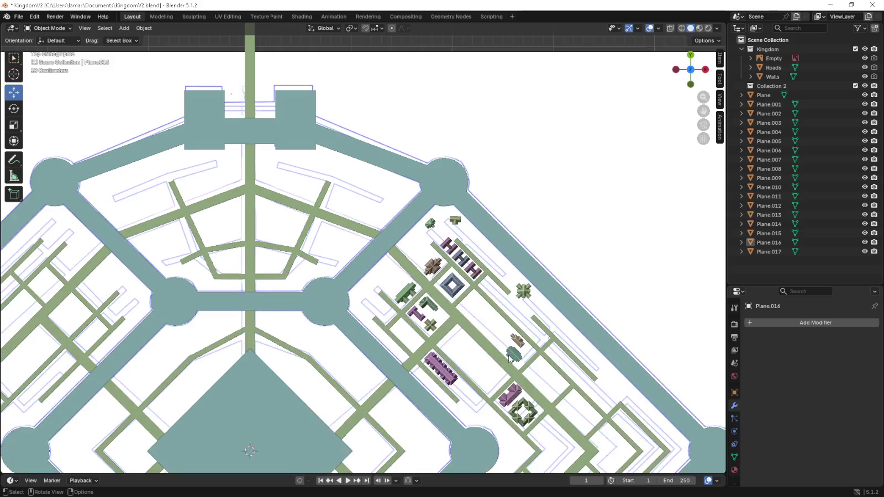
pyautogui.click(515, 394)
pyautogui.scroll(2, 523, 407)
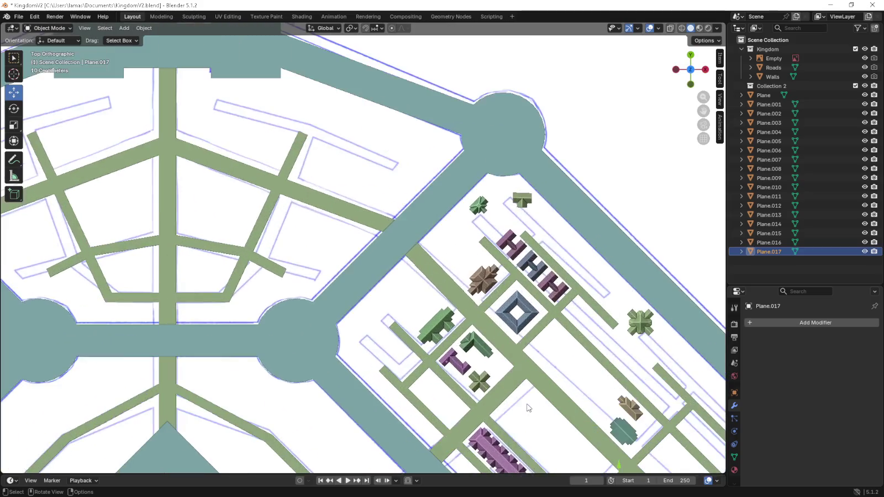
pyautogui.scroll(2, 509, 391)
pyautogui.scroll(1, 509, 391)
pyautogui.scroll(4, 475, 348)
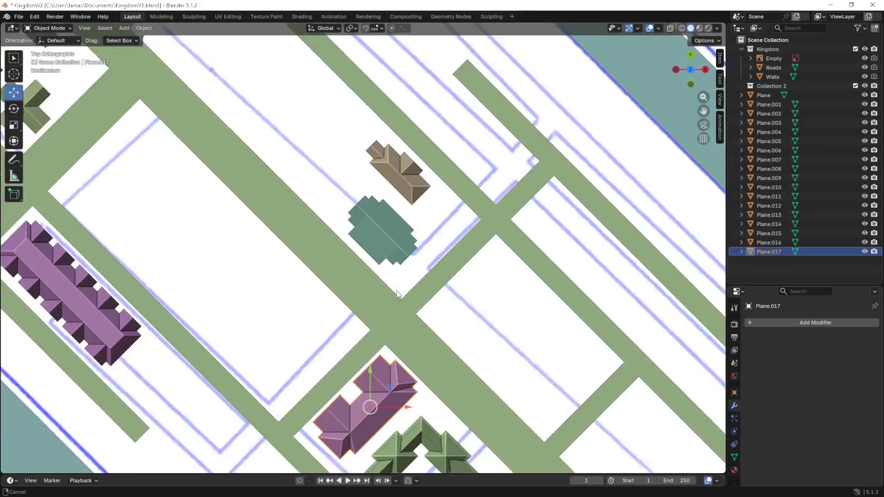
pyautogui.scroll(2, 442, 304)
pyautogui.scroll(1, 415, 270)
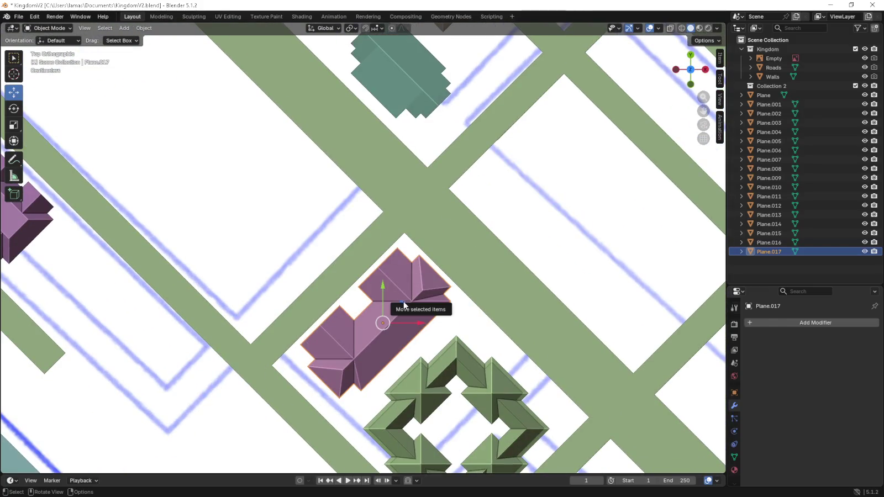
pyautogui.moveTo(403, 303); pyautogui.dragTo(401, 313)
# - Hide the white reference-image Empty so the city sits over the dark grid
pyautogui.scroll(-2, 401, 313)
pyautogui.scroll(-6, 401, 313)
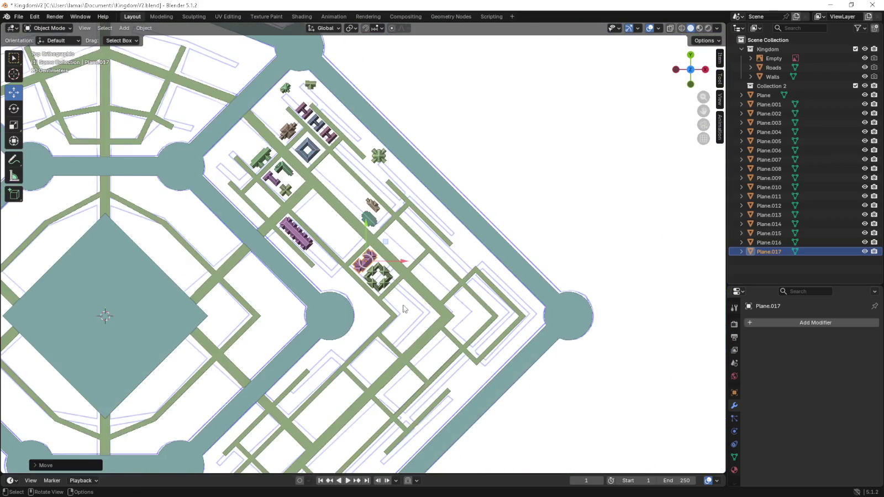
pyautogui.click(404, 306)
pyautogui.scroll(1, 403, 310)
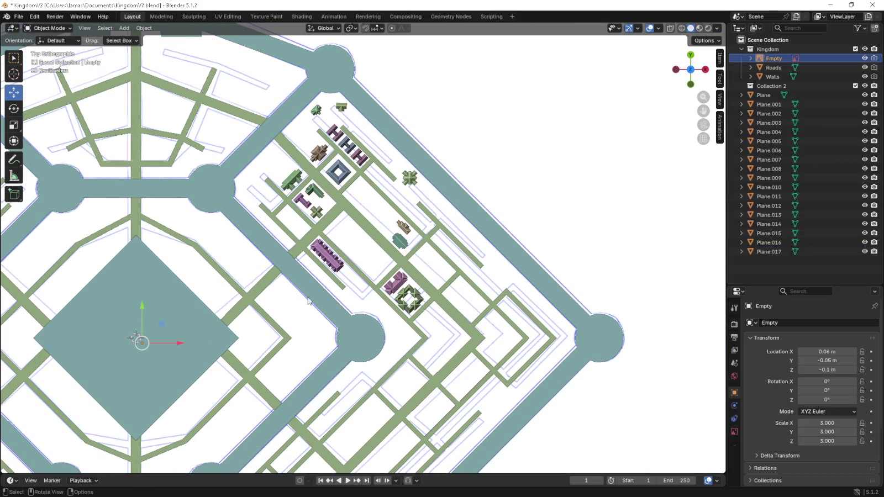
pyautogui.keyDown('shift'); pyautogui.moveTo(311, 301); pyautogui.dragTo(312, 332, button='middle'); pyautogui.keyUp('shift')
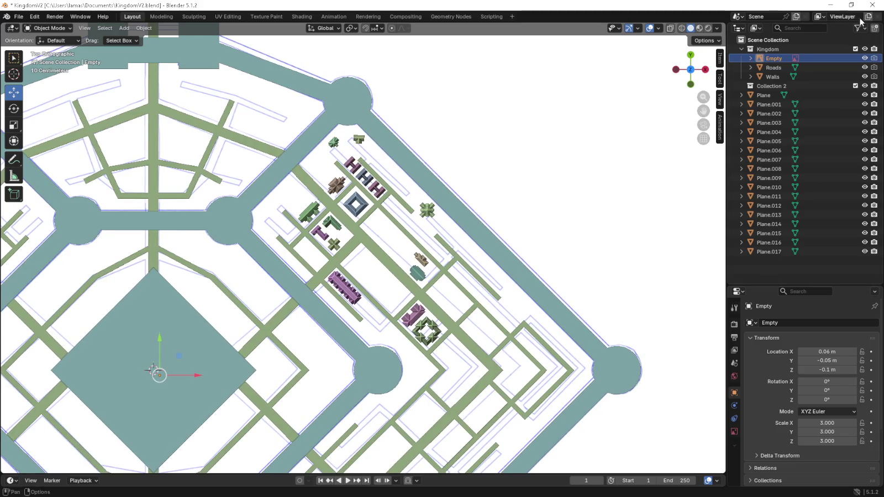
pyautogui.click(865, 58)
pyautogui.scroll(4, 367, 251)
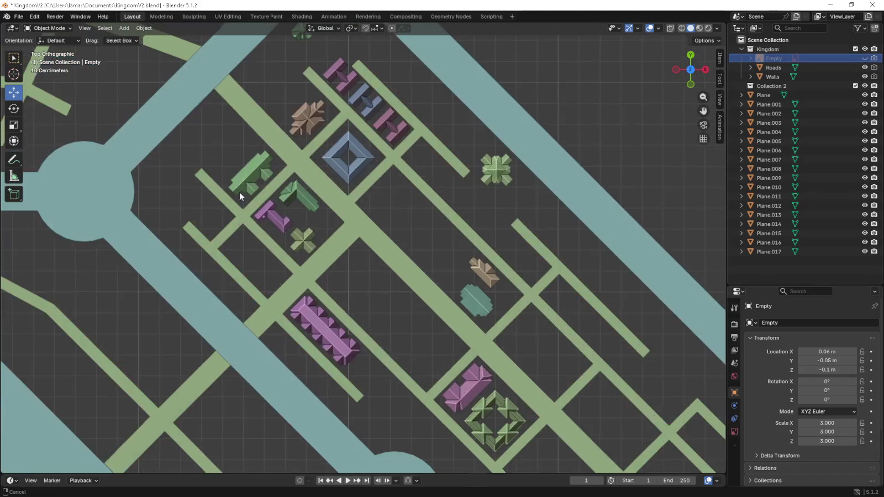
# - Shift the green Plane.012 building beside the western roads
pyautogui.scroll(5, 238, 192)
pyautogui.click(305, 161)
pyautogui.moveTo(303, 150); pyautogui.dragTo(306, 152)
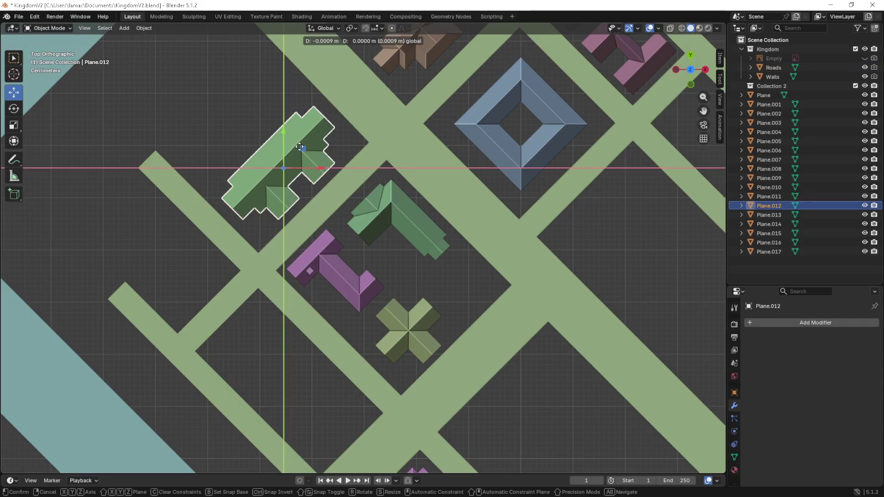
pyautogui.keyDown('shift'); pyautogui.moveTo(265, 177); pyautogui.dragTo(350, 259, button='middle'); pyautogui.keyUp('shift')
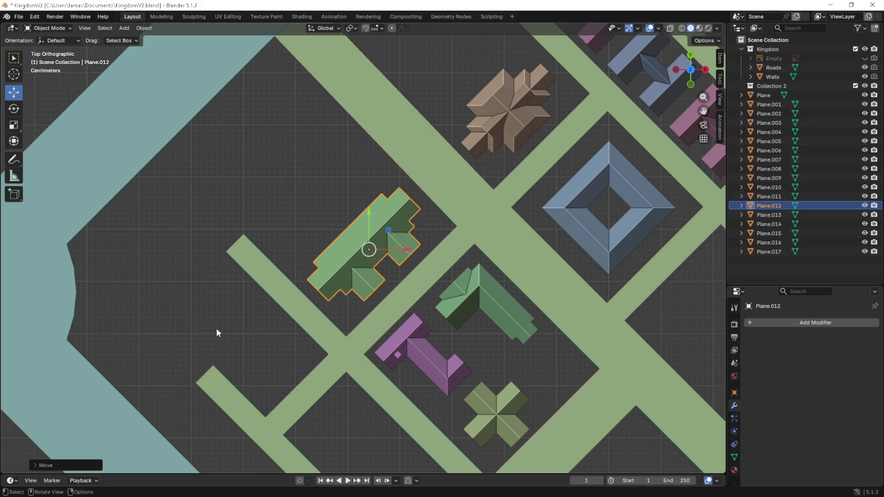
pyautogui.scroll(-5, 158, 298)
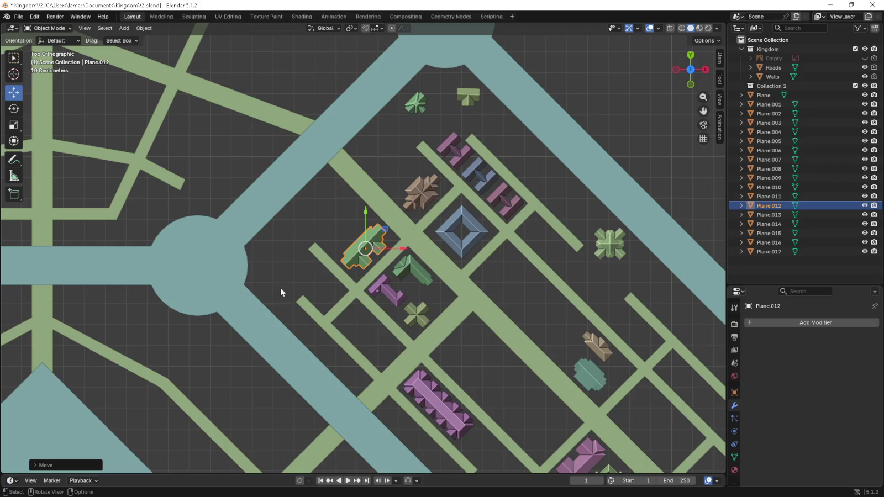
# - Orbit to a perspective view of the town and open the Walls mesh in Edit Mode
pyautogui.click(312, 304)
pyautogui.click(283, 259)
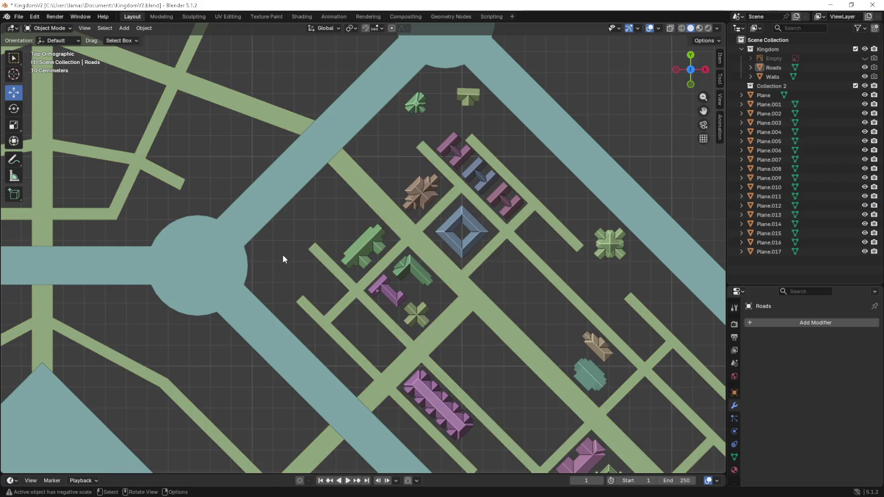
pyautogui.click(364, 246)
pyautogui.keyDown('shift'); pyautogui.click(369, 207); pyautogui.keyUp('shift')
pyautogui.click(451, 249)
pyautogui.moveTo(452, 249)
pyautogui.mouseDown(button='middle')
pyautogui.moveTo(415, 188)
pyautogui.moveTo(402, 190)
pyautogui.moveTo(407, 197)
pyautogui.mouseUp(button='middle')
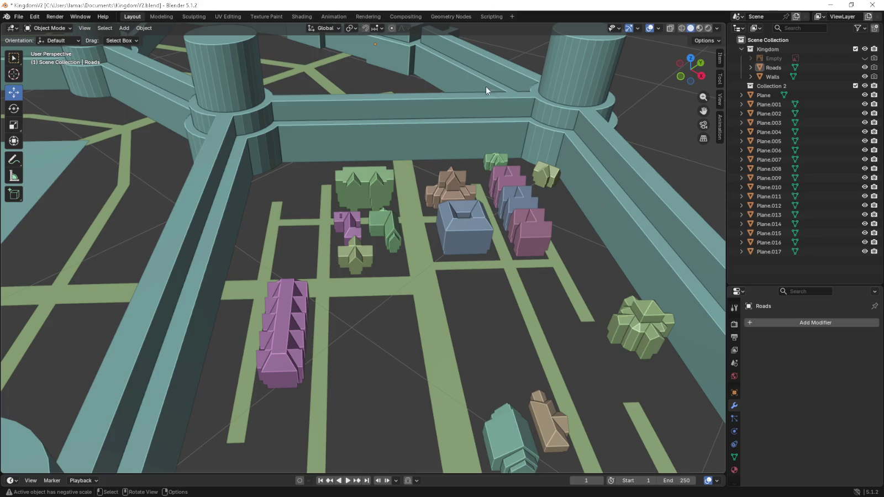
pyautogui.click(448, 132)
pyautogui.press('Tab')
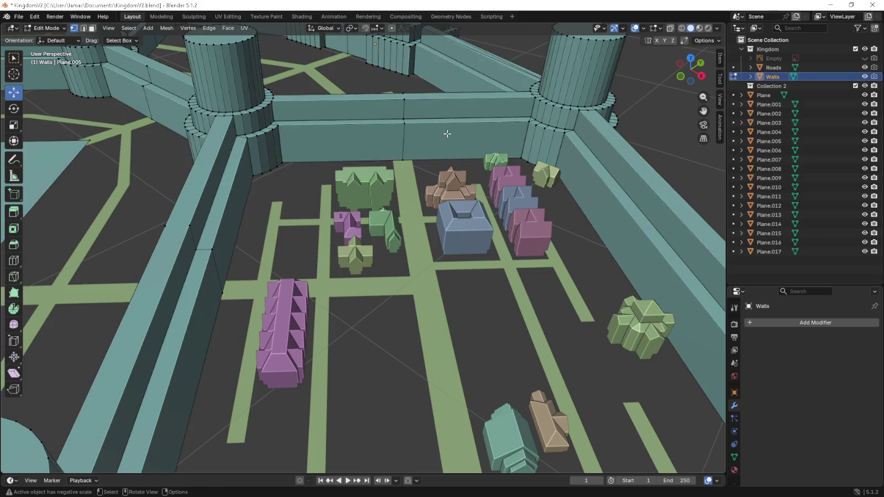
# - Add evenly spaced vertical loop cuts on the front wall and nine on the left wall
pyautogui.scroll(4, 420, 199)
pyautogui.hotkey('ctrl', 'r')
pyautogui.scroll(4, 393, 147)
pyautogui.scroll(2, 393, 147)
pyautogui.scroll(1, 394, 147)
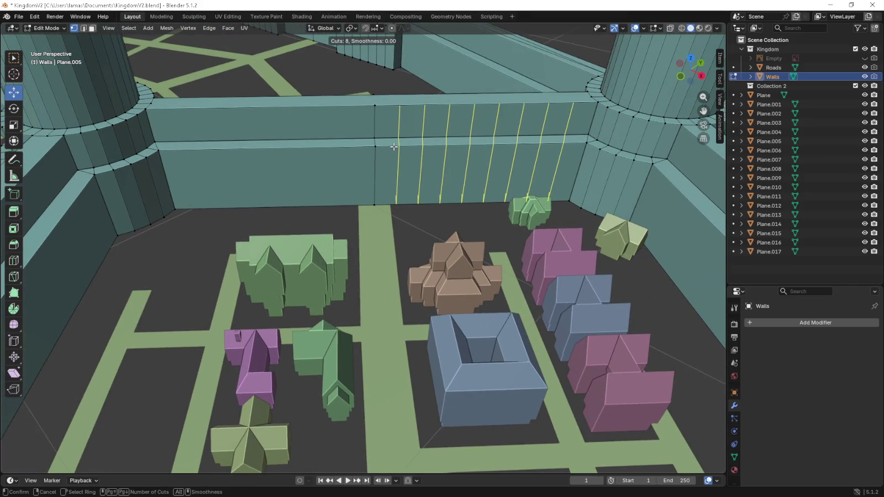
pyautogui.scroll(1, 394, 146)
pyautogui.scroll(1, 393, 147)
pyautogui.click(393, 146)
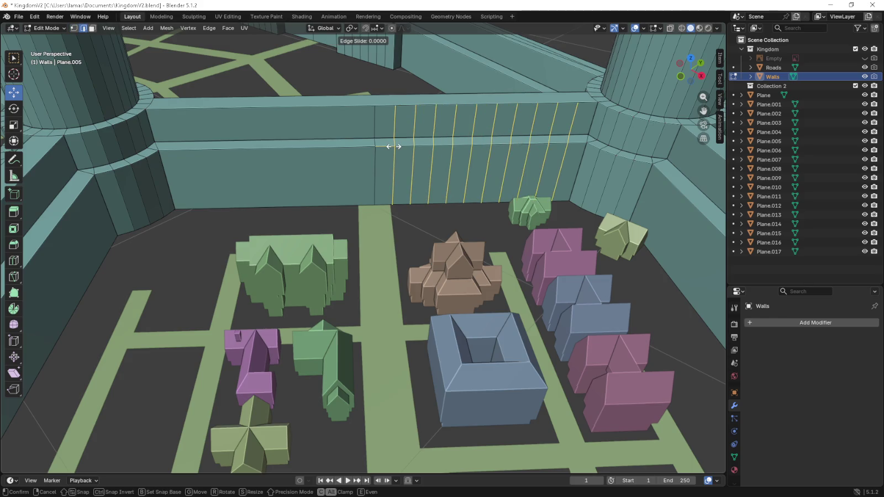
pyautogui.rightClick(393, 147)
pyautogui.hotkey('ctrl', 'r')
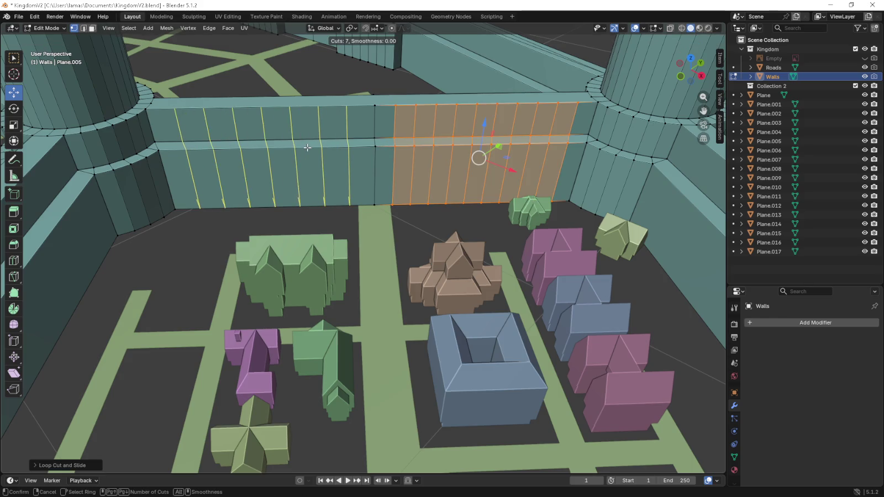
pyautogui.click(307, 147)
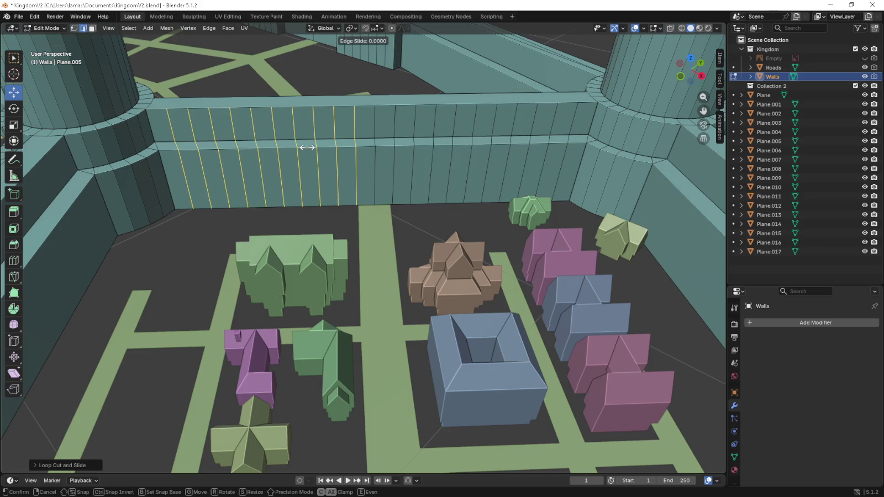
pyautogui.rightClick(308, 148)
pyautogui.moveTo(307, 148); pyautogui.dragTo(392, 225, button='middle')
# - Add three evenly spaced horizontal loop cuts around the walls
pyautogui.hotkey('ctrl', 'r')
pyautogui.scroll(-2, 391, 228)
pyautogui.scroll(-1, 392, 227)
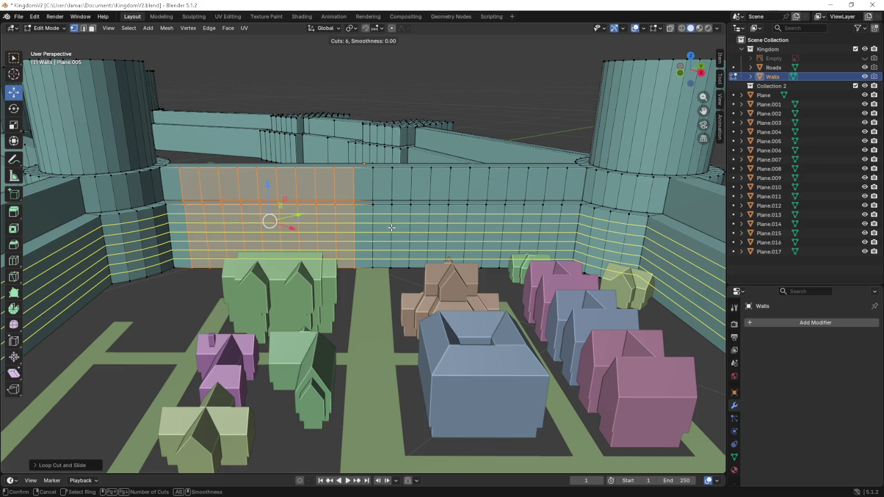
pyautogui.scroll(-2, 392, 228)
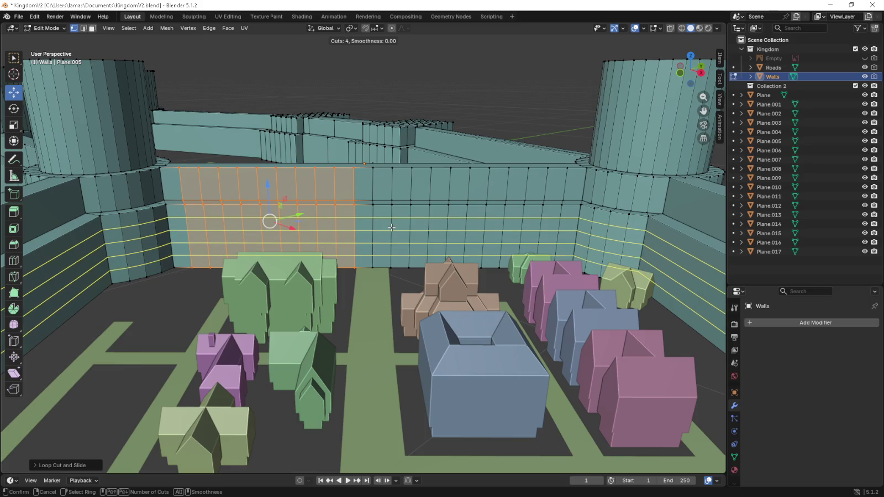
pyautogui.scroll(-1, 392, 228)
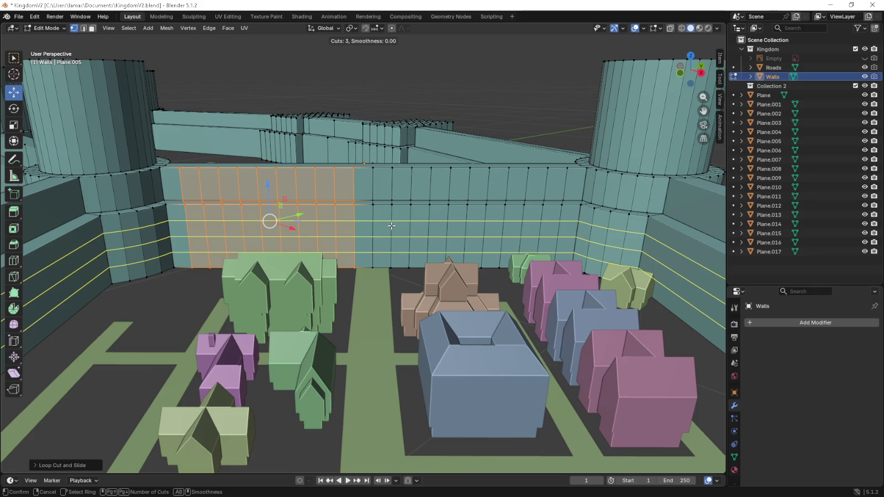
pyautogui.click(391, 226)
pyautogui.click(392, 226)
pyautogui.hotkey('alt', 'a')
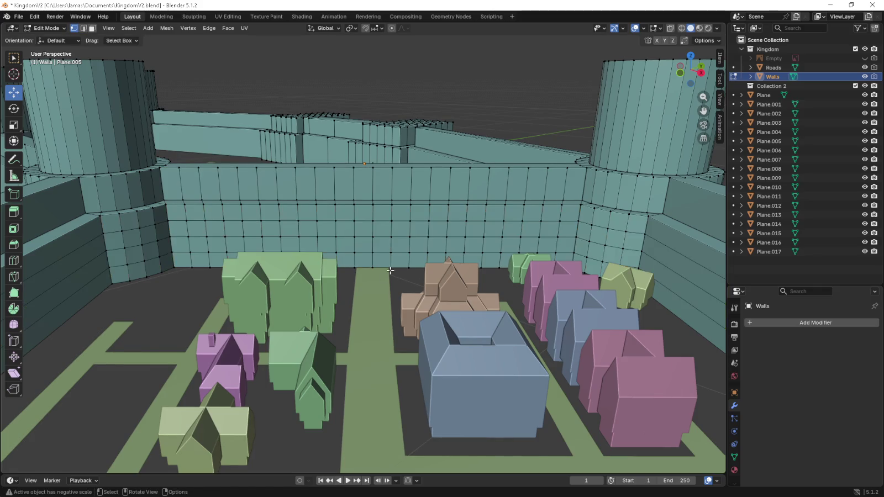
# - Delete the stray edge loop at the wall base where the road meets it
pyautogui.scroll(5, 365, 204)
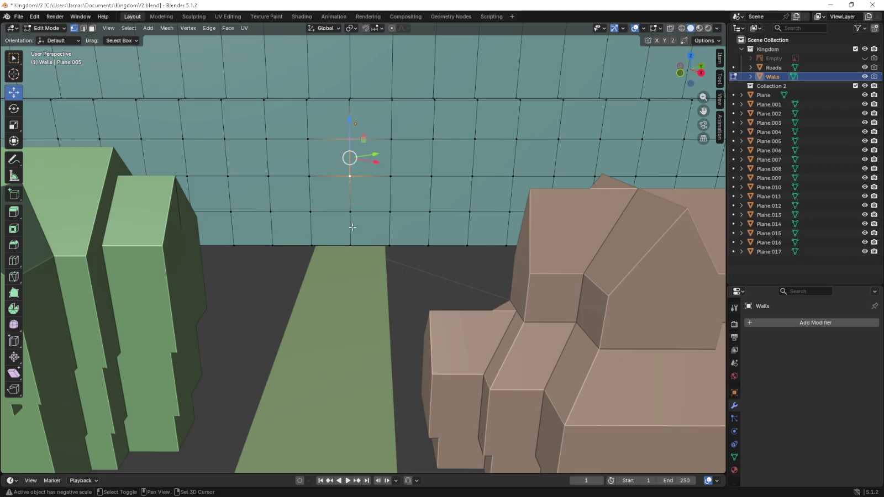
pyautogui.moveTo(352, 225); pyautogui.dragTo(364, 199, button='middle')
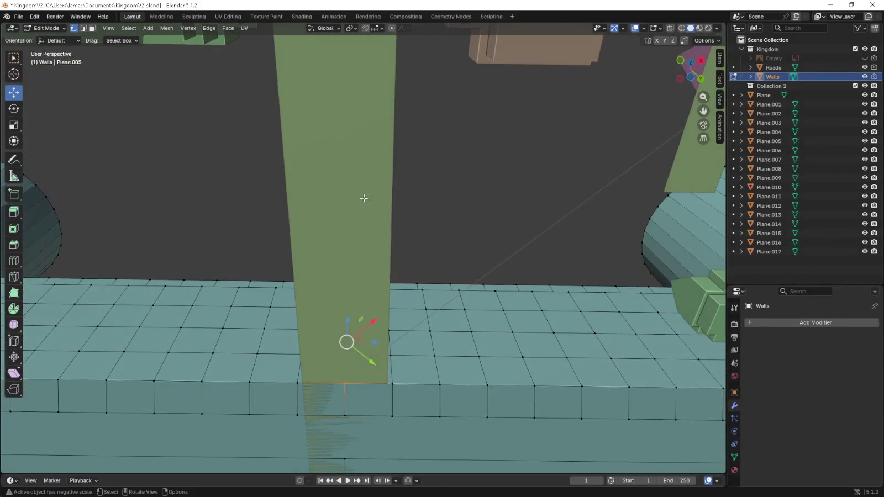
pyautogui.keyDown('shift'); pyautogui.moveTo(350, 451); pyautogui.dragTo(377, 301, button='middle'); pyautogui.keyUp('shift')
pyautogui.keyDown('alt'); pyautogui.keyDown('shift'); pyautogui.click(358, 349); pyautogui.keyUp('shift'); pyautogui.keyUp('alt')
pyautogui.moveTo(358, 351)
pyautogui.mouseDown(button='middle')
pyautogui.moveTo(472, 386)
pyautogui.moveTo(507, 429)
pyautogui.moveTo(412, 348)
pyautogui.mouseUp(button='middle')
pyautogui.moveTo(231, 156)
pyautogui.mouseDown(button='middle')
pyautogui.moveTo(302, 240)
pyautogui.moveTo(350, 257)
pyautogui.moveTo(340, 278)
pyautogui.moveTo(339, 256)
pyautogui.moveTo(465, 217)
pyautogui.moveTo(512, 229)
pyautogui.moveTo(472, 231)
pyautogui.moveTo(467, 257)
pyautogui.mouseUp(button='middle')
pyautogui.press('x')
pyautogui.click(302, 240)
# - Add ten evenly spaced loop cuts across the right wall
pyautogui.scroll(-3, 336, 254)
pyautogui.scroll(-3, 449, 262)
pyautogui.hotkey('ctrl', 'r')
pyautogui.scroll(6, 444, 290)
pyautogui.scroll(2, 444, 290)
pyautogui.scroll(1, 444, 290)
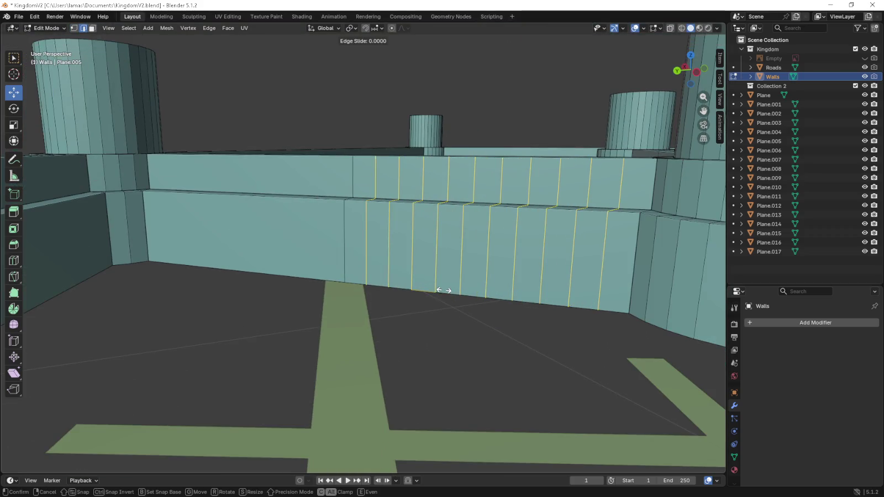
pyautogui.click(444, 290)
pyautogui.rightClick(444, 290)
# - Add evenly spaced loop cuts across the left wall
pyautogui.hotkey('ctrl', 'r')
pyautogui.scroll(2, 226, 255)
pyautogui.scroll(4, 226, 256)
pyautogui.scroll(2, 226, 255)
pyautogui.scroll(1, 226, 256)
pyautogui.click(226, 255)
pyautogui.rightClick(225, 256)
# - Add a horizontal loop cut and select the wall vertex above the road
pyautogui.hotkey('ctrl', 'r')
pyautogui.scroll(1, 350, 239)
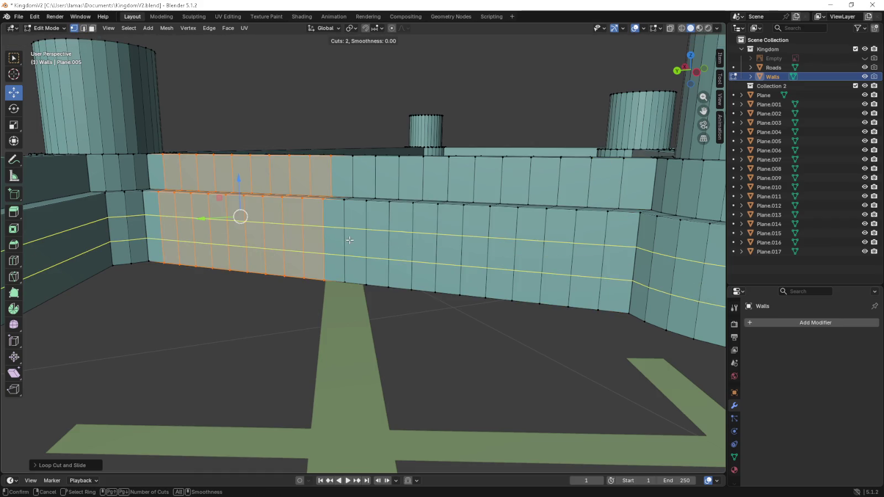
pyautogui.click(349, 240)
pyautogui.rightClick(349, 240)
pyautogui.scroll(3, 334, 258)
pyautogui.click(335, 258)
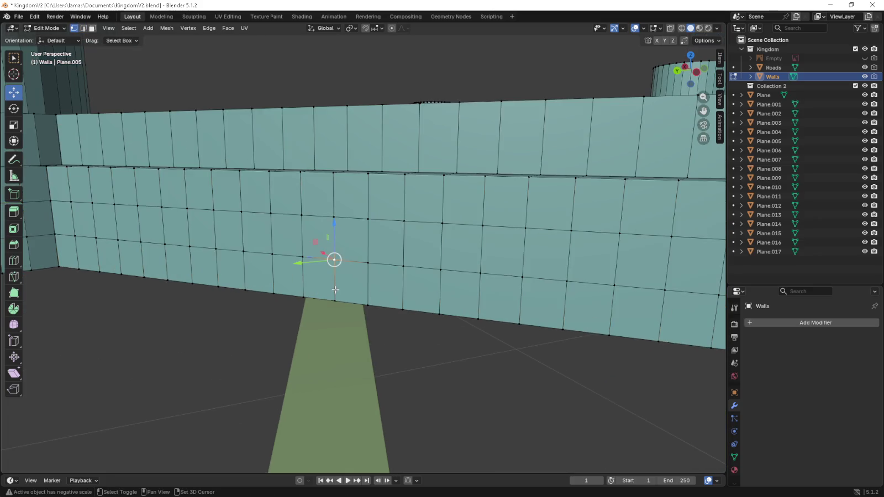
# - Delete the wall vertex above the road to open a gap in the wall
pyautogui.moveTo(336, 213); pyautogui.dragTo(354, 208, button='middle')
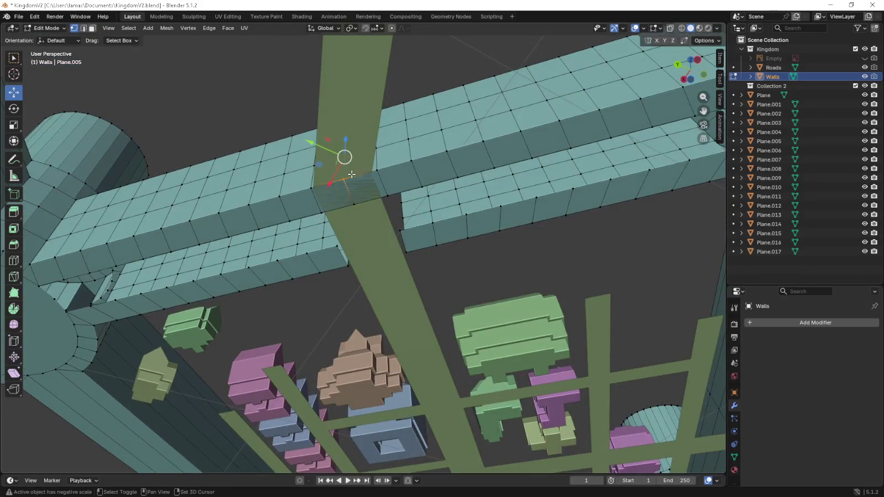
pyautogui.press('x')
pyautogui.click(354, 209)
pyautogui.moveTo(353, 209)
pyautogui.mouseDown(button='middle')
pyautogui.moveTo(368, 225)
pyautogui.moveTo(375, 262)
pyautogui.mouseUp(button='middle')
pyautogui.scroll(2, 365, 268)
pyautogui.scroll(2, 351, 285)
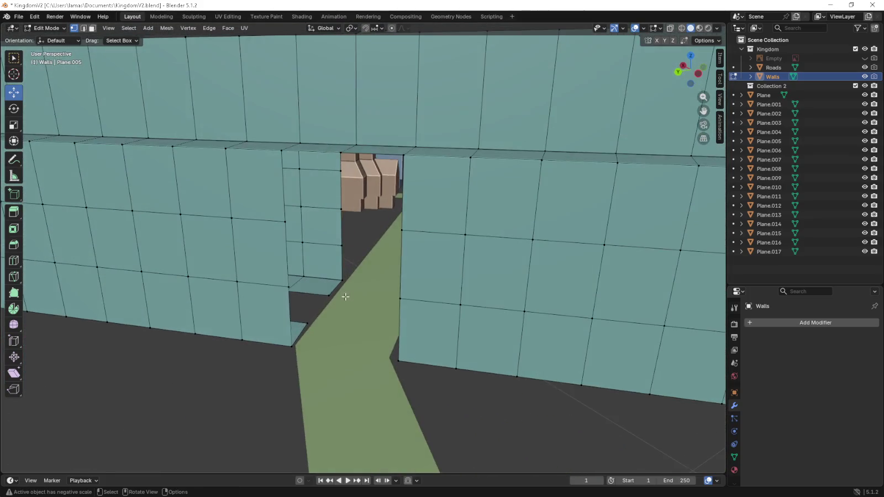
# - Fill a face at the doorway corner from the selected jamb vertices
pyautogui.click(292, 344)
pyautogui.keyDown('shift'); pyautogui.click(306, 322); pyautogui.keyUp('shift')
pyautogui.keyDown('shift'); pyautogui.click(289, 285); pyautogui.keyUp('shift')
pyautogui.moveTo(288, 285); pyautogui.dragTo(299, 110, button='middle')
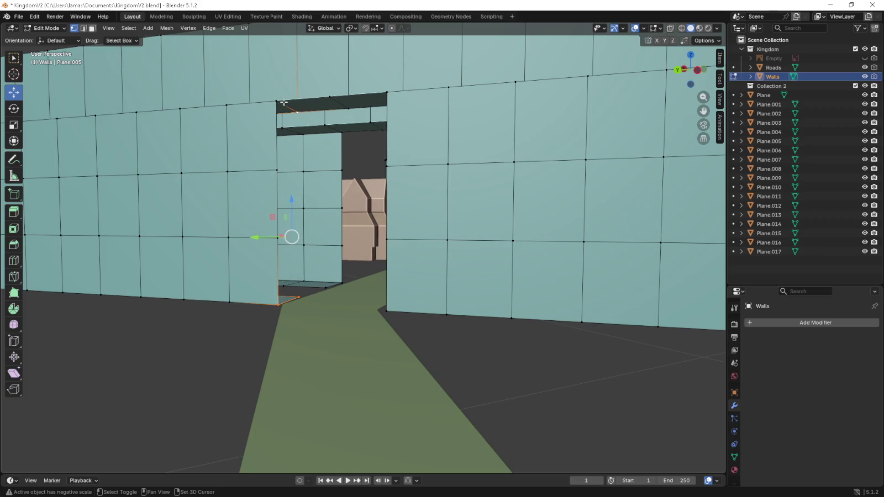
pyautogui.keyDown('shift'); pyautogui.click(284, 102); pyautogui.keyUp('shift')
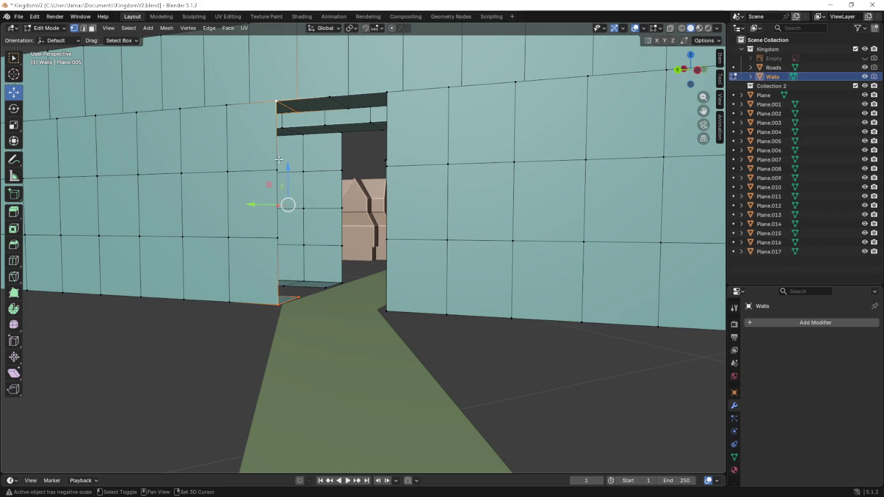
pyautogui.press('f')
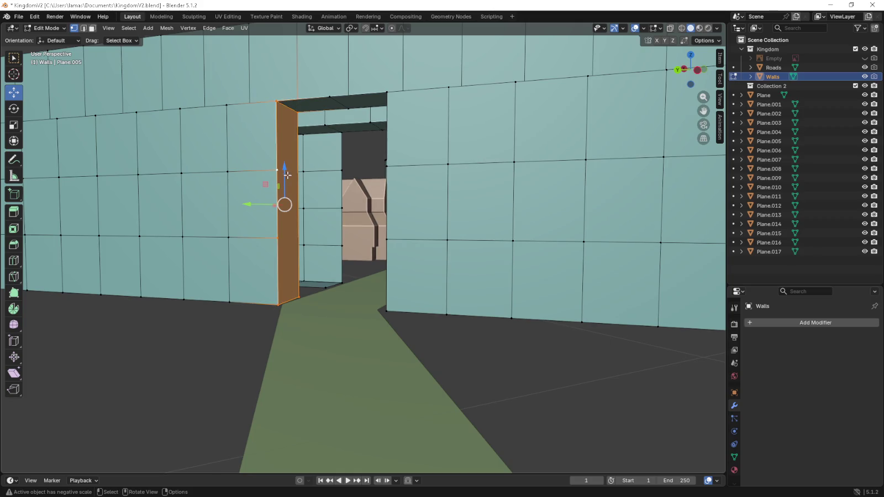
# - Fill the first doorway side face between its floor and top vertices
pyautogui.moveTo(274, 170); pyautogui.dragTo(318, 294, button='middle')
pyautogui.keyDown('shift'); pyautogui.click(319, 294); pyautogui.keyUp('shift')
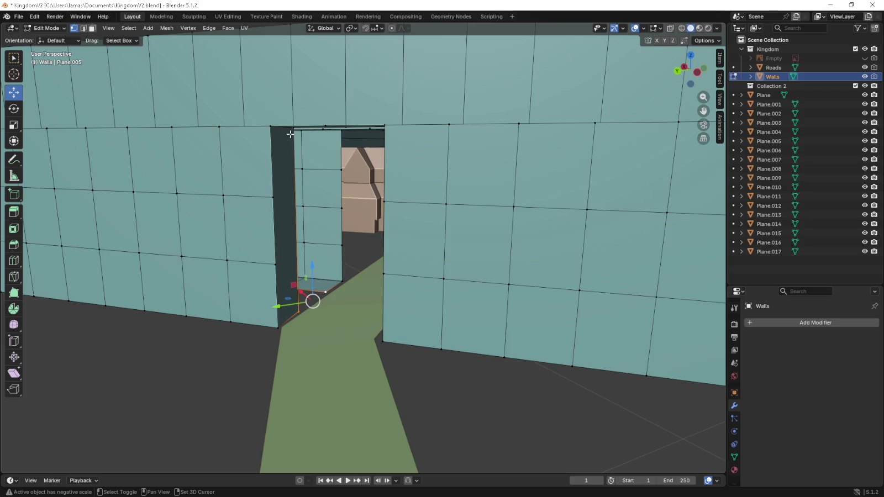
pyautogui.moveTo(295, 155); pyautogui.dragTo(309, 183, button='middle')
pyautogui.keyDown('shift'); pyautogui.click(296, 110); pyautogui.keyUp('shift')
pyautogui.keyDown('shift'); pyautogui.click(324, 125); pyautogui.keyUp('shift')
pyautogui.press('f')
# - Fill the face on the opposite doorway side
pyautogui.click(324, 285)
pyautogui.keyDown('shift'); pyautogui.click(341, 282); pyautogui.keyUp('shift')
pyautogui.keyDown('shift'); pyautogui.click(342, 136); pyautogui.keyUp('shift')
pyautogui.press('f')
# - Try filling the frontal doorway side, then undo the unwanted diagonal faces
pyautogui.moveTo(344, 136); pyautogui.dragTo(417, 222, button='middle')
pyautogui.click(423, 282)
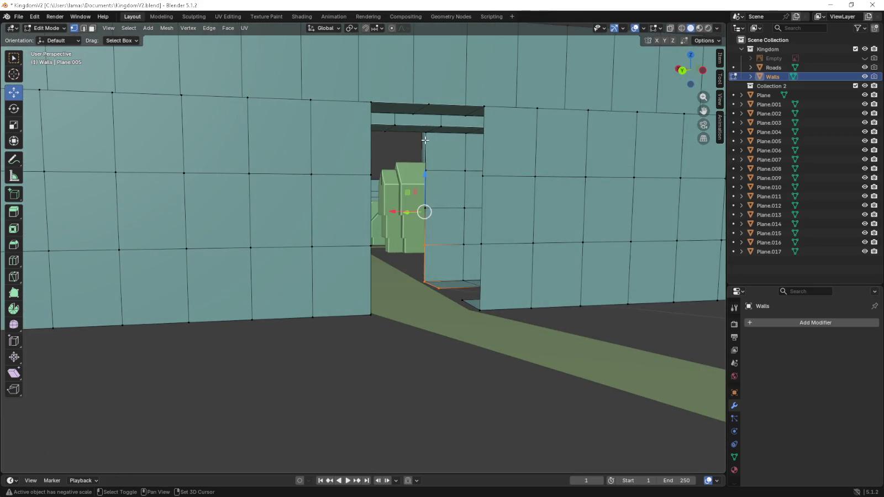
pyautogui.keyDown('shift'); pyautogui.click(440, 127); pyautogui.keyUp('shift')
pyautogui.press('f')
pyautogui.hotkey('ctrl', 'z')
pyautogui.hotkey('ctrl', 'z')
# - Select the doorway side vertices from the bottom corner up to the top edge
pyautogui.keyDown('shift'); pyautogui.click(426, 210); pyautogui.keyUp('shift')
pyautogui.keyDown('shift'); pyautogui.click(427, 281); pyautogui.keyUp('shift')
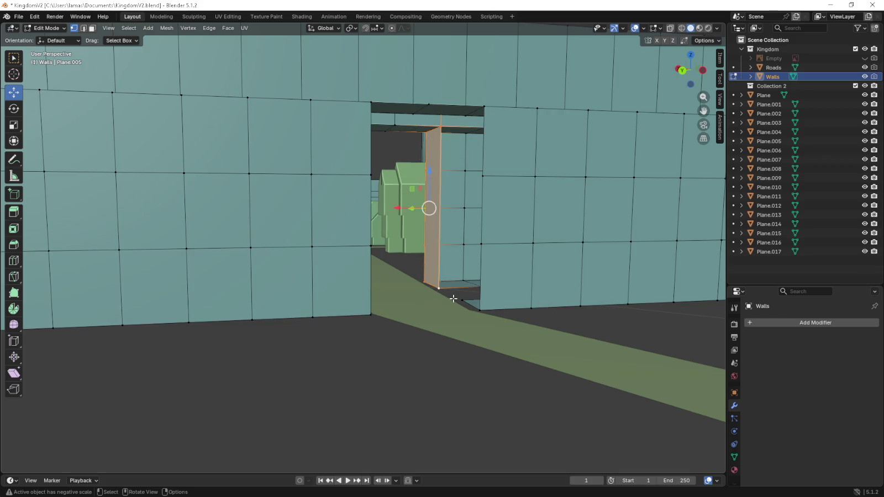
pyautogui.click(455, 299)
pyautogui.keyDown('shift'); pyautogui.click(441, 133); pyautogui.keyUp('shift')
pyautogui.keyDown('shift'); pyautogui.click(464, 115); pyautogui.keyUp('shift')
pyautogui.keyDown('shift'); pyautogui.click(482, 111); pyautogui.keyUp('shift')
pyautogui.keyDown('shift'); pyautogui.click(466, 302); pyautogui.keyUp('shift')
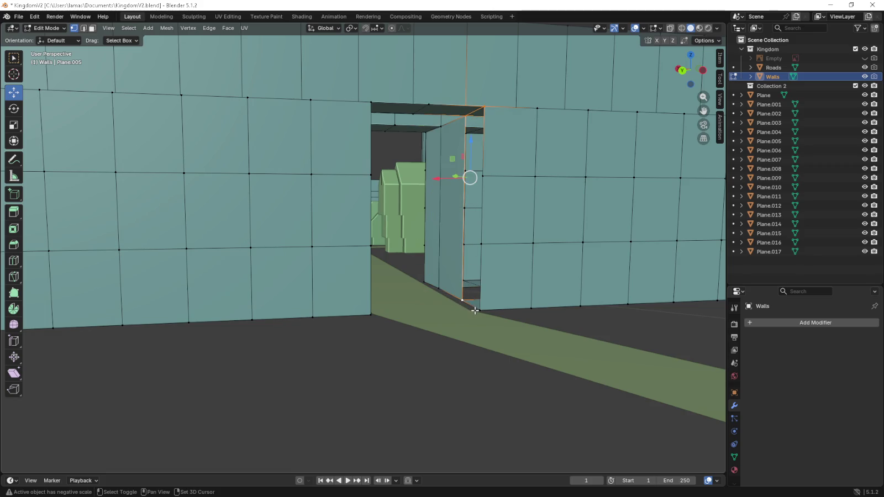
# - Select the corner vertices around the doorway's top face
pyautogui.moveTo(466, 303)
pyautogui.mouseDown(button='middle')
pyautogui.moveTo(413, 229)
pyautogui.moveTo(352, 181)
pyautogui.mouseUp(button='middle')
pyautogui.click(324, 172)
pyautogui.keyDown('shift'); pyautogui.click(314, 113); pyautogui.keyUp('shift')
pyautogui.keyDown('shift'); pyautogui.click(399, 113); pyautogui.keyUp('shift')
pyautogui.keyDown('shift'); pyautogui.click(400, 168); pyautogui.keyUp('shift')
pyautogui.keyDown('shift'); pyautogui.click(478, 167); pyautogui.keyUp('shift')
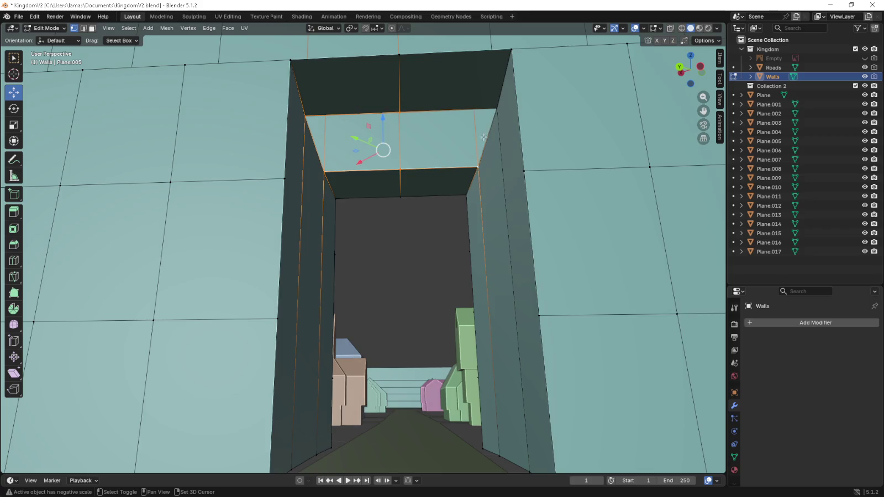
pyautogui.keyDown('shift'); pyautogui.click(496, 109); pyautogui.keyUp('shift')
# - Switch to edge select and pick the doorway's top-left edge
pyautogui.moveTo(496, 109)
pyautogui.mouseDown(button='middle')
pyautogui.moveTo(460, 202)
pyautogui.moveTo(454, 197)
pyautogui.mouseUp(button='middle')
pyautogui.press('2')
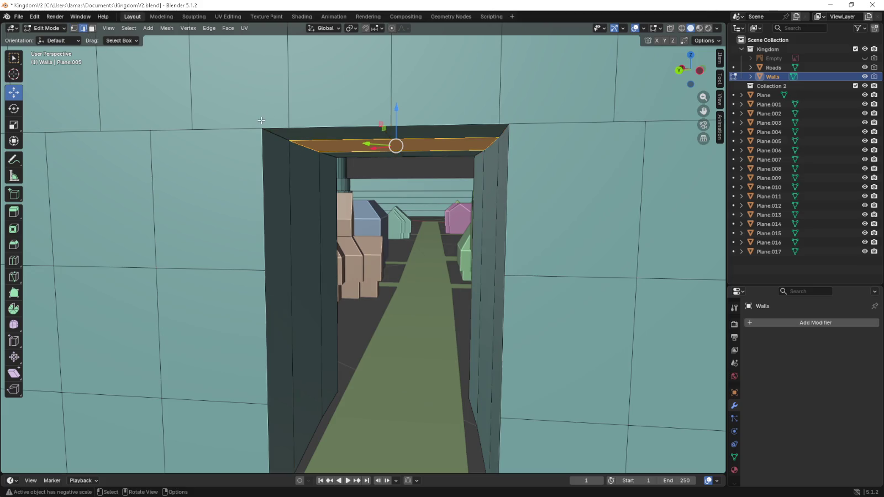
pyautogui.click(299, 143)
pyautogui.moveTo(347, 165)
pyautogui.mouseDown(button='middle')
pyautogui.moveTo(457, 157)
pyautogui.moveTo(447, 155)
pyautogui.mouseUp(button='middle')
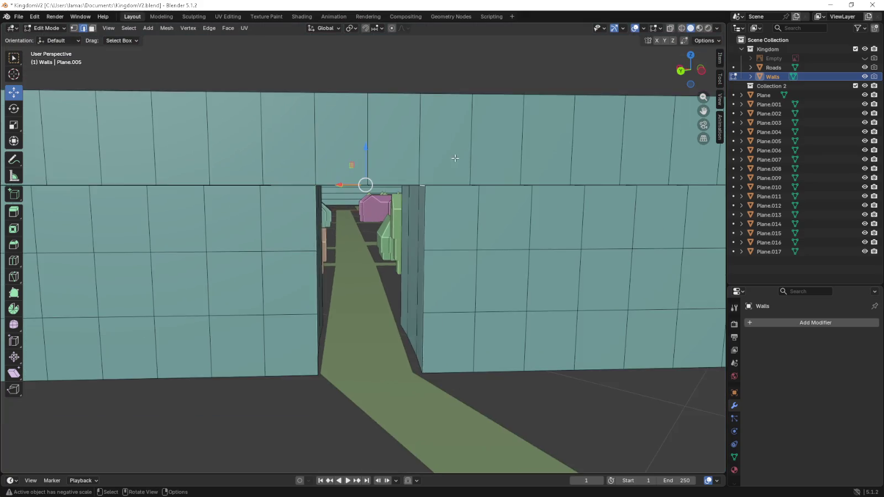
pyautogui.scroll(1, 447, 156)
pyautogui.hotkey('ctrl', 'b')
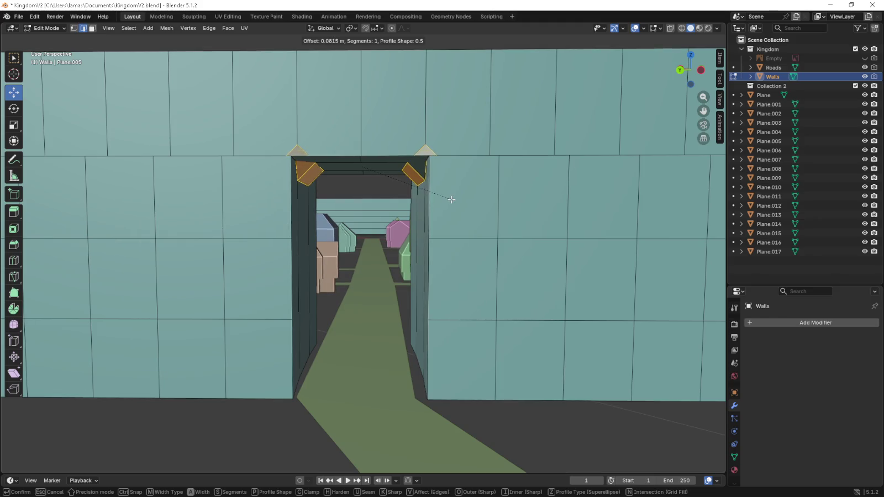
pyautogui.scroll(1, 470, 207)
pyautogui.scroll(1, 475, 211)
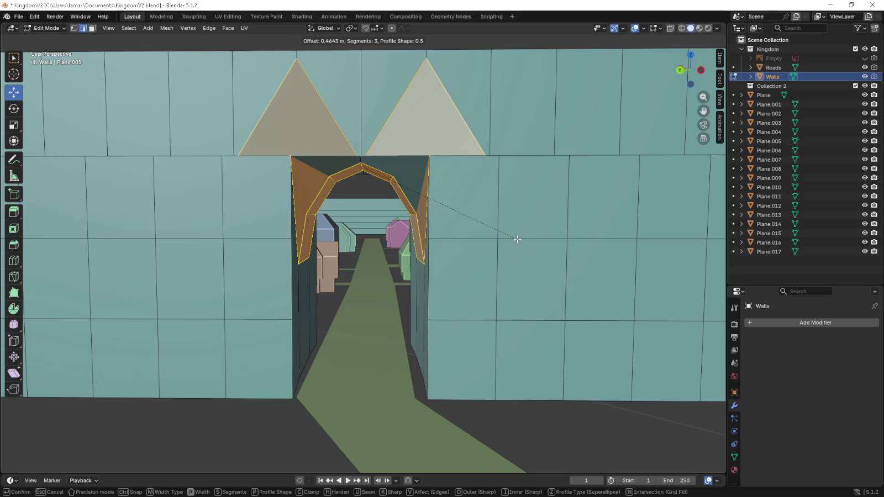
pyautogui.click(517, 239)
pyautogui.moveTo(514, 237); pyautogui.dragTo(472, 226, button='middle')
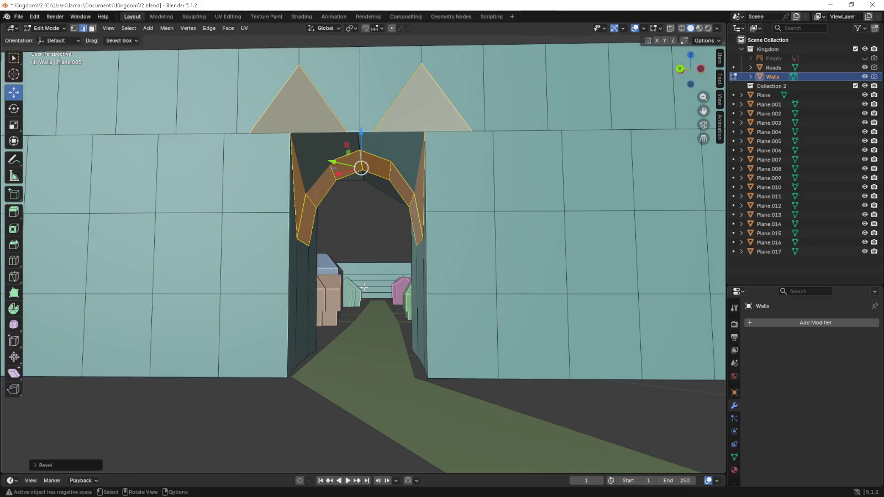
pyautogui.press('Tab')
pyautogui.moveTo(363, 286)
pyautogui.mouseDown(button='middle')
pyautogui.moveTo(381, 256)
pyautogui.moveTo(403, 253)
pyautogui.moveTo(376, 250)
pyautogui.moveTo(424, 228)
pyautogui.moveTo(473, 225)
pyautogui.mouseUp(button='middle')
pyautogui.press('Tab')
pyautogui.press('Tab')
pyautogui.press('Tab')
pyautogui.scroll(4, 403, 243)
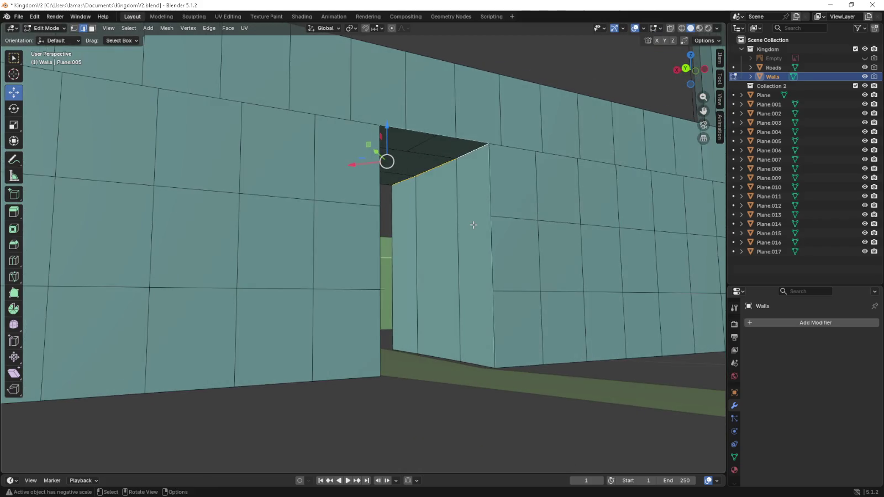
pyautogui.press('g')
pyautogui.press('g')
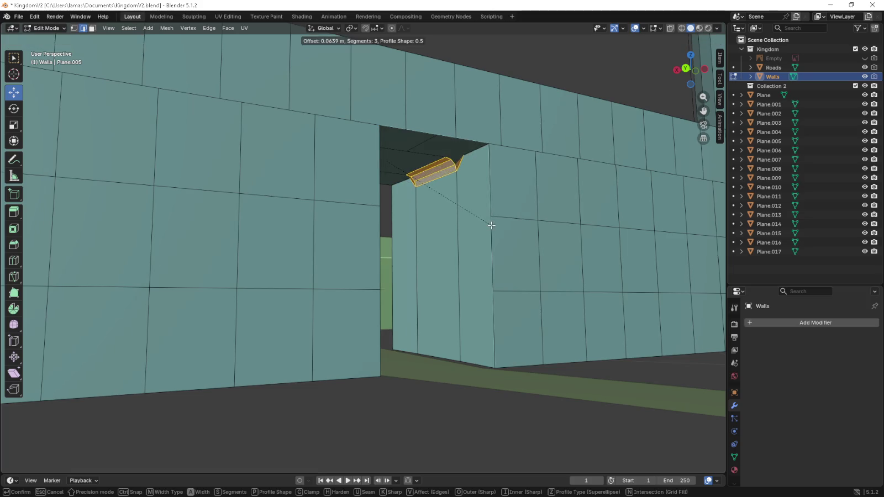
pyautogui.press('Escape')
pyautogui.click(461, 166)
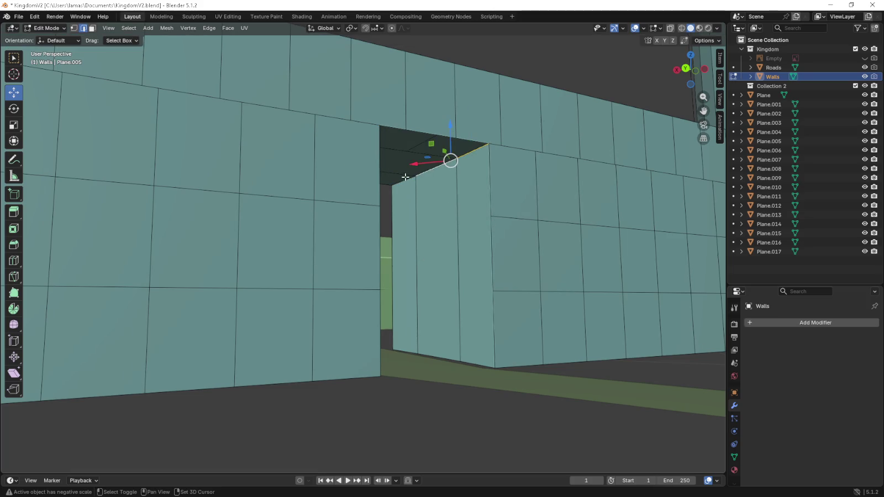
pyautogui.press('g')
pyautogui.press('g')
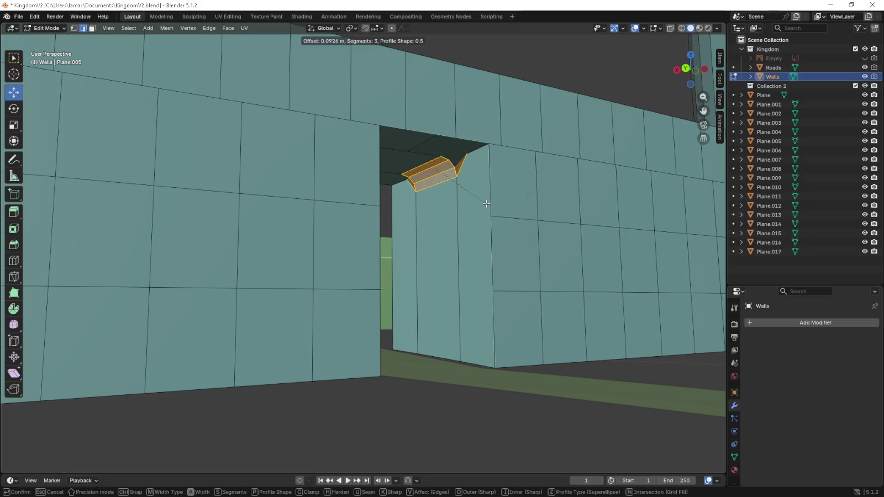
pyautogui.press('Escape')
pyautogui.keyDown('shift'); pyautogui.moveTo(463, 200); pyautogui.dragTo(434, 213, button='middle'); pyautogui.keyUp('shift')
pyautogui.scroll(2, 458, 208)
pyautogui.scroll(3, 458, 209)
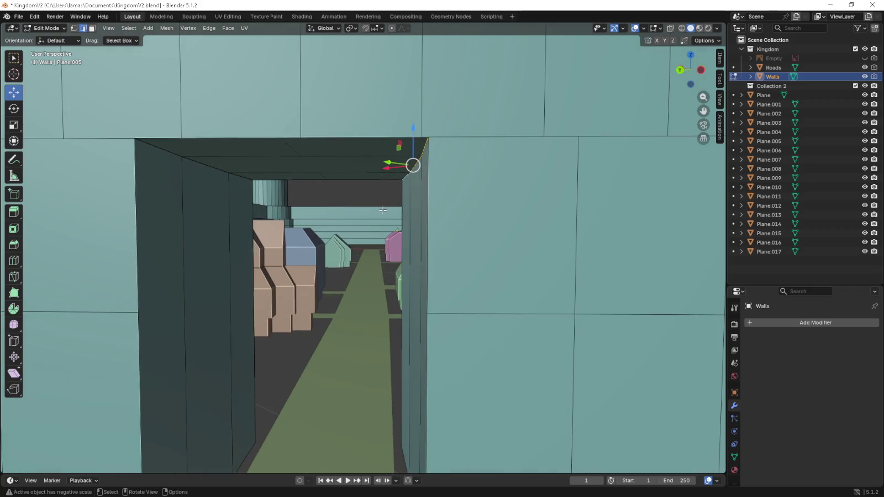
# - Switch to face select and select the doorway ceiling faces, including the dark upper face
pyautogui.moveTo(382, 210); pyautogui.dragTo(399, 212, button='middle')
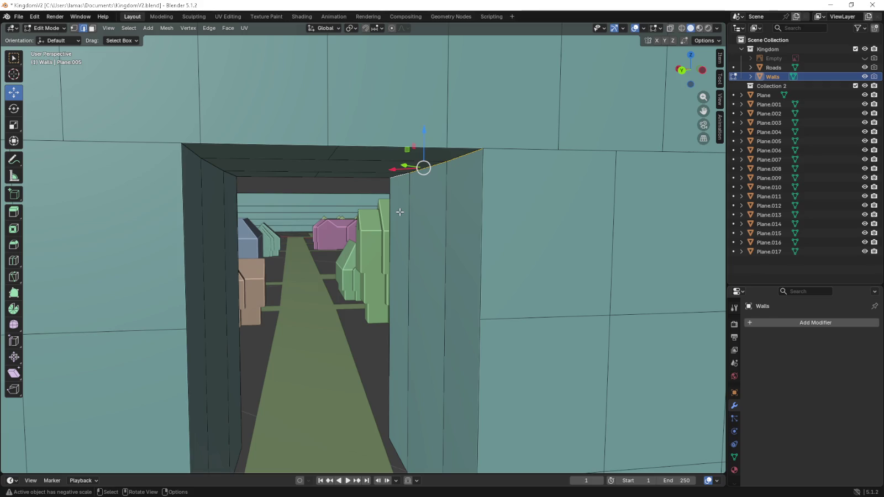
pyautogui.moveTo(458, 286); pyautogui.dragTo(336, 250, button='middle')
pyautogui.scroll(-2, 335, 251)
pyautogui.scroll(3, 294, 182)
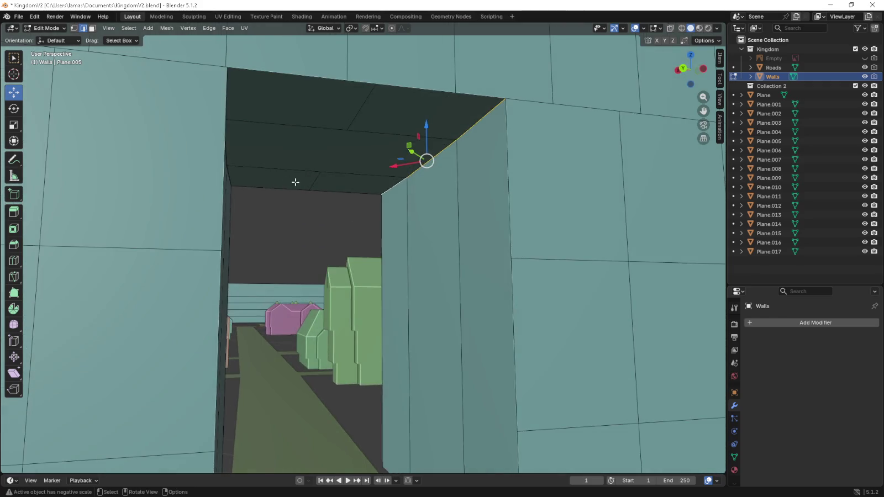
pyautogui.click(93, 29)
pyautogui.click(315, 185)
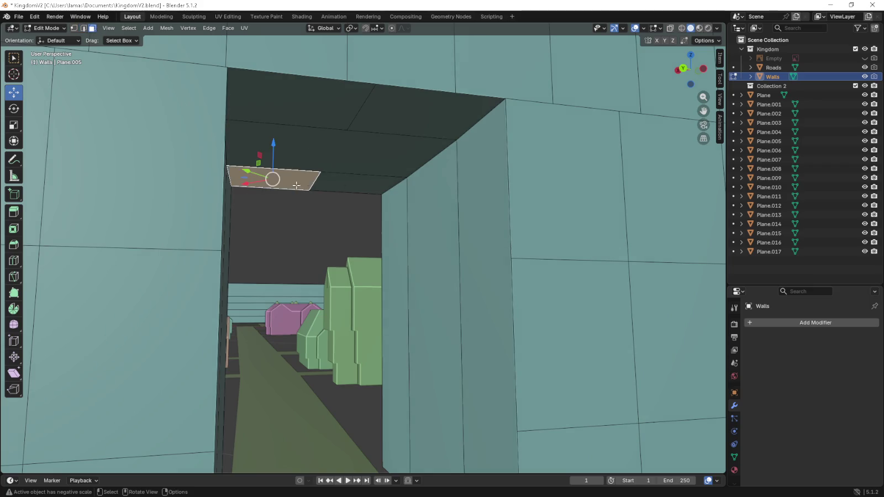
pyautogui.keyDown('shift'); pyautogui.click(356, 152); pyautogui.keyUp('shift')
pyautogui.keyDown('shift'); pyautogui.click(310, 114); pyautogui.keyUp('shift')
pyautogui.moveTo(310, 114)
pyautogui.mouseDown(button='middle')
pyautogui.moveTo(396, 136)
pyautogui.moveTo(397, 162)
pyautogui.mouseUp(button='middle')
# - Extrude the ceiling faces and lower them about 0.02 m into the opening
pyautogui.press('e')
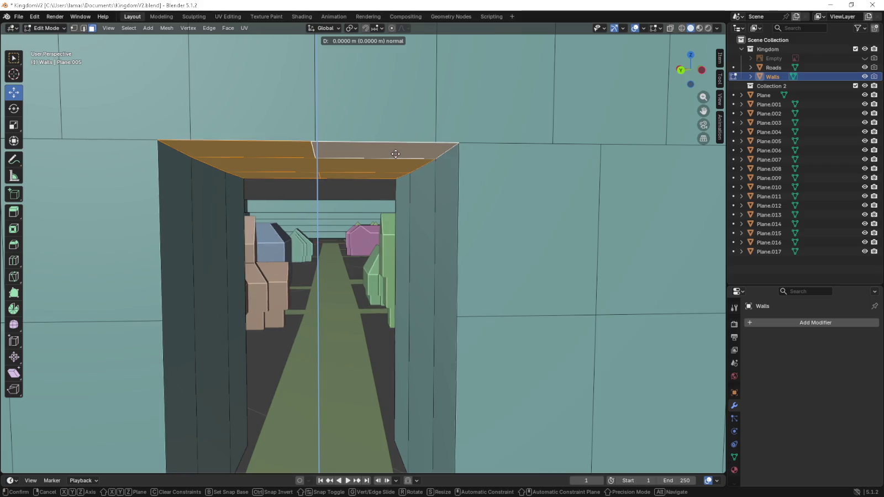
pyautogui.rightClick(368, 468)
pyautogui.press('KP_Decimal')
pyautogui.press('KP_1')
pyautogui.scroll(-3, 371, 351)
pyautogui.scroll(3, 369, 349)
pyautogui.moveTo(369, 349)
pyautogui.mouseDown(button='middle')
pyautogui.moveTo(371, 308)
pyautogui.moveTo(350, 305)
pyautogui.moveTo(362, 279)
pyautogui.mouseUp(button='middle')
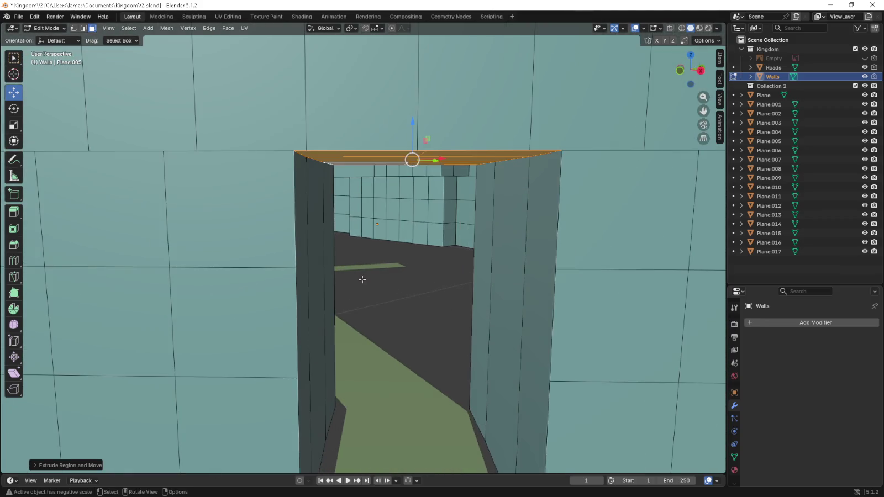
pyautogui.moveTo(413, 117); pyautogui.dragTo(419, 169)
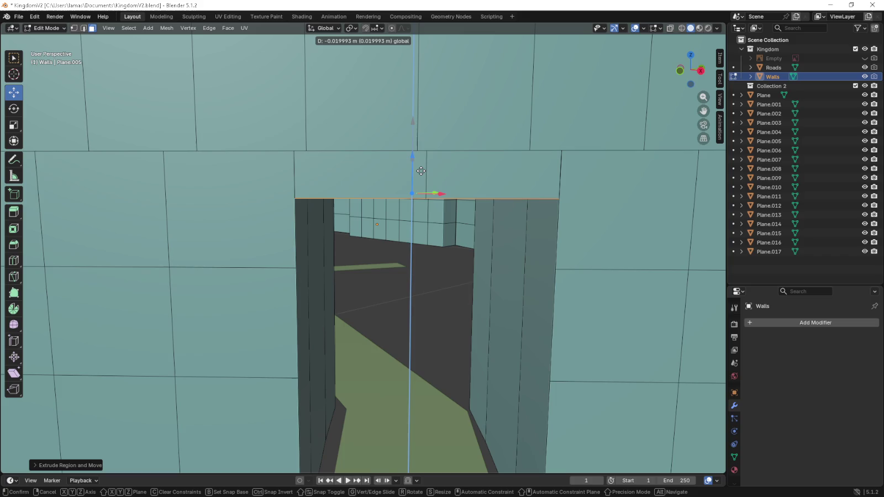
pyautogui.click(421, 171)
pyautogui.moveTo(421, 171); pyautogui.dragTo(425, 250, button='middle')
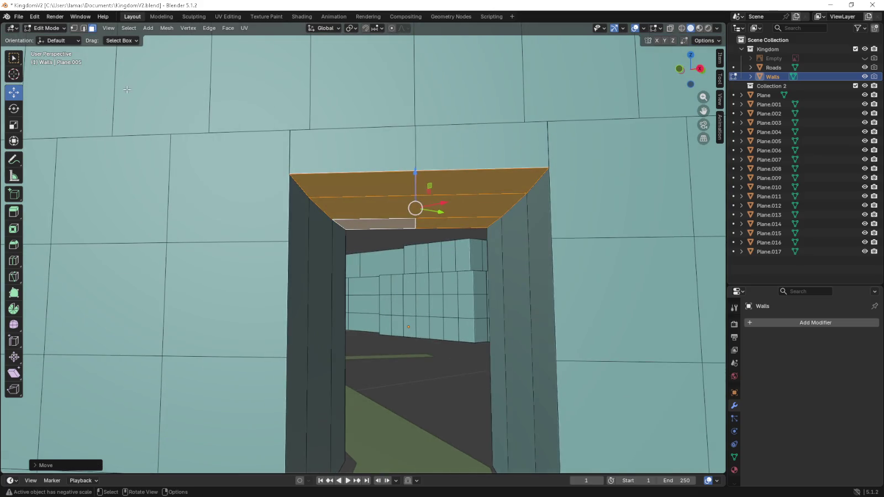
# - In edge select, try bevelling the left and right diagonal doorway edges, cancelling both
pyautogui.click(83, 28)
pyautogui.click(300, 186)
pyautogui.keyDown('shift'); pyautogui.click(322, 208); pyautogui.keyUp('shift')
pyautogui.moveTo(321, 207); pyautogui.dragTo(380, 254, button='middle')
pyautogui.hotkey('ctrl', 'b')
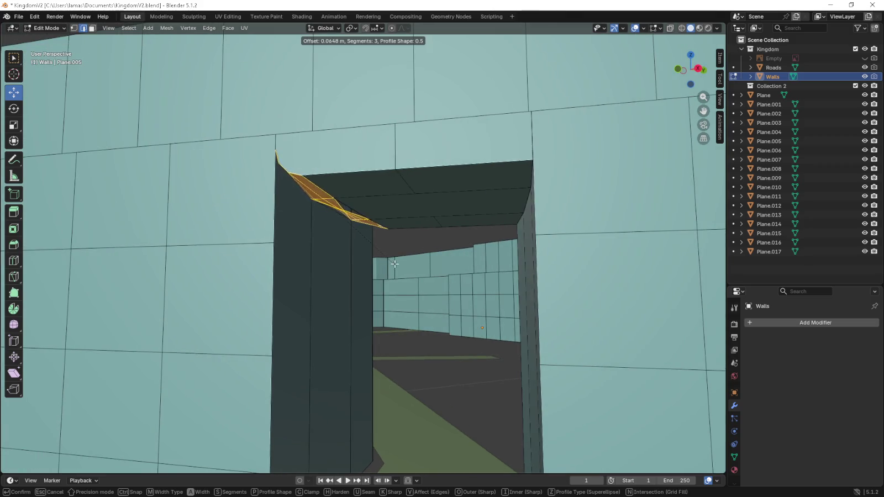
pyautogui.press('Escape')
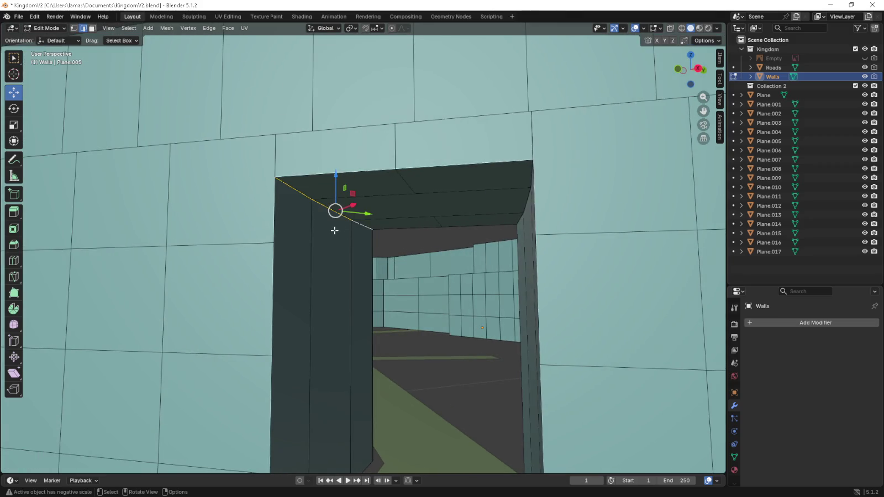
pyautogui.moveTo(334, 230); pyautogui.dragTo(368, 233, button='middle')
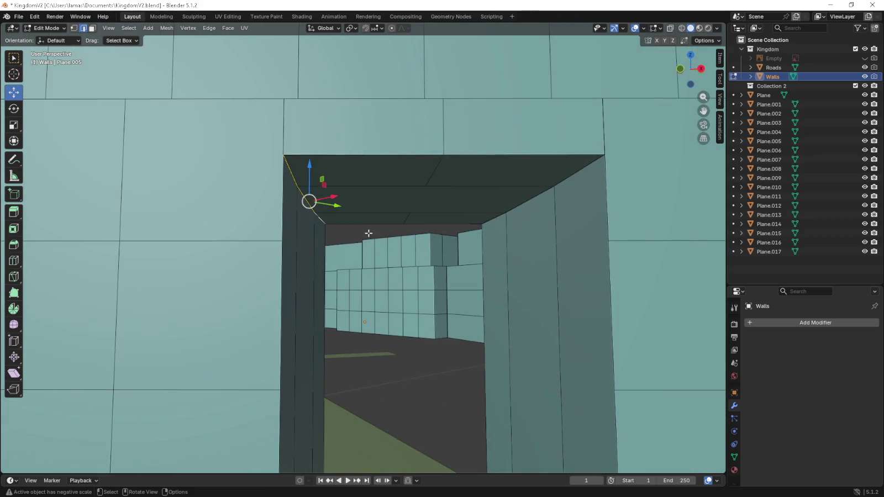
pyautogui.click(574, 179)
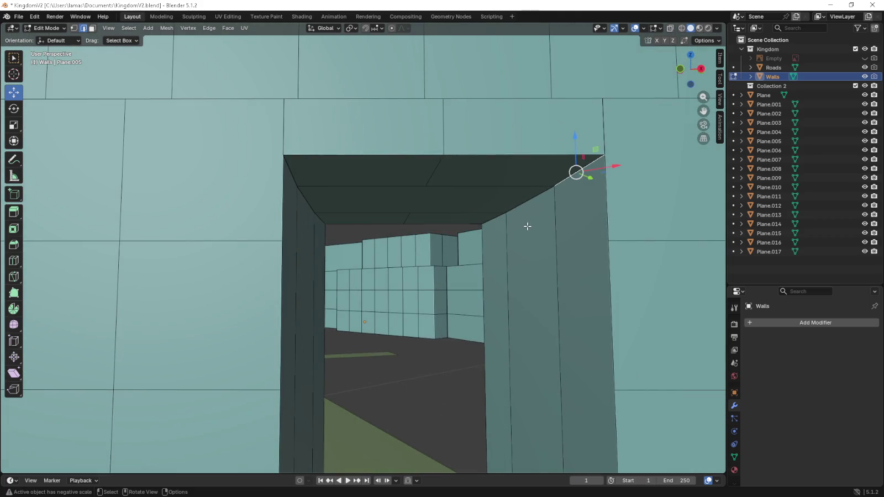
pyautogui.hotkey('ctrl', 'b')
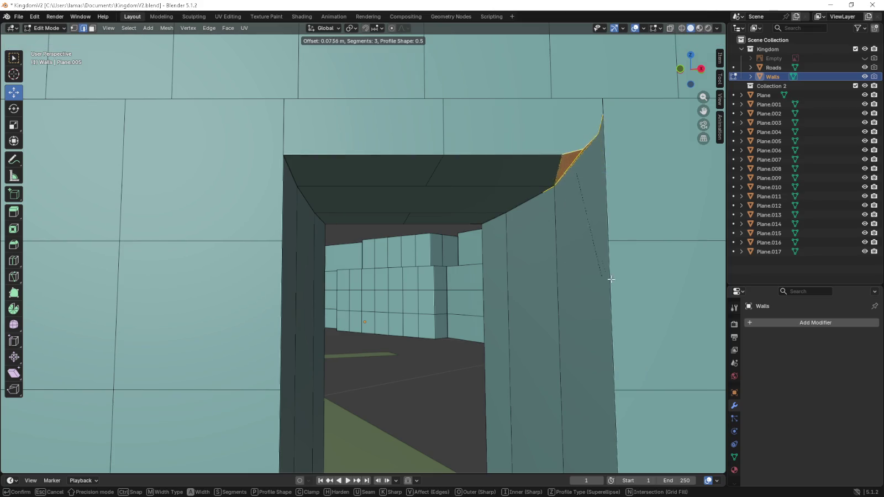
pyautogui.press('Escape')
pyautogui.hotkey('ctrl', 'z')
pyautogui.hotkey('ctrl', 'z')
pyautogui.hotkey('ctrl', 'z')
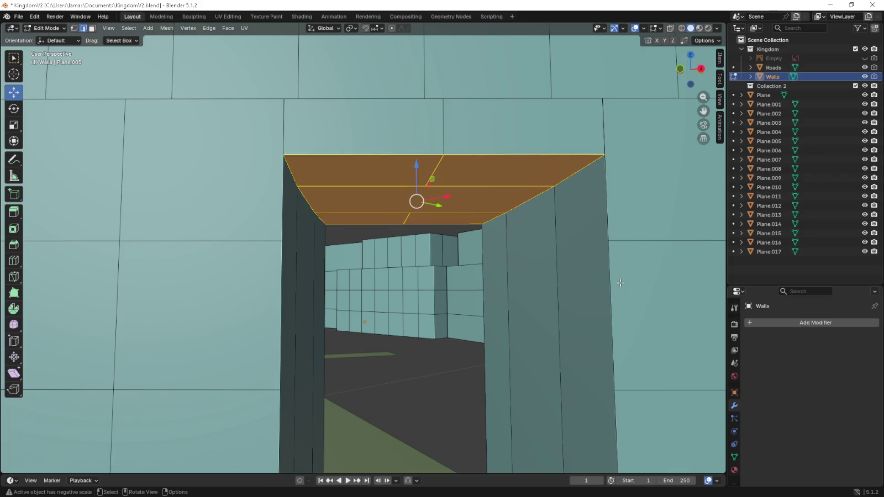
# - Cancel a trial extrude and undo the ceiling extrusion back to edge selection
pyautogui.press('e')
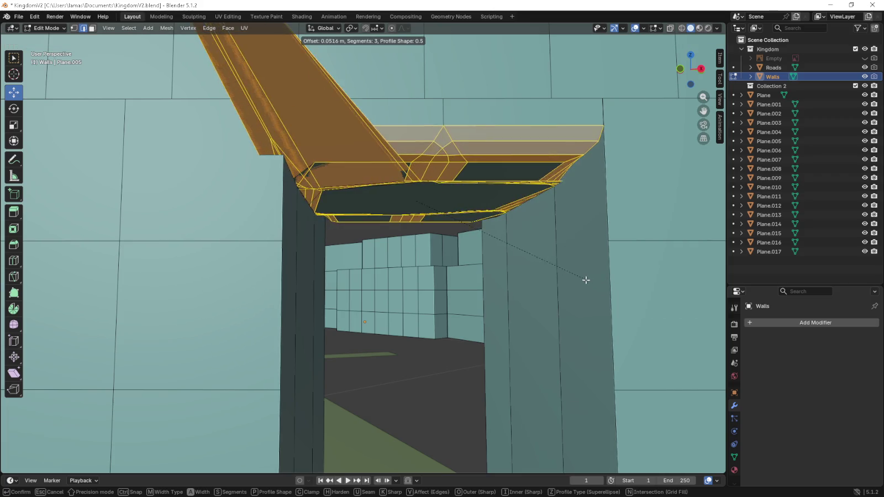
pyautogui.press('Escape')
pyautogui.moveTo(576, 276)
pyautogui.mouseDown(button='middle')
pyautogui.moveTo(545, 275)
pyautogui.moveTo(511, 251)
pyautogui.moveTo(511, 263)
pyautogui.moveTo(503, 245)
pyautogui.mouseUp(button='middle')
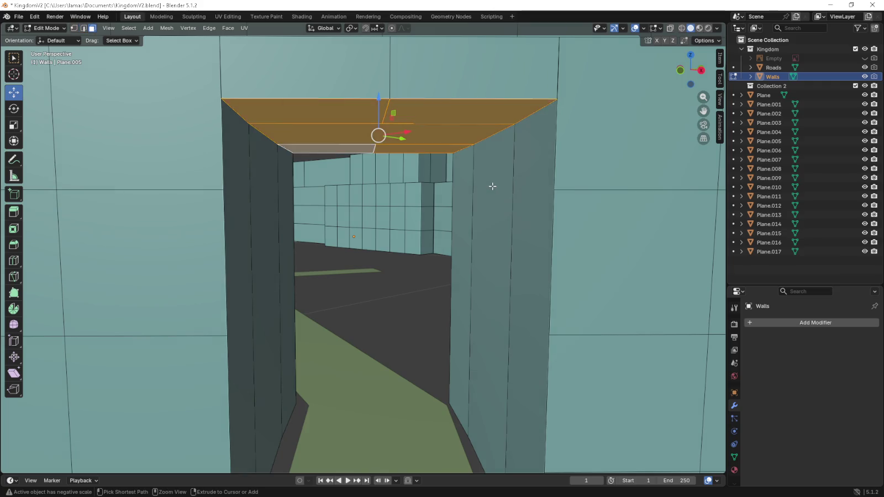
pyautogui.hotkey('ctrl', 'z')
pyautogui.scroll(-5, 492, 186)
pyautogui.hotkey('ctrl', 'z')
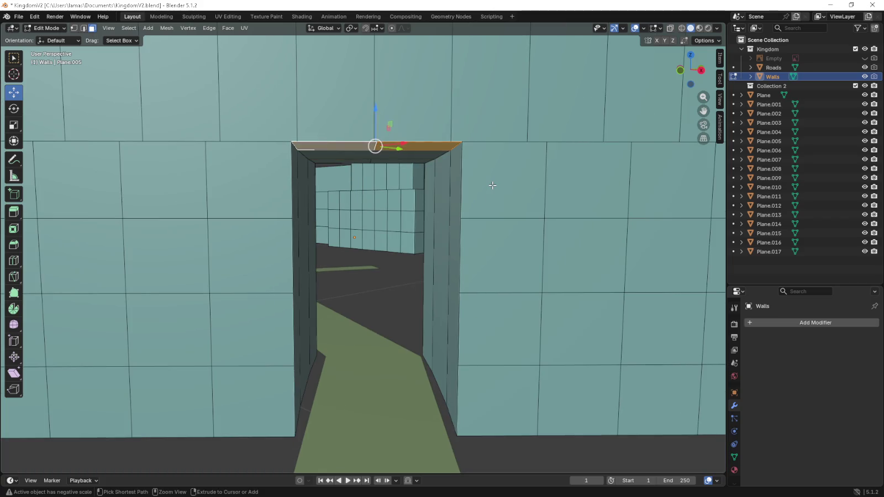
pyautogui.hotkey('ctrl', 'z')
pyautogui.hotkey('ctrl', 'z')
pyautogui.hotkey('ctrl', 'z')
pyautogui.hotkey('ctrl', 'z')
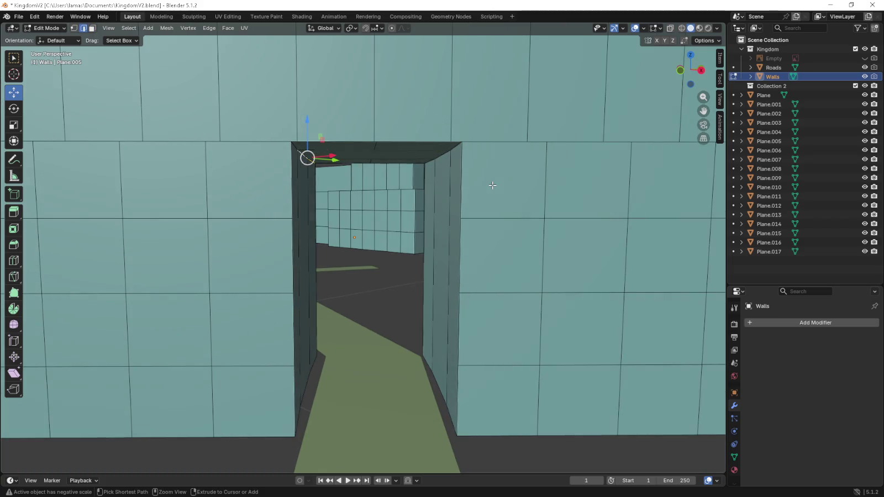
pyautogui.hotkey('ctrl', 'z')
pyautogui.hotkey('ctrl', 'z')
pyautogui.hotkey('ctrl', 'z')
pyautogui.hotkey('ctrl', 'z')
pyautogui.hotkey('ctrl', 'z')
pyautogui.hotkey('ctrl', 'z')
pyautogui.hotkey('ctrl', 'z')
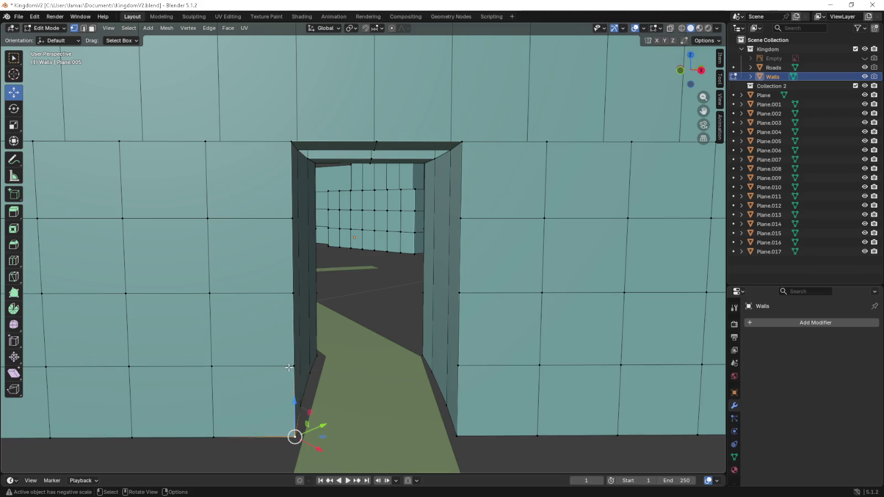
# - Fill a face across the bottom of the doorway opening
pyautogui.scroll(-3, 332, 335)
pyautogui.scroll(-4, 346, 296)
pyautogui.scroll(-2, 339, 346)
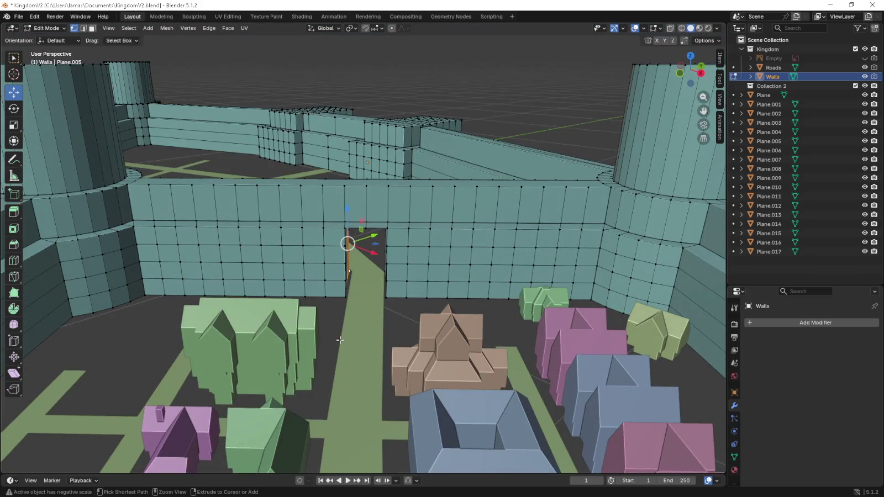
pyautogui.scroll(3, 348, 326)
pyautogui.scroll(2, 351, 312)
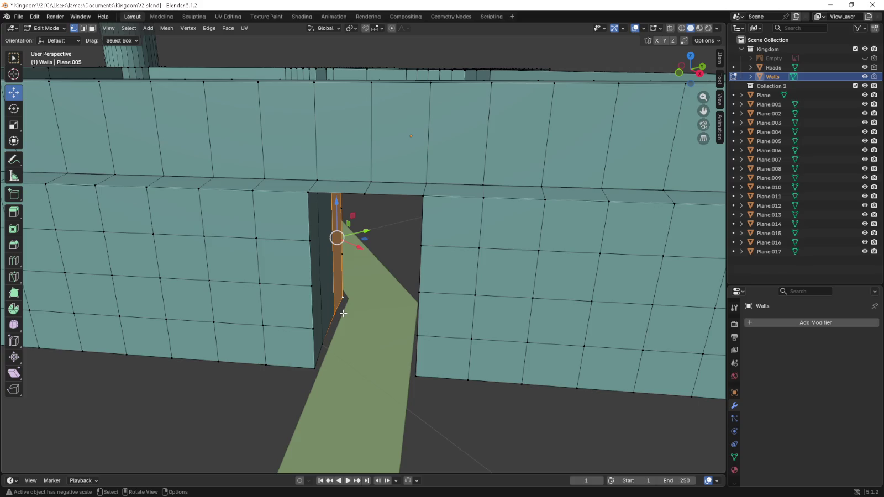
pyautogui.moveTo(343, 313); pyautogui.dragTo(353, 302, button='middle')
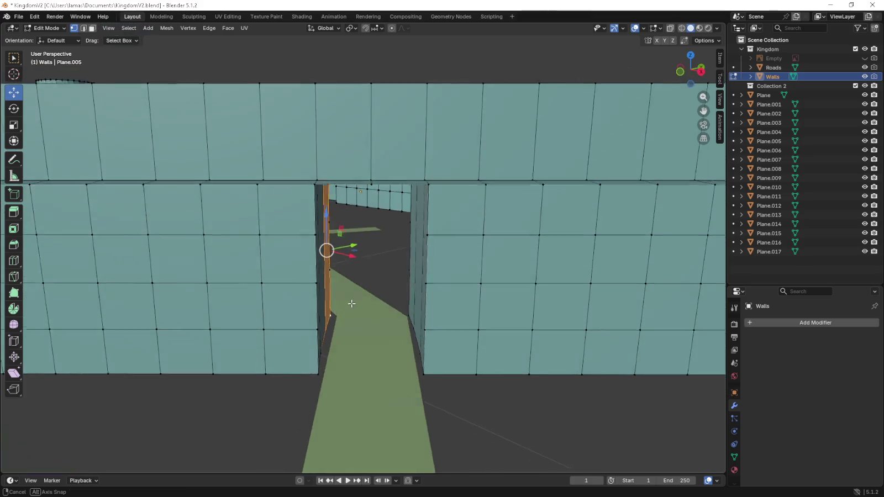
pyautogui.click(326, 371)
pyautogui.keyDown('shift'); pyautogui.click(438, 368); pyautogui.keyUp('shift')
pyautogui.keyDown('shift'); pyautogui.click(319, 332); pyautogui.keyUp('shift')
pyautogui.press('f')
# - Fill the doorway's lower half with a face from its four corner vertices
pyautogui.click(317, 282)
pyautogui.keyDown('shift'); pyautogui.click(318, 330); pyautogui.keyUp('shift')
pyautogui.keyDown('shift'); pyautogui.click(425, 329); pyautogui.keyUp('shift')
pyautogui.keyDown('shift'); pyautogui.click(426, 281); pyautogui.keyUp('shift')
pyautogui.moveTo(434, 286); pyautogui.dragTo(304, 230)
pyautogui.click(317, 282)
pyautogui.keyDown('shift'); pyautogui.click(427, 282); pyautogui.keyUp('shift')
pyautogui.keyDown('shift'); pyautogui.click(428, 233); pyautogui.keyUp('shift')
pyautogui.keyDown('shift'); pyautogui.click(316, 234); pyautogui.keyUp('shift')
pyautogui.press('f')
# - Fill the upper doorway opening with faces between its top and middle vertices
pyautogui.click(313, 232)
pyautogui.keyDown('shift'); pyautogui.click(315, 183); pyautogui.keyUp('shift')
pyautogui.keyDown('shift'); pyautogui.click(428, 182); pyautogui.keyUp('shift')
pyautogui.press('f')
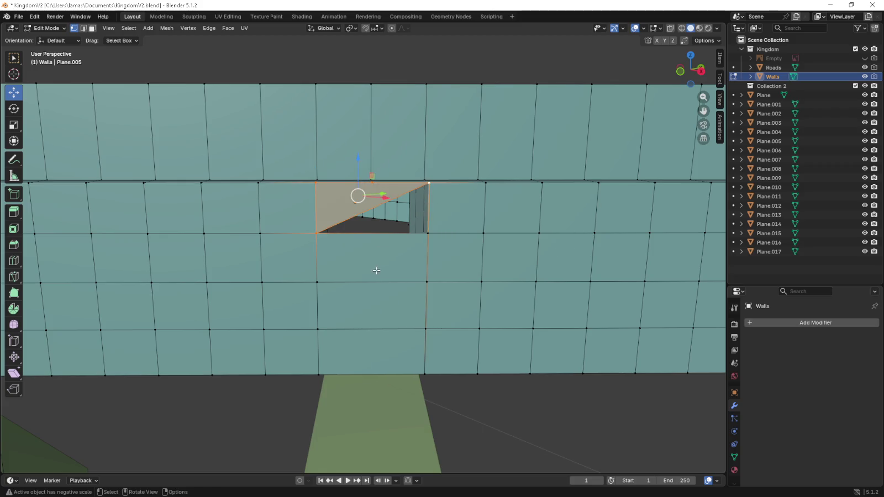
pyautogui.keyDown('shift'); pyautogui.click(428, 232); pyautogui.keyUp('shift')
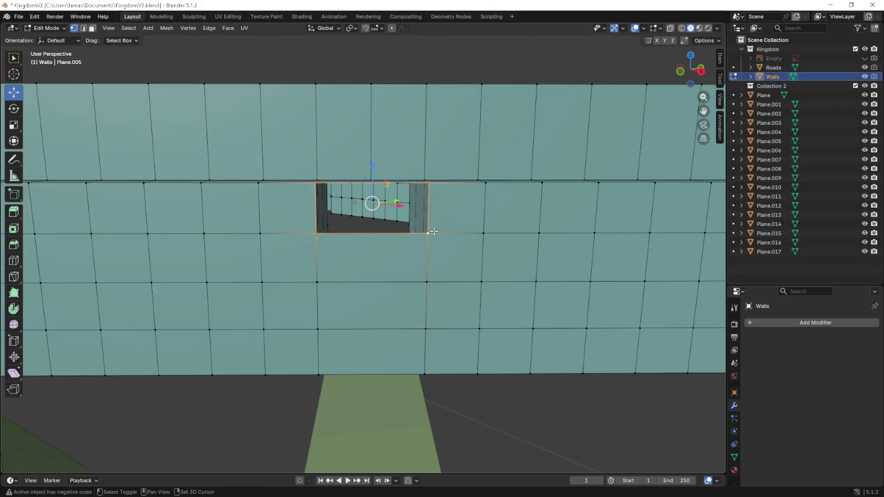
pyautogui.press('f')
# - Add a vertical loop cut down the patched wall without sliding it
pyautogui.hotkey('ctrl', 'r')
pyautogui.click(375, 237)
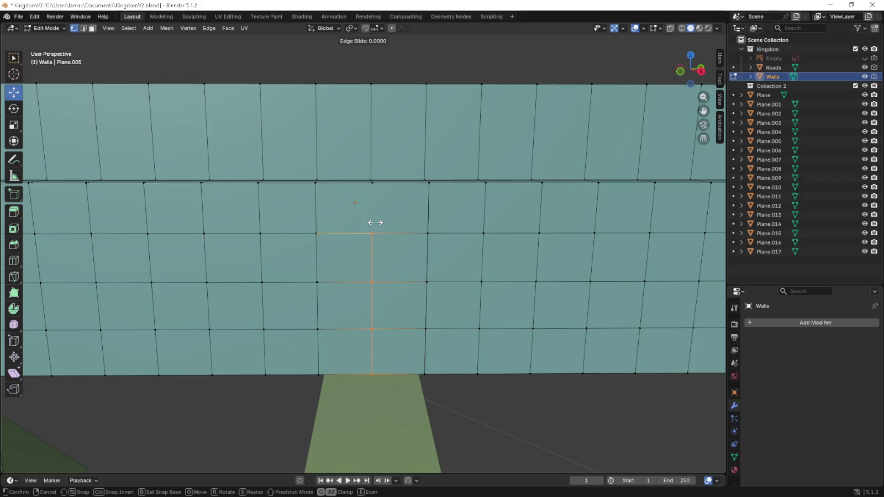
pyautogui.click(373, 191)
pyautogui.scroll(2, 376, 271)
pyautogui.scroll(2, 375, 270)
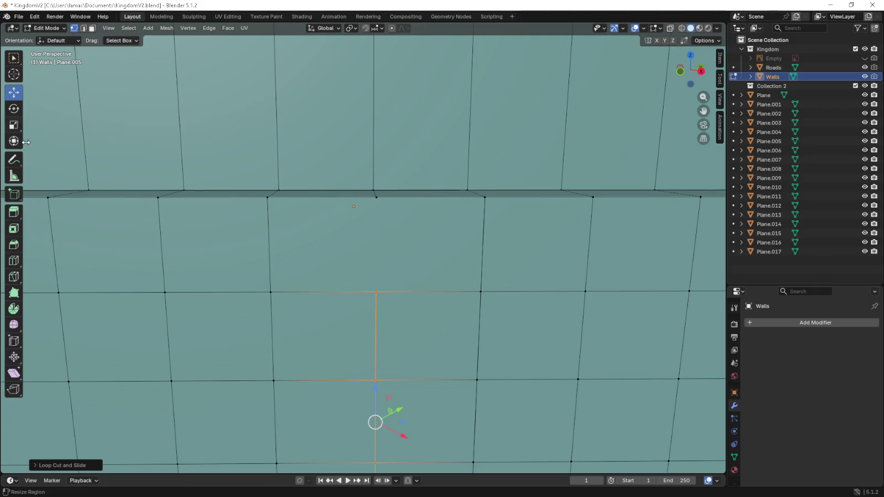
# - Knife-cut a vertical edge down the wall face where the road meets it
pyautogui.click(19, 274)
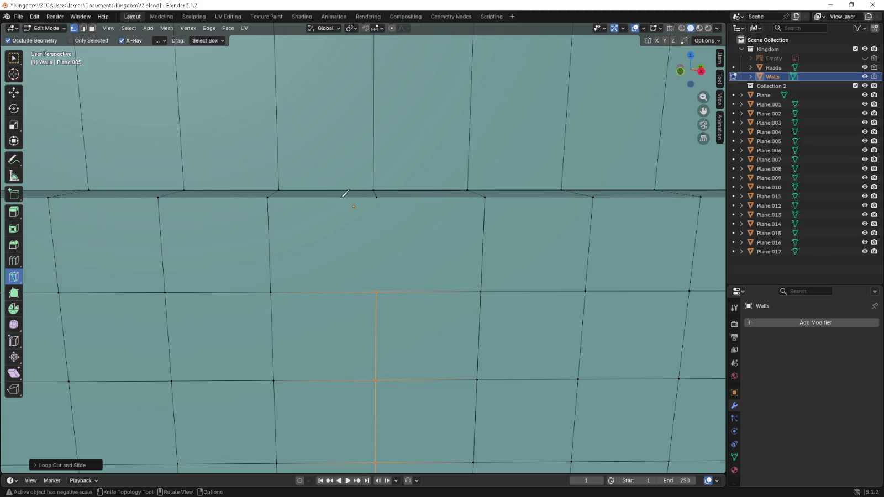
pyautogui.click(376, 197)
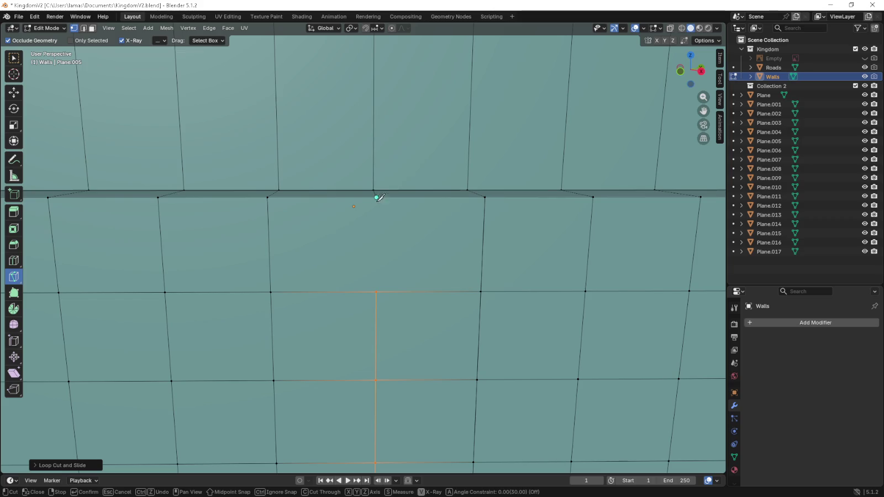
pyautogui.press('Return')
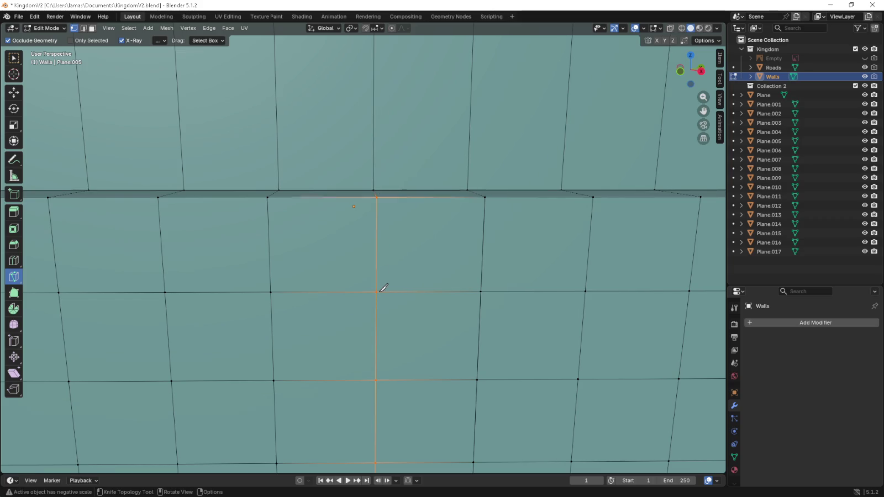
pyautogui.scroll(-1, 415, 315)
pyautogui.scroll(-3, 415, 316)
pyautogui.press('Tab')
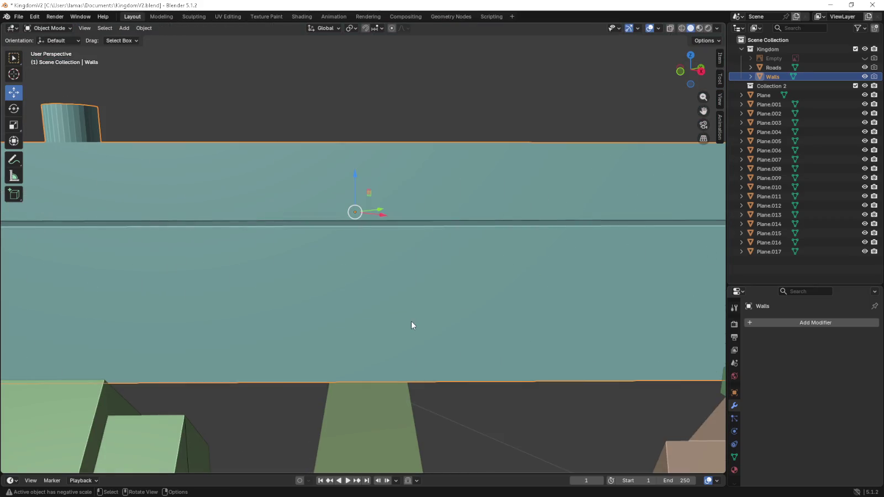
pyautogui.scroll(-3, 412, 319)
pyautogui.press('Tab')
# - Try merging the cut's vertices, then undo so they stay separate
pyautogui.press('m')
pyautogui.click(503, 128)
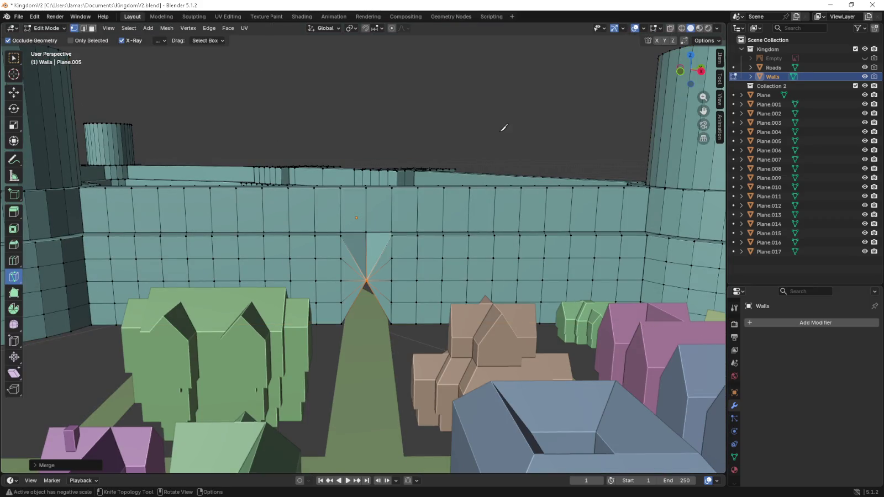
pyautogui.hotkey('ctrl', 'z')
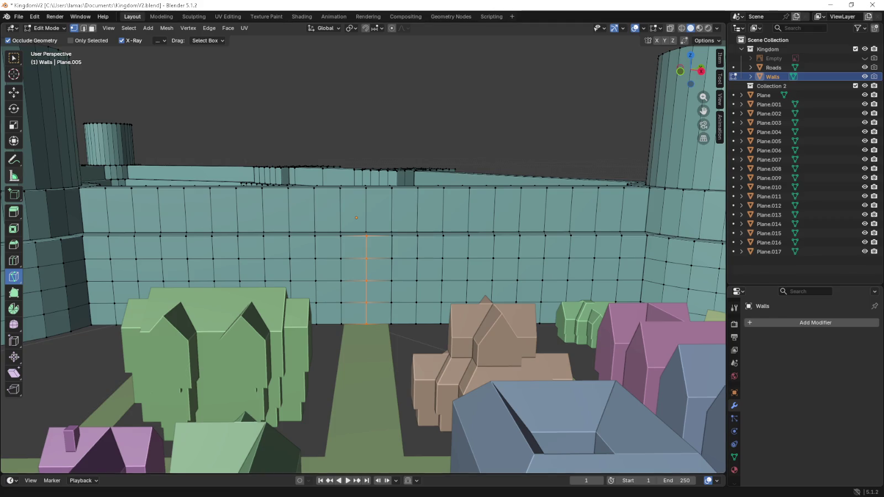
pyautogui.click(18, 97)
pyautogui.moveTo(441, 110)
pyautogui.mouseDown(button='middle')
pyautogui.moveTo(435, 235)
pyautogui.moveTo(324, 295)
pyautogui.moveTo(337, 362)
pyautogui.mouseUp(button='middle')
pyautogui.scroll(4, 337, 362)
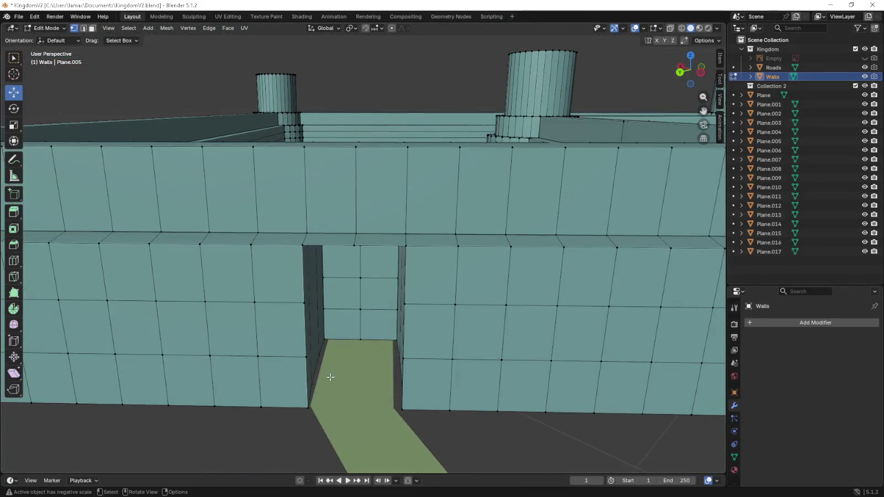
# - Fill a face across the bottom of the doorway from the wall corner vertices
pyautogui.keyDown('shift'); pyautogui.click(402, 409); pyautogui.keyUp('shift')
pyautogui.keyDown('shift'); pyautogui.click(403, 358); pyautogui.keyUp('shift')
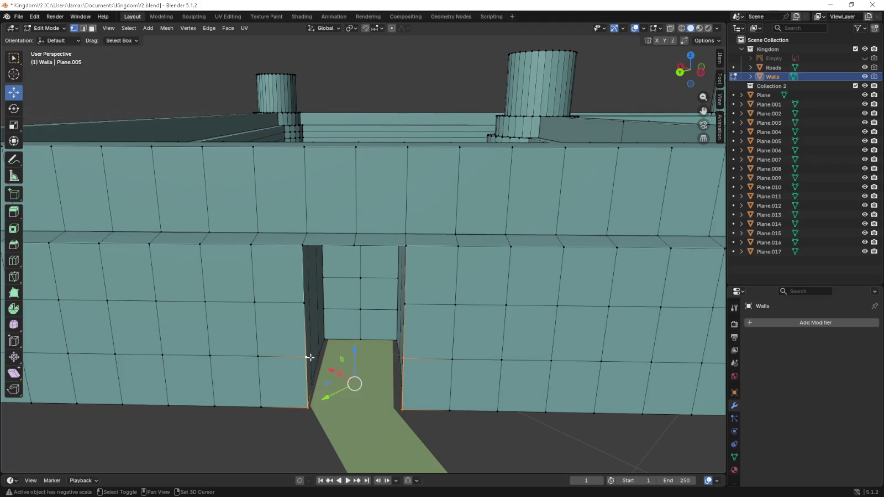
pyautogui.press('f')
# - Fill the lower doorway opening with a face between its four corner vertices
pyautogui.click(305, 303)
pyautogui.keyDown('shift'); pyautogui.click(306, 358); pyautogui.keyUp('shift')
pyautogui.keyDown('shift'); pyautogui.click(400, 358); pyautogui.keyUp('shift')
pyautogui.keyDown('shift'); pyautogui.click(403, 303); pyautogui.keyUp('shift')
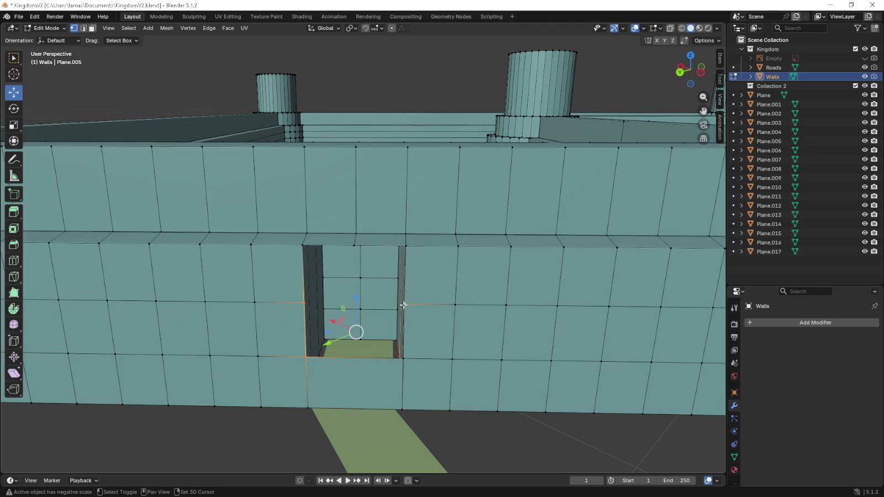
pyautogui.click(401, 357)
pyautogui.keyDown('shift'); pyautogui.click(405, 304); pyautogui.keyUp('shift')
pyautogui.keyDown('shift'); pyautogui.click(304, 302); pyautogui.keyUp('shift')
pyautogui.keyDown('shift'); pyautogui.click(306, 357); pyautogui.keyUp('shift')
pyautogui.moveTo(306, 358); pyautogui.dragTo(361, 316, button='middle')
pyautogui.press('f')
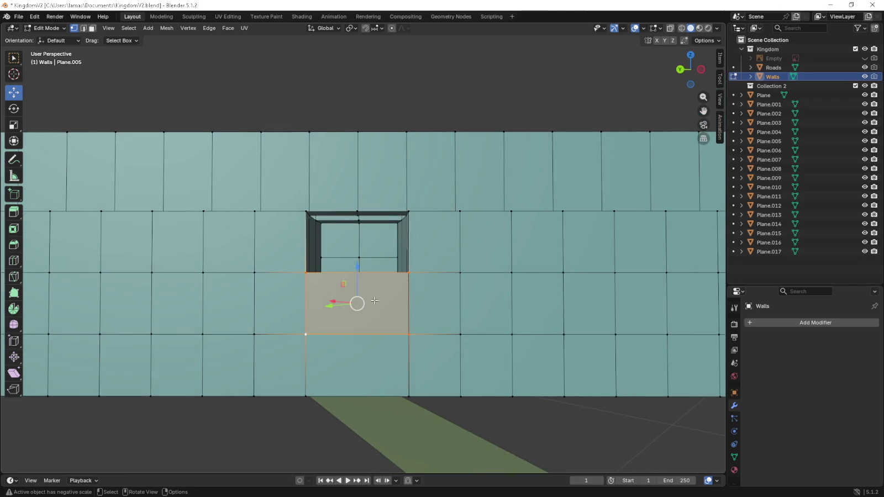
# - Fill the upper doorway opening with a face from its four corners
pyautogui.click(307, 272)
pyautogui.keyDown('shift'); pyautogui.click(308, 218); pyautogui.keyUp('shift')
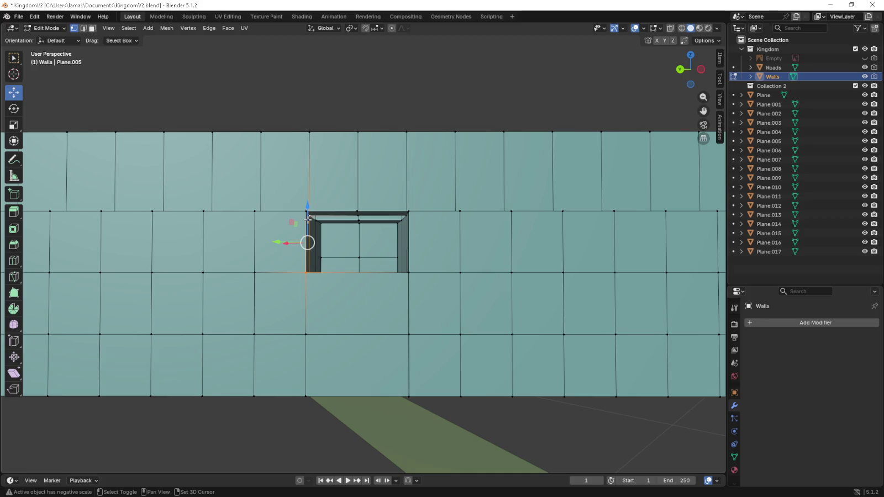
pyautogui.click(408, 212)
pyautogui.keyDown('shift'); pyautogui.click(408, 272); pyautogui.keyUp('shift')
pyautogui.keyDown('shift'); pyautogui.click(306, 272); pyautogui.keyUp('shift')
pyautogui.keyDown('shift'); pyautogui.click(307, 211); pyautogui.keyUp('shift')
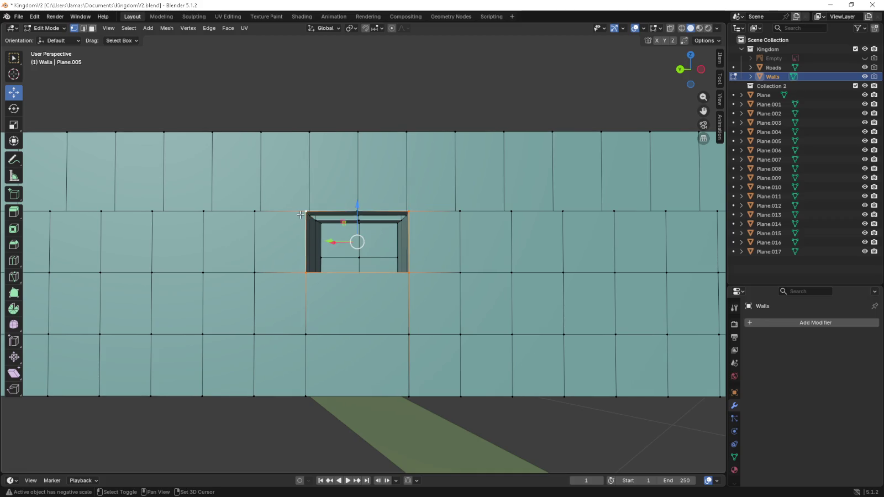
pyautogui.press('f')
# - Add a centred loop cut across the patched wall section
pyautogui.hotkey('ctrl', 'r')
pyautogui.click(359, 335)
pyautogui.rightClick(359, 335)
pyautogui.scroll(-5, 365, 337)
pyautogui.moveTo(365, 337); pyautogui.dragTo(381, 351, button='middle')
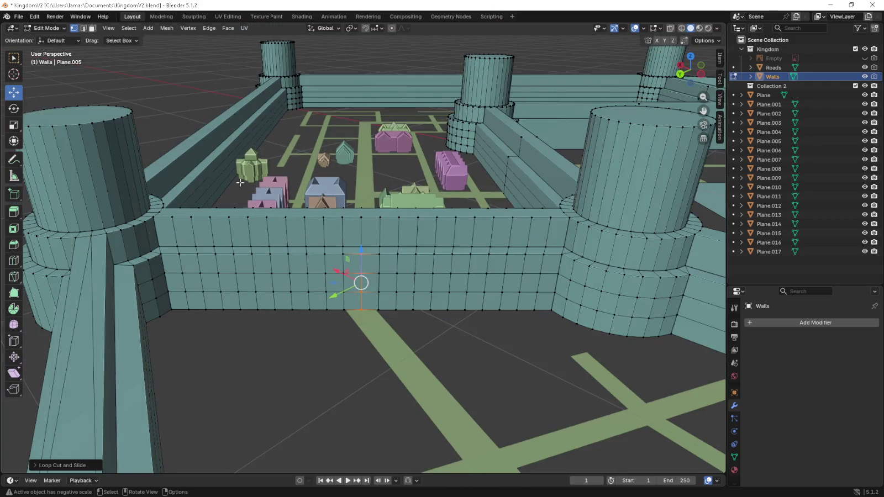
# - Orbit around the castle walls and leave Edit Mode
pyautogui.moveTo(180, 105)
pyautogui.mouseDown(button='middle')
pyautogui.moveTo(540, 288)
pyautogui.moveTo(329, 285)
pyautogui.moveTo(283, 273)
pyautogui.mouseUp(button='middle')
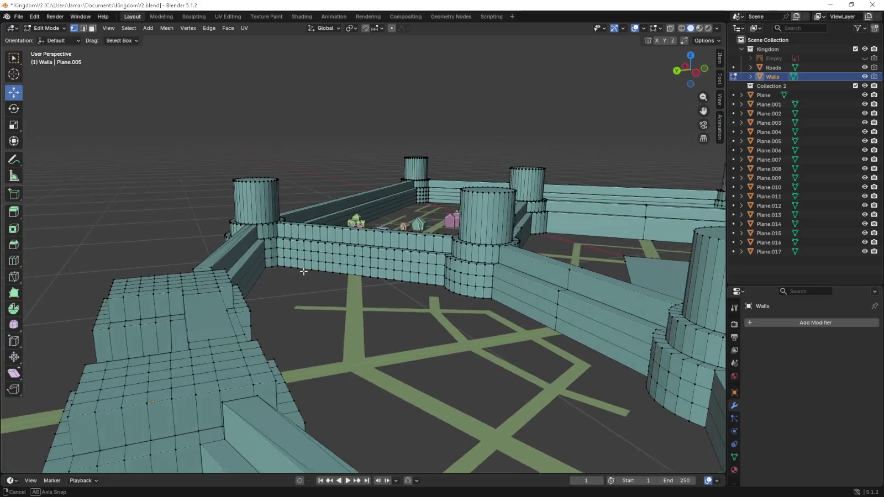
pyautogui.moveTo(283, 273); pyautogui.dragTo(422, 294, button='middle')
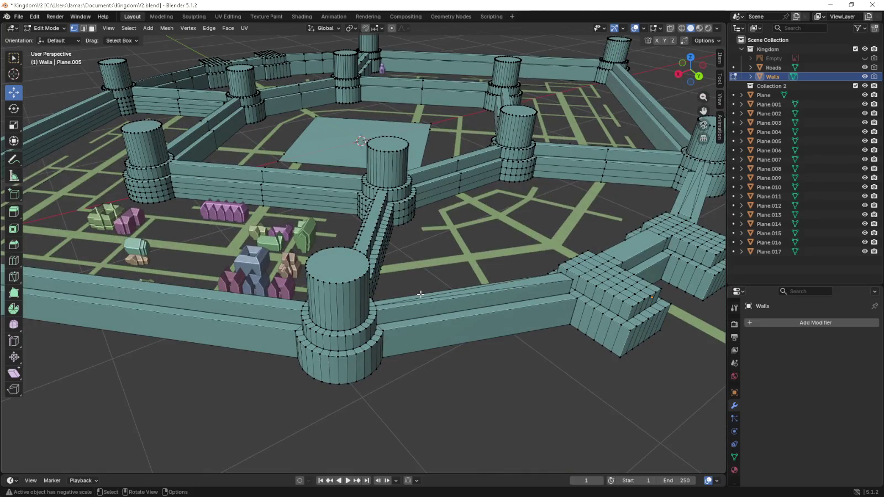
pyautogui.press('Tab')
pyautogui.moveTo(378, 169)
pyautogui.mouseDown(button='middle')
pyautogui.moveTo(364, 213)
pyautogui.moveTo(379, 242)
pyautogui.mouseUp(button='middle')
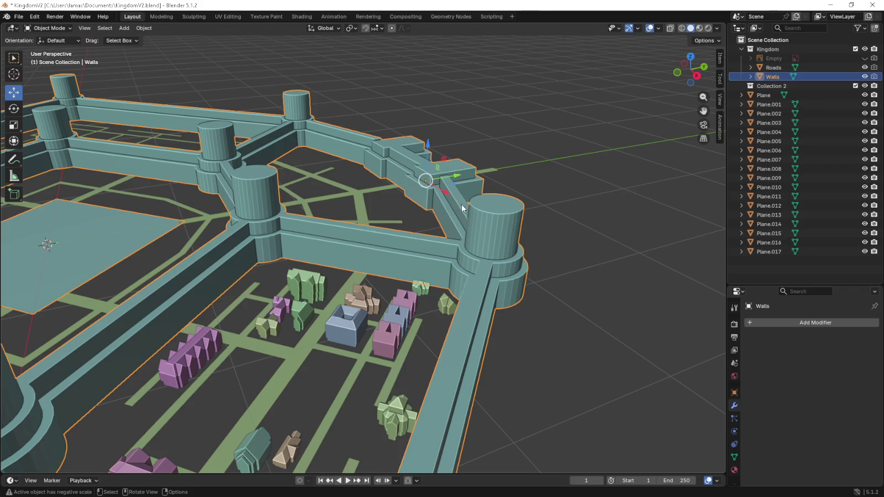
# - Switch to Top Orthographic view centred on the kingdom, then exit Edit Mode
pyautogui.moveTo(602, 274); pyautogui.dragTo(608, 299, button='middle')
pyautogui.press('Tab')
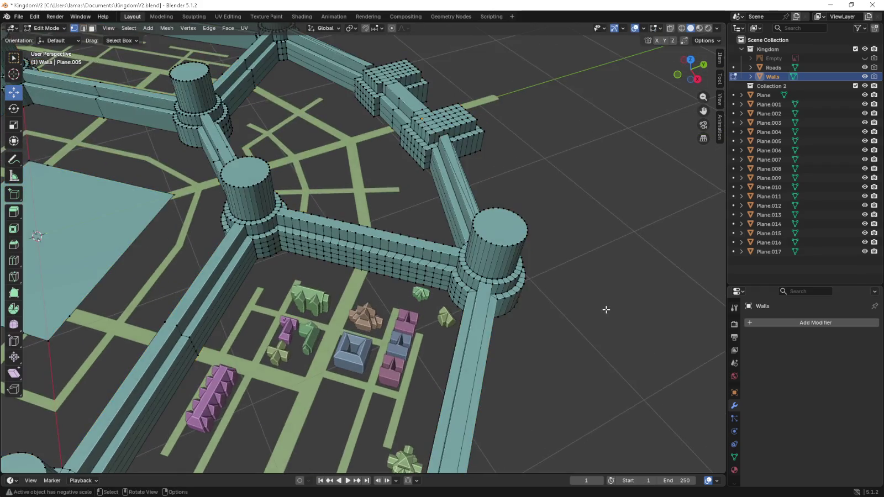
pyautogui.press('KP_7')
pyautogui.keyDown('shift'); pyautogui.moveTo(560, 340); pyautogui.dragTo(631, 199, button='middle'); pyautogui.keyUp('shift')
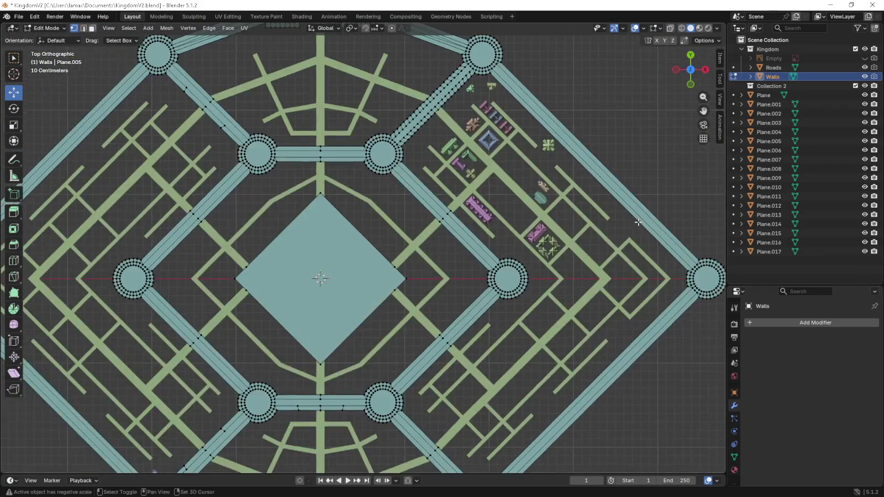
pyautogui.press('Tab')
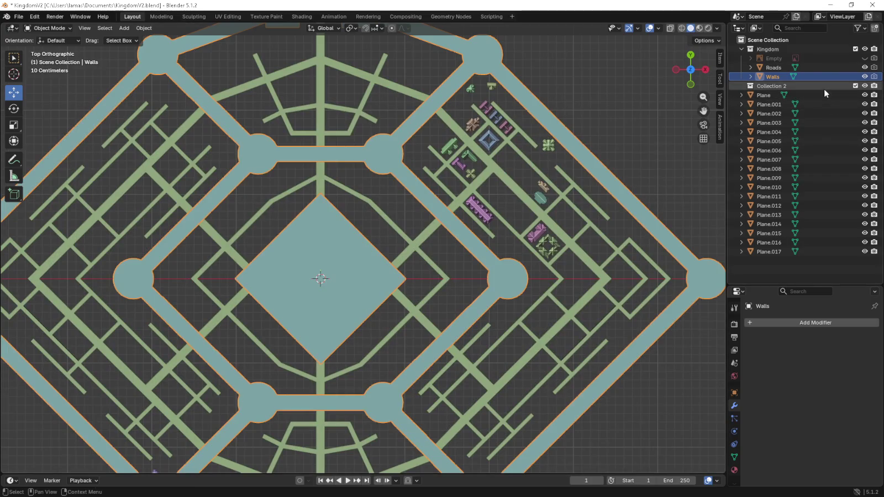
# - Make Collection 2 active and hide the Kingdom collection
pyautogui.click(824, 86)
pyautogui.keyDown('shift'); pyautogui.moveTo(395, 264); pyautogui.dragTo(415, 247, button='middle'); pyautogui.keyUp('shift')
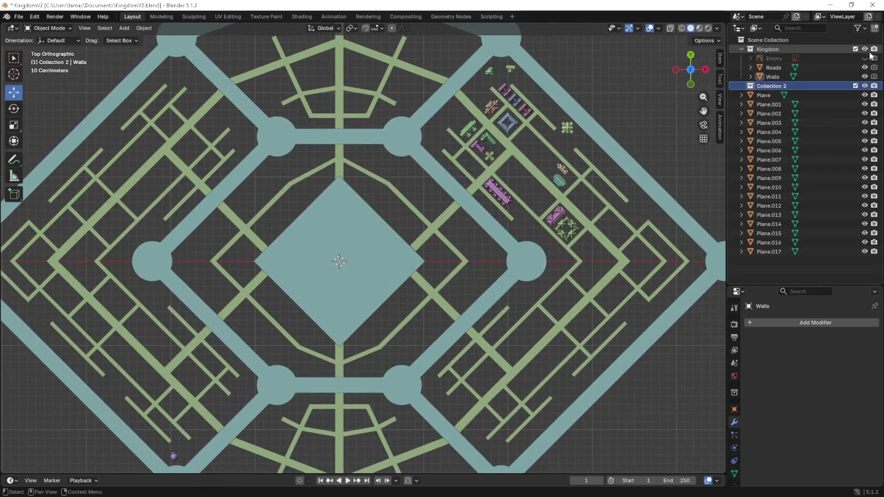
pyautogui.click(864, 49)
pyautogui.scroll(4, 415, 223)
# - Add a plane scaled to 0.1 and switch it into Edit Mode
pyautogui.hotkey('shift', 'a')
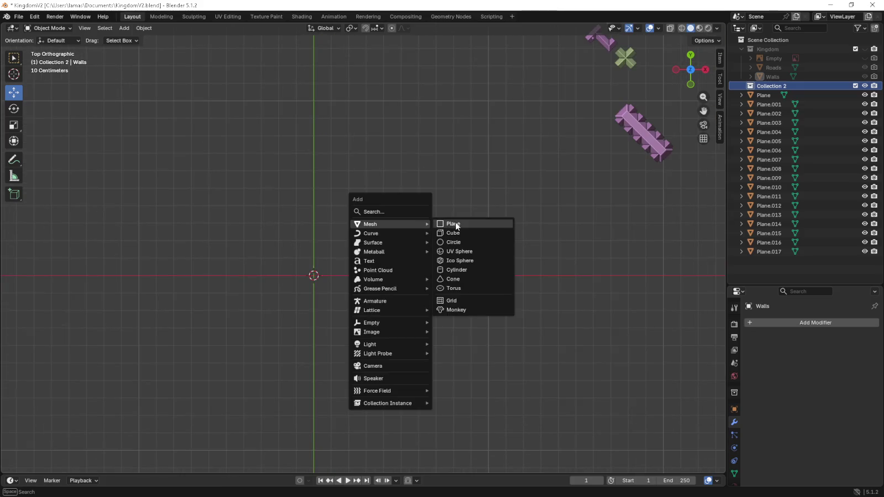
pyautogui.click(453, 224)
pyautogui.keyDown('shift'); pyautogui.moveTo(338, 291); pyautogui.dragTo(380, 278, button='middle'); pyautogui.keyUp('shift')
pyautogui.press('s')
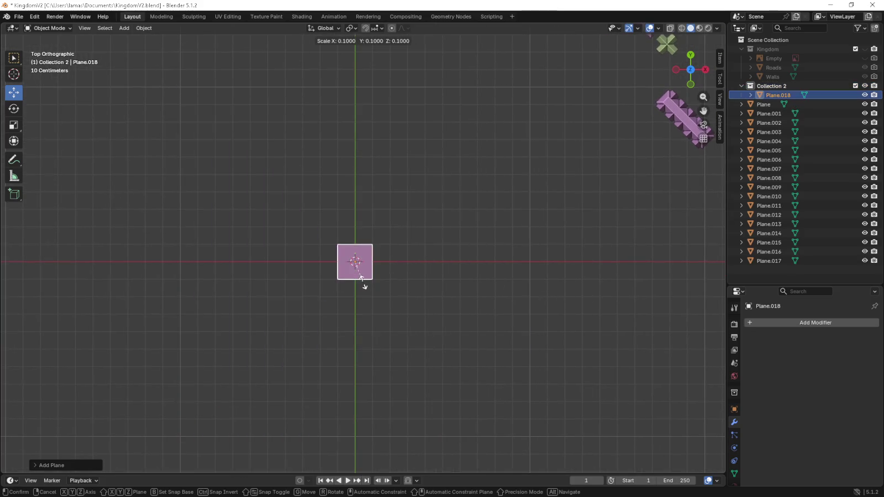
pyautogui.click(375, 287)
pyautogui.scroll(3, 375, 284)
pyautogui.scroll(1, 375, 284)
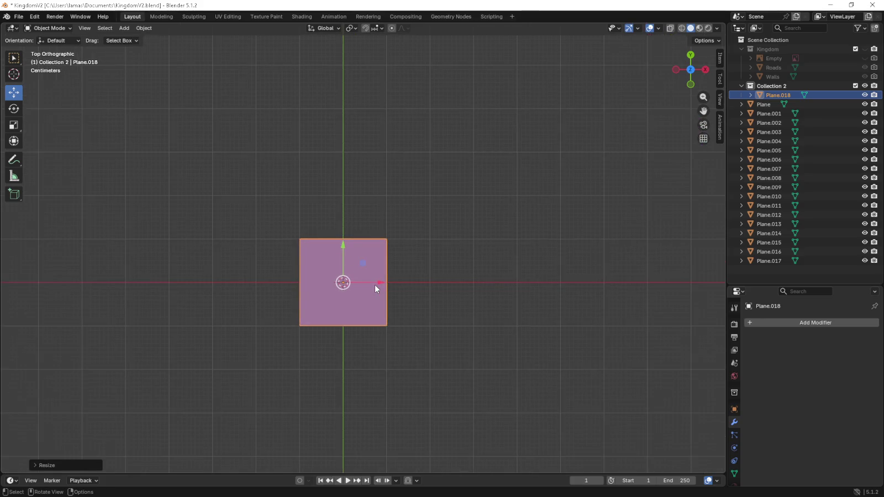
pyautogui.click(58, 28)
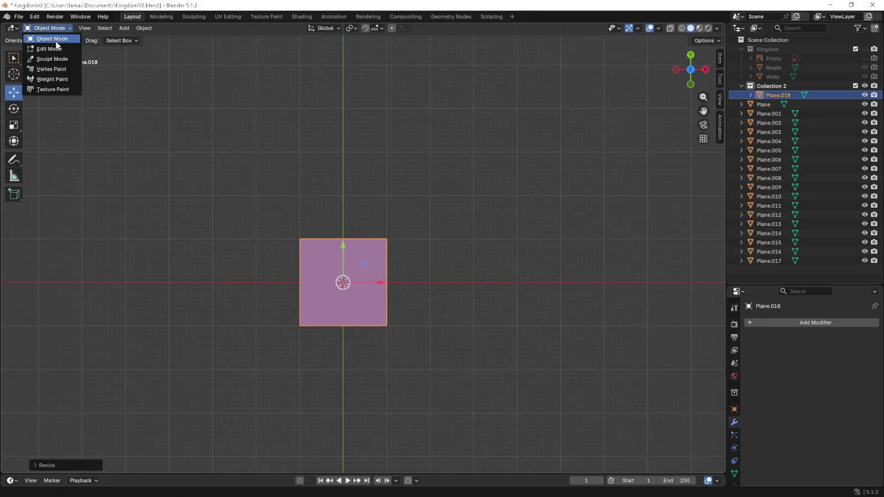
pyautogui.click(57, 48)
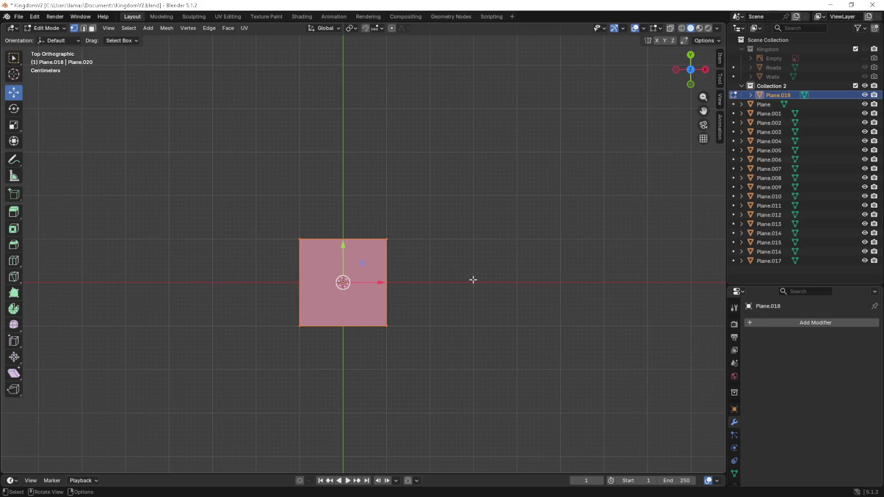
# - Double the plane's size and divide it with two vertical and three horizontal loop cuts
pyautogui.press('s')
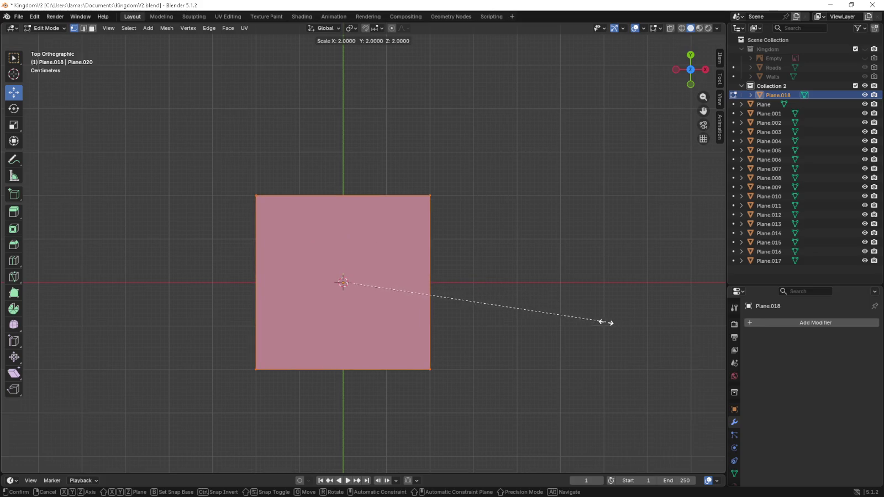
pyautogui.click(606, 322)
pyautogui.keyDown('shift'); pyautogui.moveTo(375, 351); pyautogui.dragTo(388, 324, button='middle'); pyautogui.keyUp('shift')
pyautogui.hotkey('ctrl', 'r')
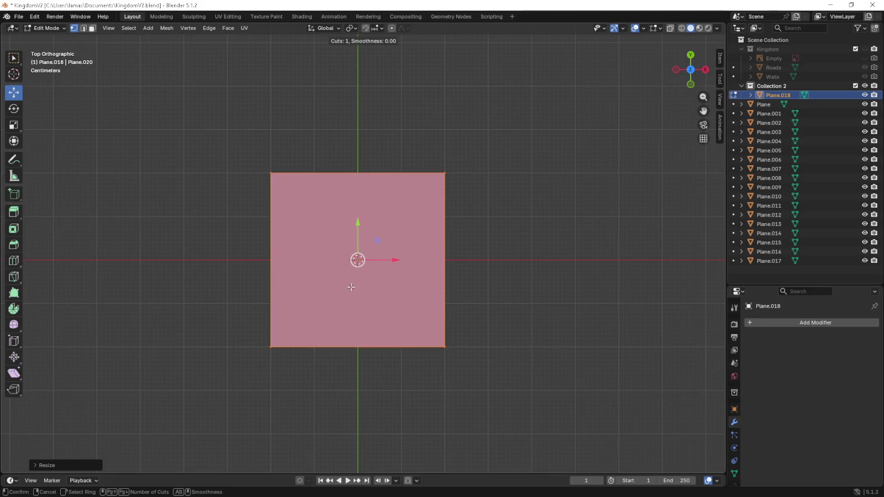
pyautogui.click(348, 191)
pyautogui.hotkey('ctrl', 'r')
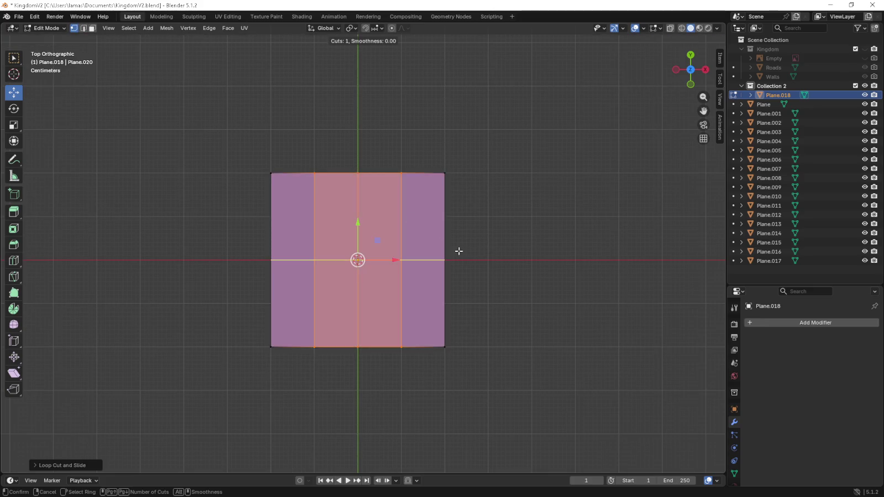
pyautogui.scroll(1, 441, 241)
pyautogui.click(439, 240)
pyautogui.rightClick(433, 238)
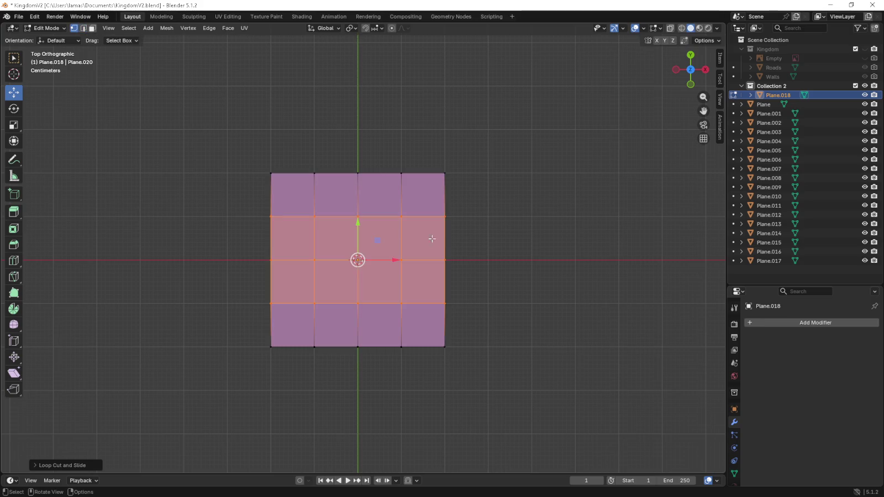
# - Extrude the left edge outward twice and add an extrusion on the right edge
pyautogui.moveTo(231, 214); pyautogui.dragTo(276, 304)
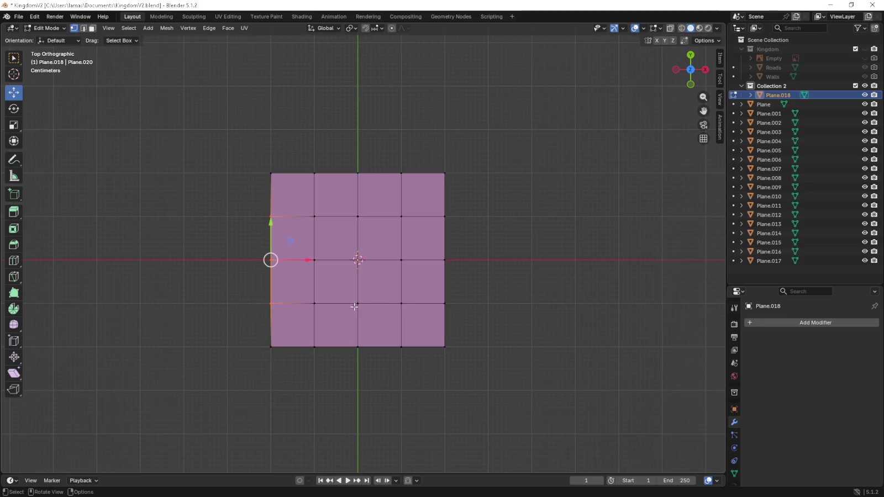
pyautogui.keyDown('shift'); pyautogui.moveTo(270, 259); pyautogui.dragTo(323, 259, button='middle'); pyautogui.keyUp('shift')
pyautogui.press('g')
pyautogui.click(463, 297)
pyautogui.press('e')
pyautogui.click(422, 300)
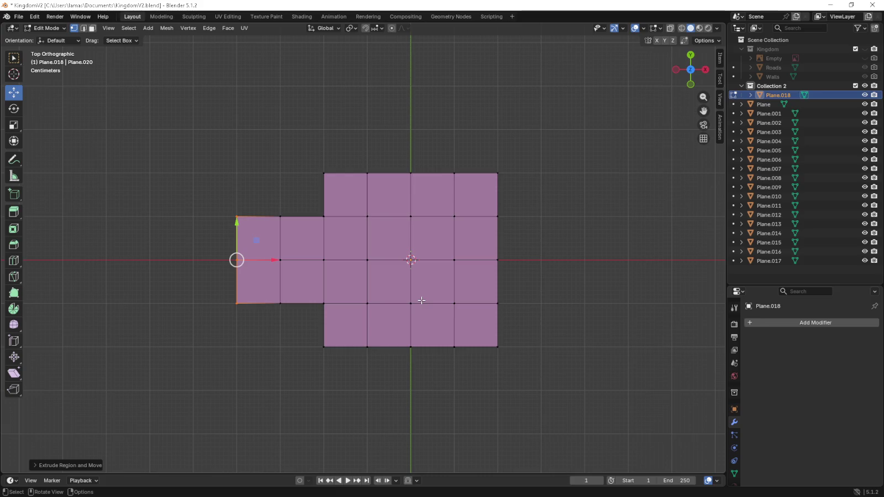
pyautogui.keyDown('shift'); pyautogui.moveTo(476, 303); pyautogui.dragTo(437, 299, button='middle'); pyautogui.keyUp('shift')
pyautogui.moveTo(495, 210)
pyautogui.mouseDown()
pyautogui.moveTo(438, 294)
pyautogui.moveTo(444, 208)
pyautogui.mouseUp()
pyautogui.click(512, 279)
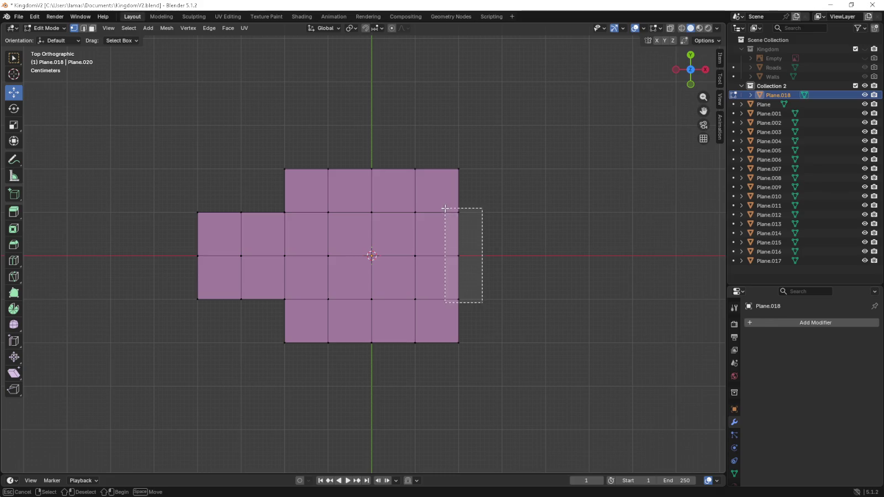
pyautogui.press('e')
pyautogui.rightClick(494, 295)
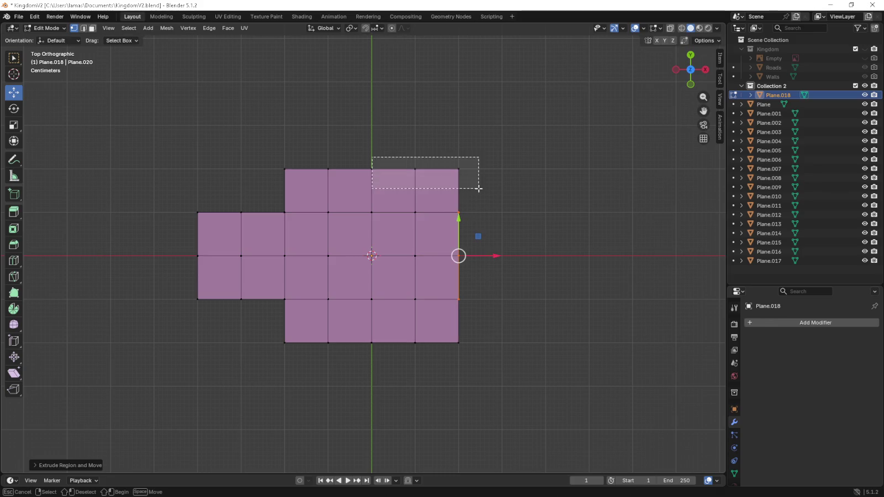
# - Extrude the right column's top and bottom edges into new rows of squares
pyautogui.moveTo(372, 158); pyautogui.dragTo(479, 188)
pyautogui.press('e')
pyautogui.click(480, 144)
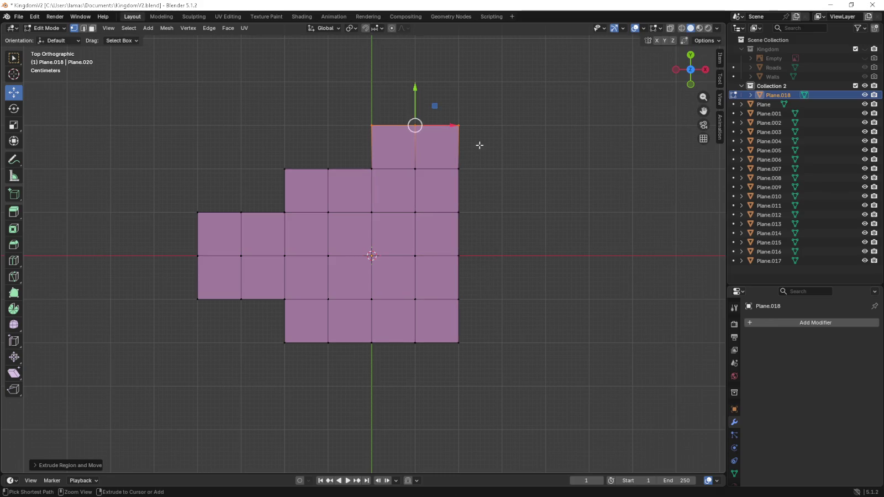
pyautogui.moveTo(486, 328); pyautogui.dragTo(363, 392)
pyautogui.press('e')
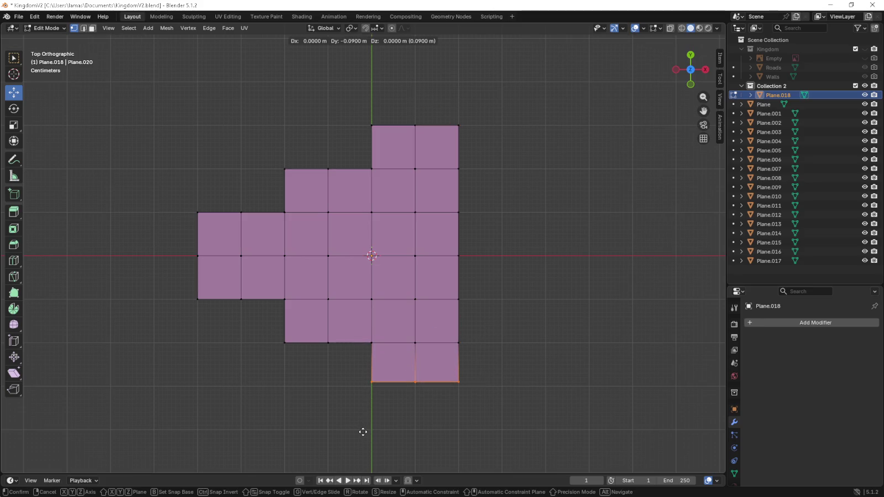
pyautogui.click(363, 434)
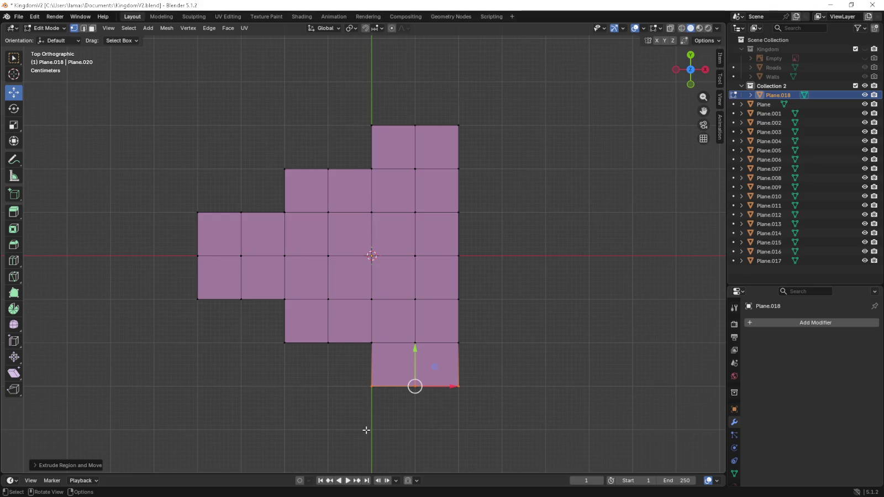
pyautogui.moveTo(366, 430); pyautogui.dragTo(379, 384, button='middle')
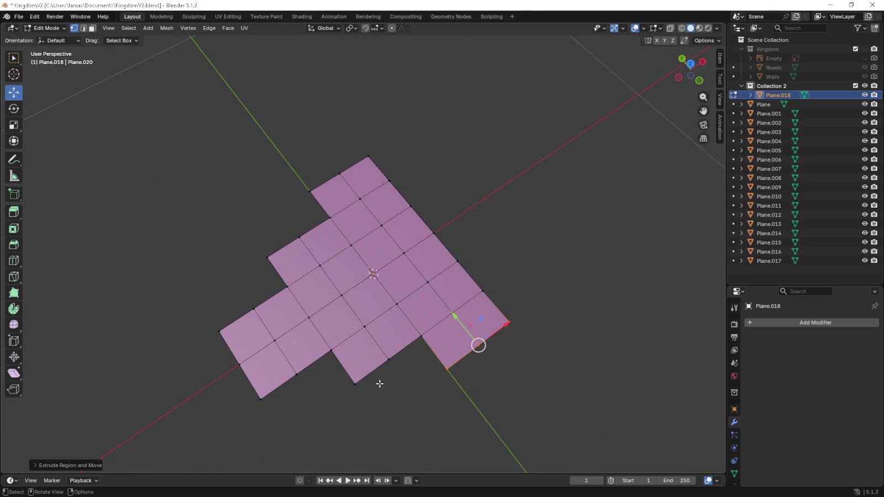
pyautogui.press('KP_7')
# - Try rotating the plan 90 degrees and nudging it, then undo
pyautogui.press('a')
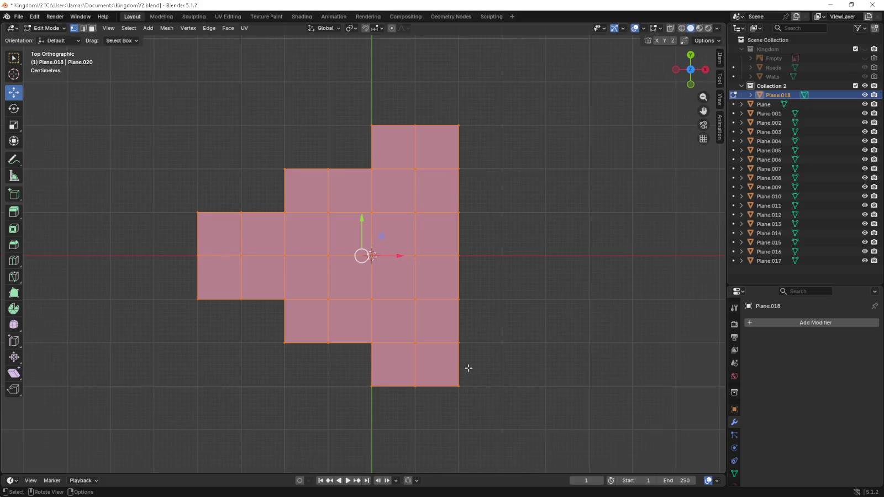
pyautogui.press('r')
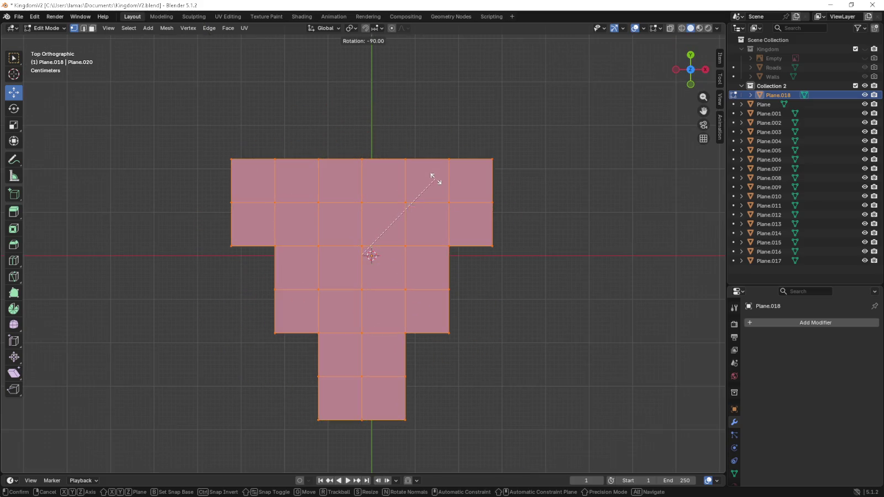
pyautogui.click(435, 180)
pyautogui.moveTo(393, 256); pyautogui.dragTo(402, 255)
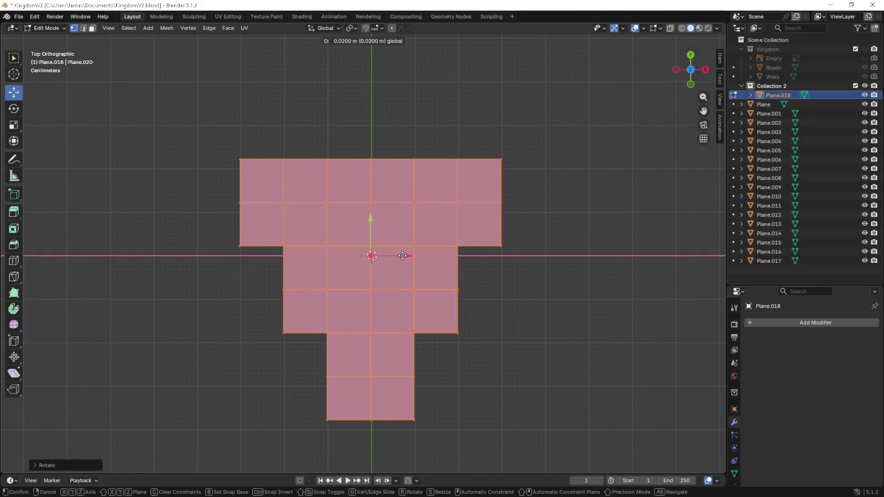
pyautogui.moveTo(370, 220); pyautogui.dragTo(370, 229)
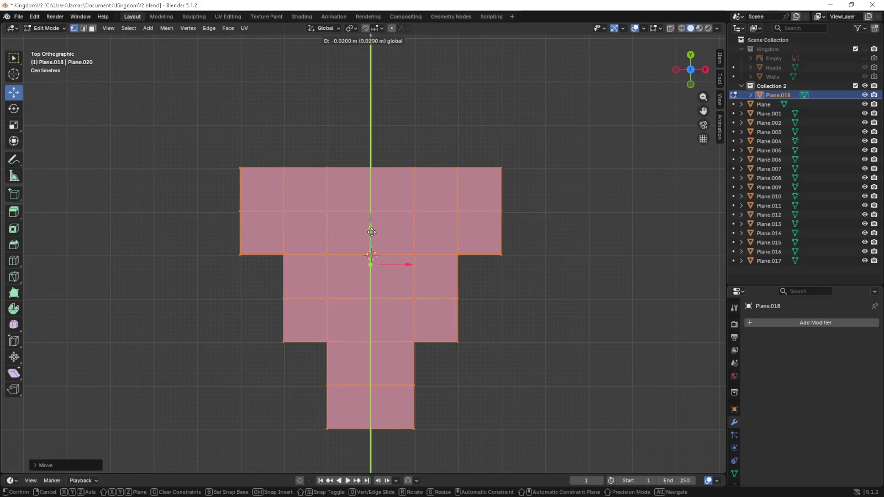
pyautogui.hotkey('ctrl', 'z')
pyautogui.hotkey('ctrl', 'z')
pyautogui.hotkey('ctrl', 'z')
pyautogui.hotkey('ctrl', 'z')
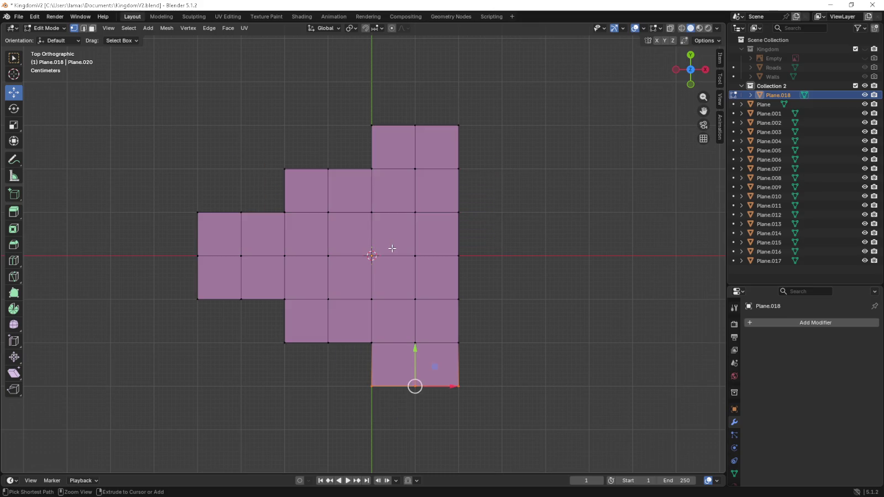
# - Extrude the whole floor plan 0.1 m upward into a solid block
pyautogui.press('a')
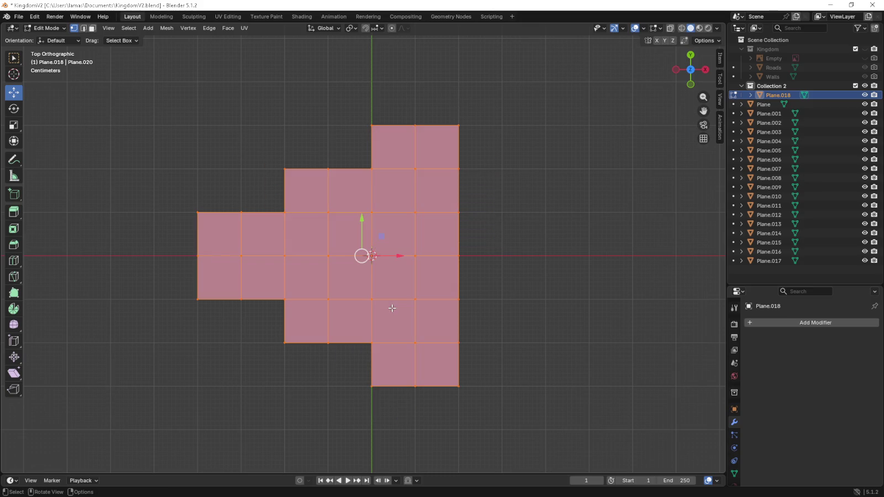
pyautogui.press('KP_1')
pyautogui.press('e')
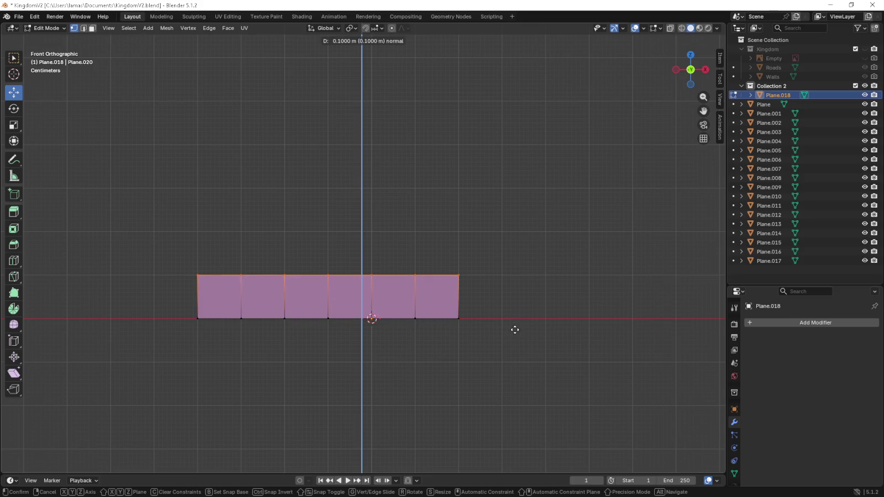
pyautogui.click(511, 326)
pyautogui.moveTo(494, 311); pyautogui.dragTo(493, 327, button='middle')
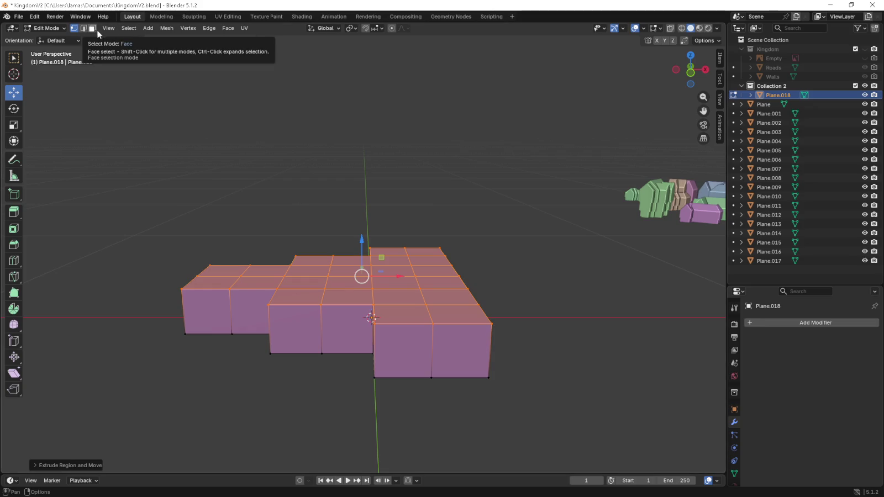
pyautogui.press('KP_7')
pyautogui.click(284, 212)
# - Push five more top-outline vertices outward to begin the overhanging lip
pyautogui.keyDown('shift'); pyautogui.click(285, 168); pyautogui.keyUp('shift')
pyautogui.keyDown('shift'); pyautogui.click(197, 212); pyautogui.keyUp('shift')
pyautogui.keyDown('shift'); pyautogui.click(242, 212); pyautogui.keyUp('shift')
pyautogui.keyDown('shift'); pyautogui.click(328, 169); pyautogui.keyUp('shift')
pyautogui.keyDown('shift'); pyautogui.click(372, 168); pyautogui.keyUp('shift')
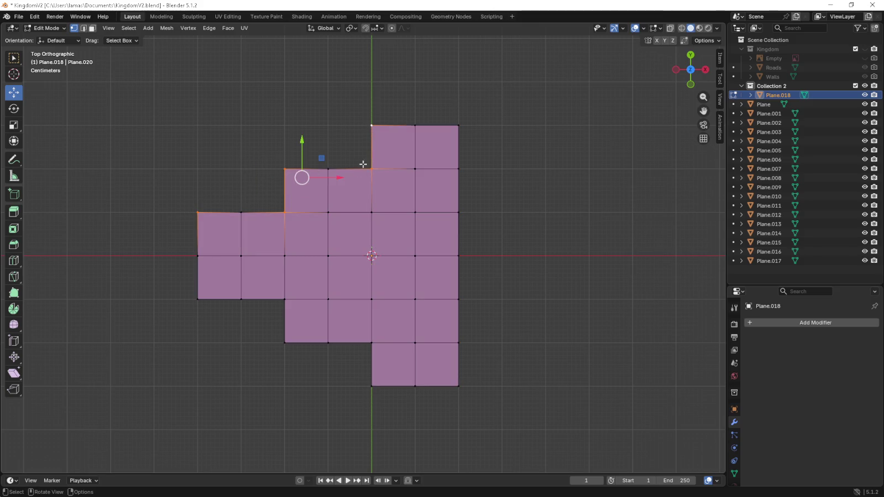
pyautogui.press('g')
pyautogui.keyDown('alt'); pyautogui.keyDown('shift'); pyautogui.moveTo(368, 153); pyautogui.dragTo(409, 276, button='middle'); pyautogui.keyUp('shift'); pyautogui.keyUp('alt')
pyautogui.keyDown('alt'); pyautogui.scroll(6, 508, 290); pyautogui.keyUp('alt')
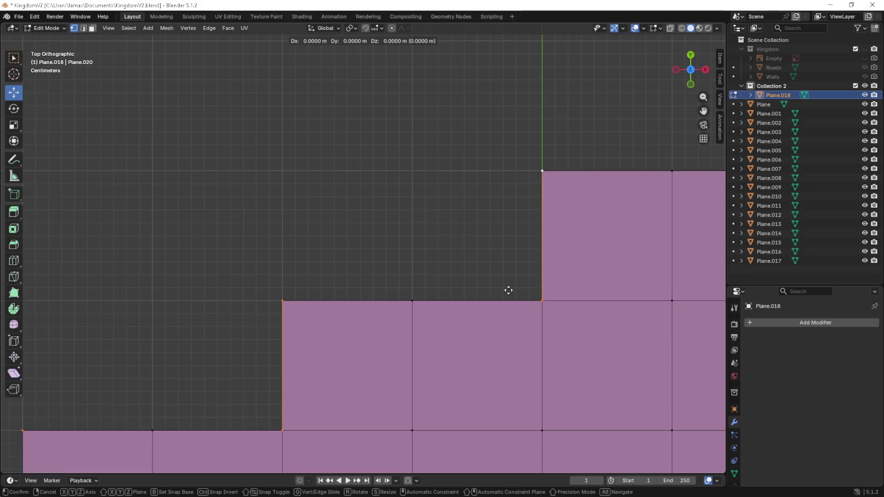
pyautogui.click(480, 267)
# - Move an outline corner vertex outward to continue the lip
pyautogui.scroll(-4, 480, 266)
pyautogui.keyDown('shift'); pyautogui.moveTo(473, 264); pyautogui.dragTo(374, 260, button='middle'); pyautogui.keyUp('shift')
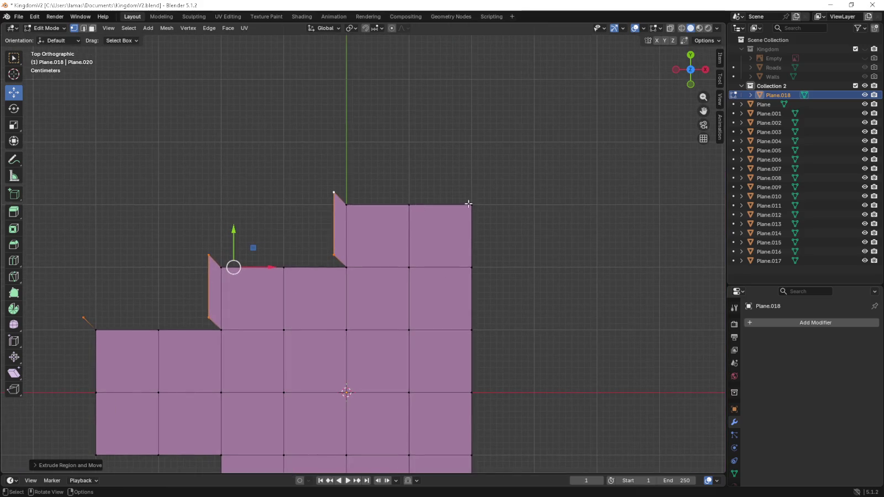
pyautogui.click(469, 204)
pyautogui.keyDown('shift'); pyautogui.moveTo(469, 203); pyautogui.dragTo(411, 267, button='middle'); pyautogui.keyUp('shift')
pyautogui.press('g')
pyautogui.click(420, 255)
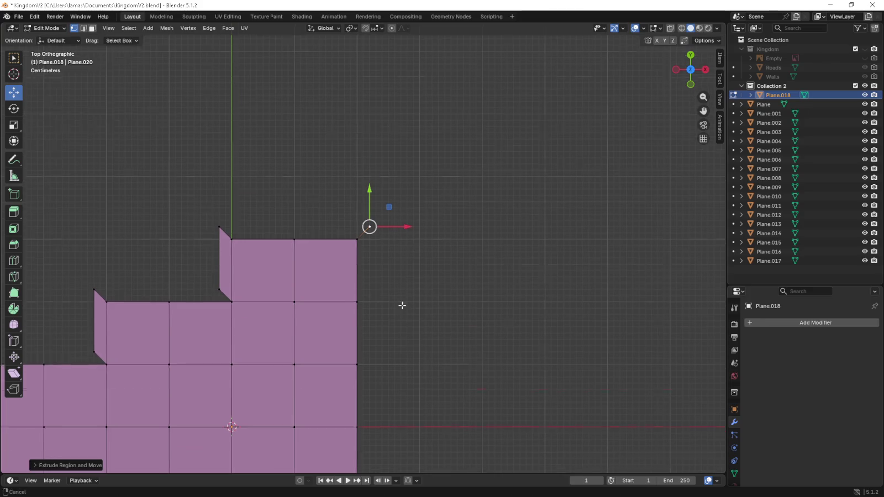
# - Move the bottom-right corner vertex outward
pyautogui.keyDown('shift'); pyautogui.moveTo(402, 303); pyautogui.dragTo(436, 221, button='middle'); pyautogui.keyUp('shift')
pyautogui.click(420, 370)
pyautogui.press('g')
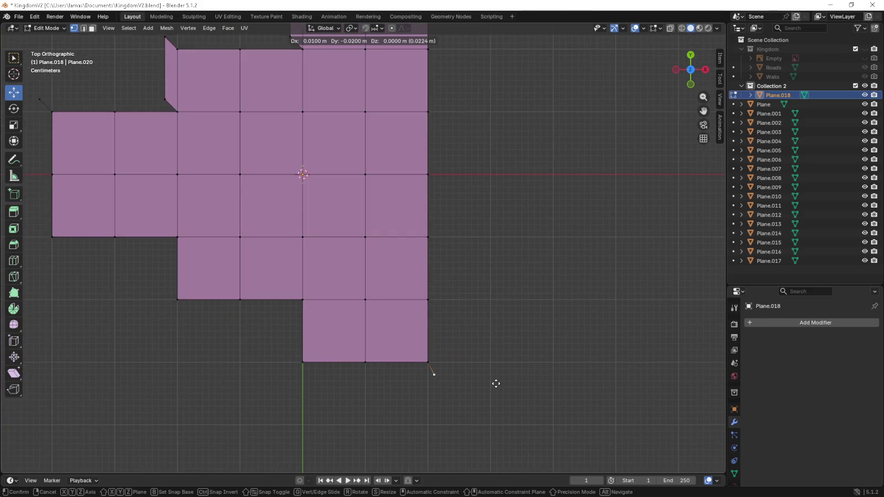
pyautogui.click(465, 381)
# - Move four lower-outline vertices outward to extend the lip
pyautogui.click(303, 361)
pyautogui.keyDown('shift'); pyautogui.click(302, 300); pyautogui.keyUp('shift')
pyautogui.keyDown('shift'); pyautogui.click(177, 299); pyautogui.keyUp('shift')
pyautogui.keyDown('shift'); pyautogui.click(178, 237); pyautogui.keyUp('shift')
pyautogui.press('g')
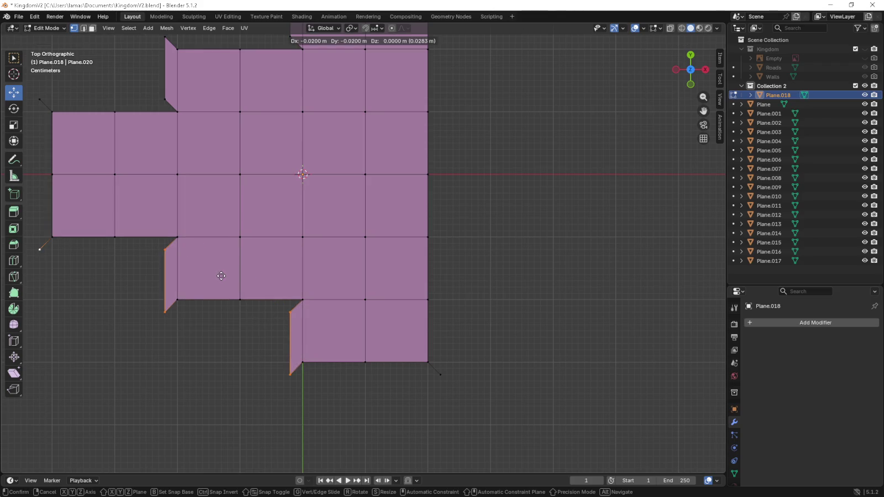
pyautogui.click(221, 276)
# - Box-select the bottom strip, right column and lower-left arm edges
pyautogui.scroll(-2, 280, 351)
pyautogui.click(313, 335)
pyautogui.keyDown('shift'); pyautogui.click(416, 335); pyautogui.keyUp('shift')
pyautogui.press('b')
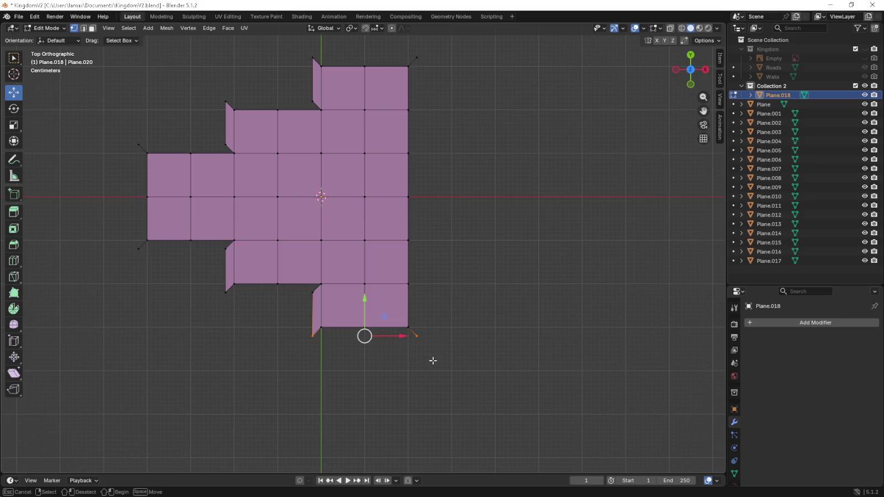
pyautogui.moveTo(433, 360); pyautogui.dragTo(309, 323)
pyautogui.moveTo(441, 48); pyautogui.dragTo(398, 360)
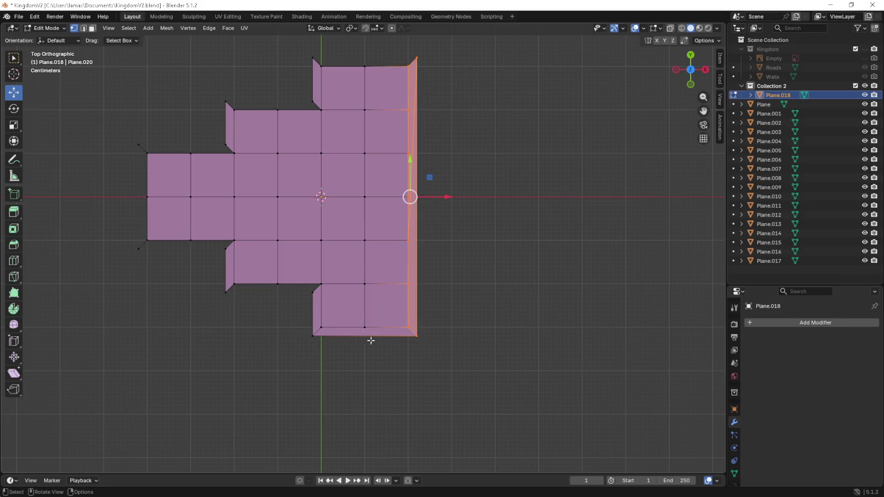
pyautogui.moveTo(216, 281); pyautogui.dragTo(318, 295)
# - Box-select the left column and the left, middle and top-right top edges
pyautogui.press('b')
pyautogui.moveTo(124, 256); pyautogui.dragTo(235, 237)
pyautogui.press('b')
pyautogui.moveTo(112, 125); pyautogui.dragTo(156, 259)
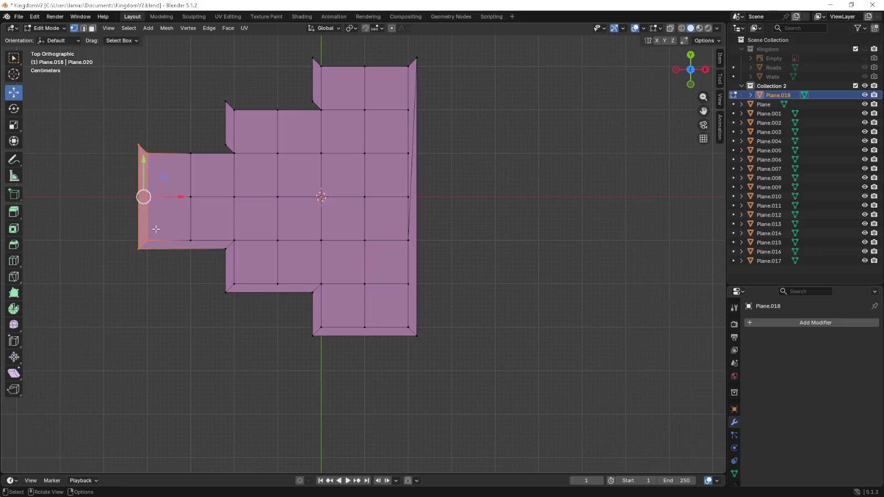
pyautogui.moveTo(131, 125); pyautogui.dragTo(235, 168)
pyautogui.moveTo(215, 87); pyautogui.dragTo(348, 136)
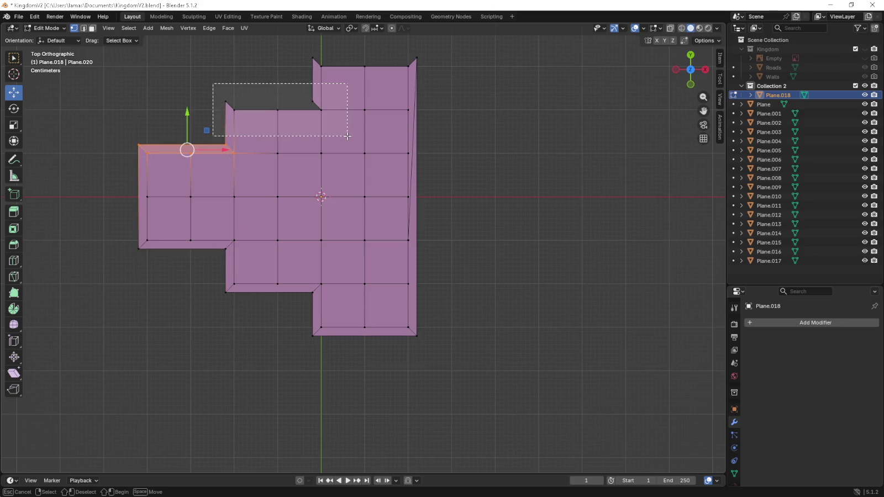
pyautogui.moveTo(304, 50); pyautogui.dragTo(426, 80)
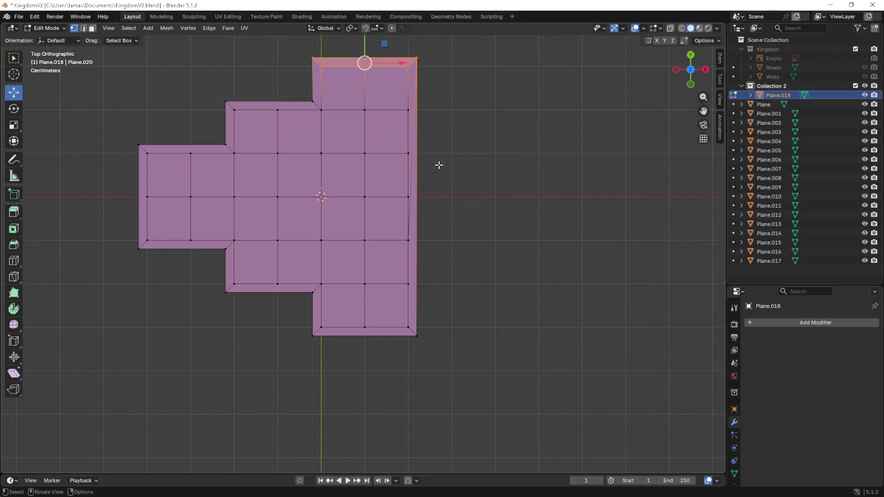
# - Undo the recent lip edits and inspect the mesh, returning to top view
pyautogui.hotkey('ctrl', 'z')
pyautogui.hotkey('ctrl', 'z')
pyautogui.hotkey('ctrl', 'z')
pyautogui.hotkey('ctrl', 'z')
pyautogui.hotkey('ctrl', 'z')
pyautogui.hotkey('ctrl', 'z')
pyautogui.hotkey('ctrl', 'z')
pyautogui.hotkey('ctrl', 'z')
pyautogui.hotkey('ctrl', 'z')
pyautogui.moveTo(428, 227)
pyautogui.mouseDown(button='middle')
pyautogui.moveTo(383, 188)
pyautogui.moveTo(398, 185)
pyautogui.mouseUp(button='middle')
pyautogui.click(334, 348)
pyautogui.keyDown('ctrl'); pyautogui.keyDown('shift'); pyautogui.click(504, 201); pyautogui.keyUp('shift'); pyautogui.keyUp('ctrl')
pyautogui.moveTo(459, 266); pyautogui.dragTo(479, 292, button='middle')
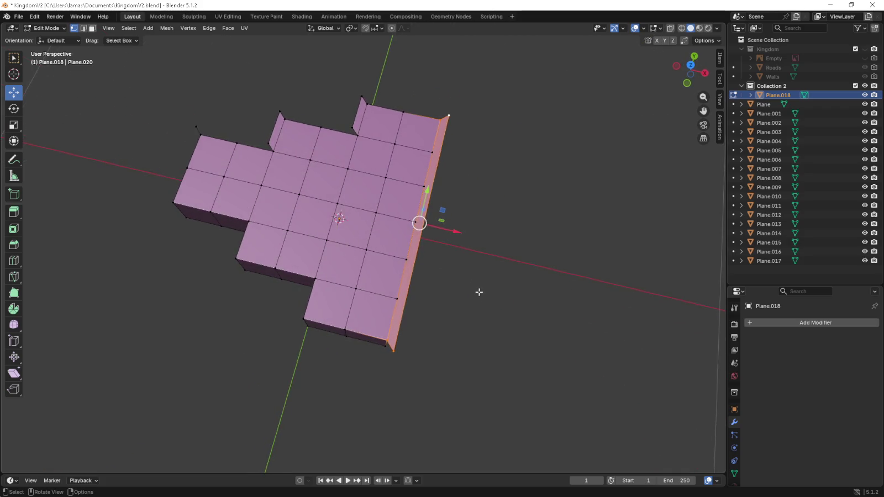
pyautogui.press('KP_7')
# - Flatten the slanted bottom edge by scaling it to 0 along Y
pyautogui.moveTo(435, 352); pyautogui.dragTo(299, 325)
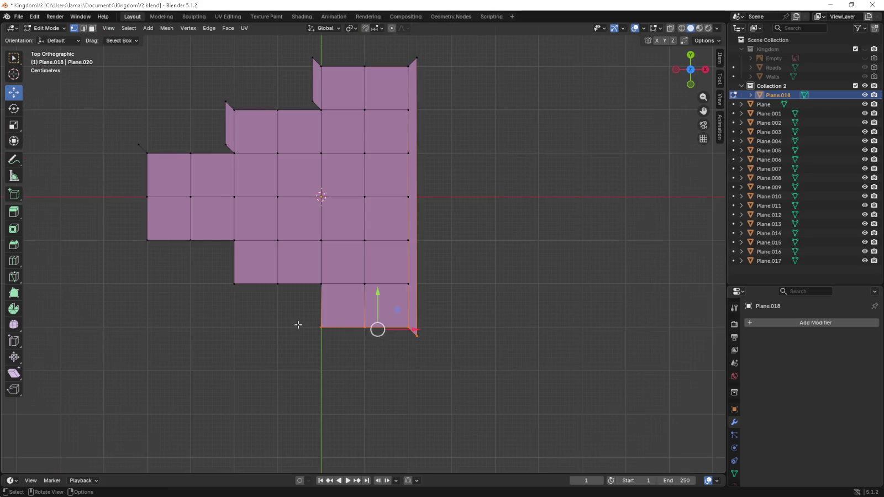
pyautogui.press('s')
pyautogui.press('y')
pyautogui.press('0')
pyautogui.press('Return')
# - Move five lower-outline vertices diagonally outward to form the lower lip
pyautogui.scroll(3, 310, 340)
pyautogui.keyDown('shift'); pyautogui.moveTo(310, 340); pyautogui.dragTo(385, 310, button='middle'); pyautogui.keyUp('shift')
pyautogui.click(369, 348)
pyautogui.keyDown('shift'); pyautogui.click(231, 269); pyautogui.keyUp('shift')
pyautogui.keyDown('shift'); pyautogui.click(374, 271); pyautogui.keyUp('shift')
pyautogui.keyDown('shift'); pyautogui.moveTo(258, 266); pyautogui.dragTo(327, 280, button='middle'); pyautogui.keyUp('shift')
pyautogui.keyDown('shift'); pyautogui.click(291, 219); pyautogui.keyUp('shift')
pyautogui.keyDown('shift'); pyautogui.click(121, 208); pyautogui.keyUp('shift')
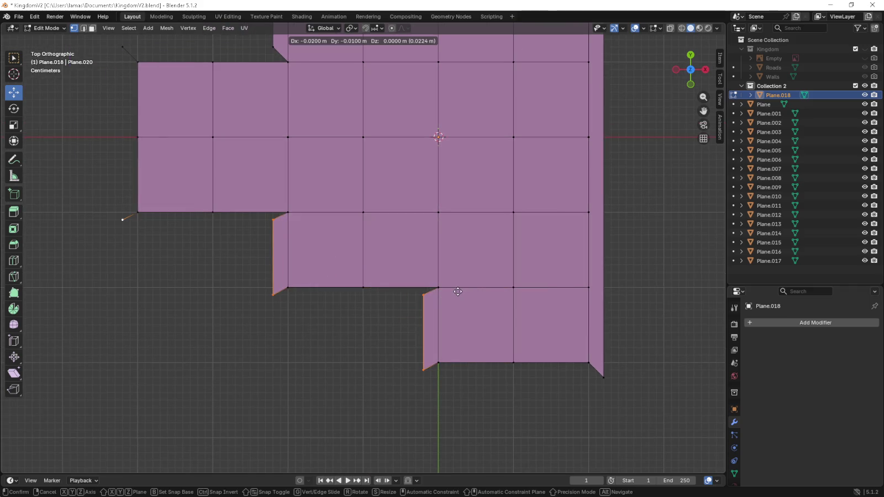
pyautogui.click(458, 295)
# - Select the bottom, lower-notch, lower-left and left-side edge strips
pyautogui.moveTo(416, 387); pyautogui.dragTo(620, 369)
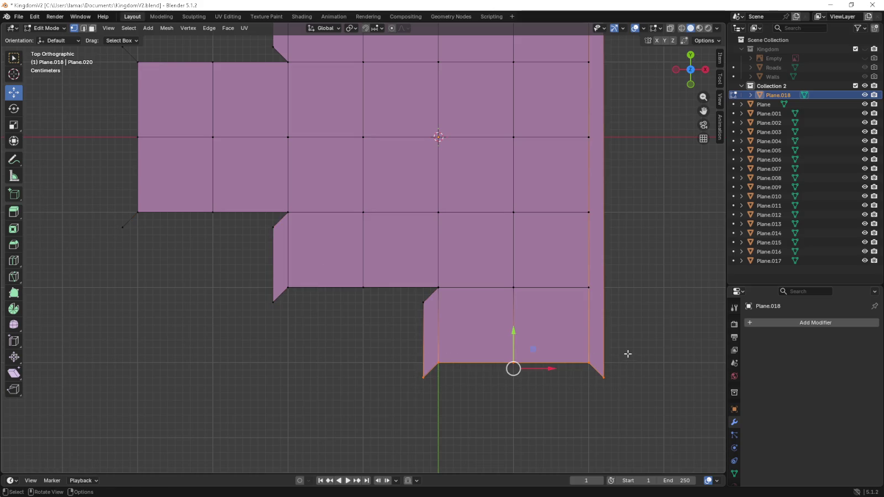
pyautogui.moveTo(281, 308); pyautogui.dragTo(454, 286)
pyautogui.scroll(-2, 352, 256)
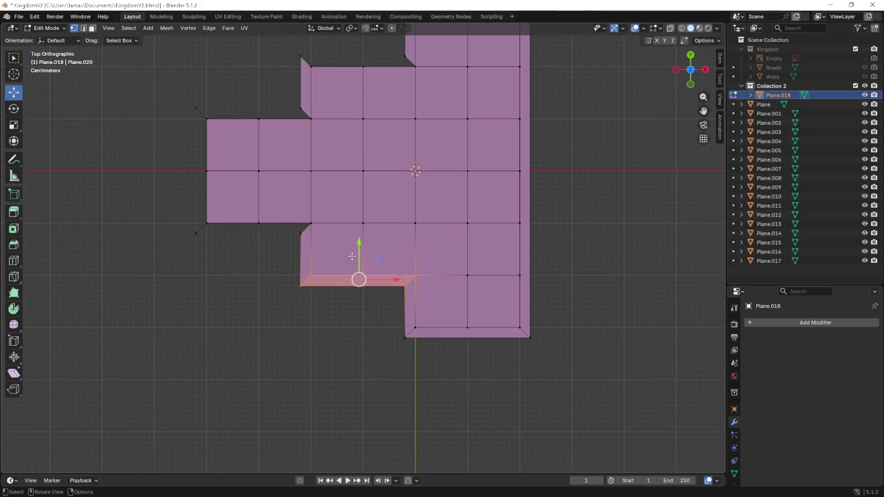
pyautogui.moveTo(175, 241); pyautogui.dragTo(331, 220)
pyautogui.moveTo(180, 102); pyautogui.dragTo(212, 247)
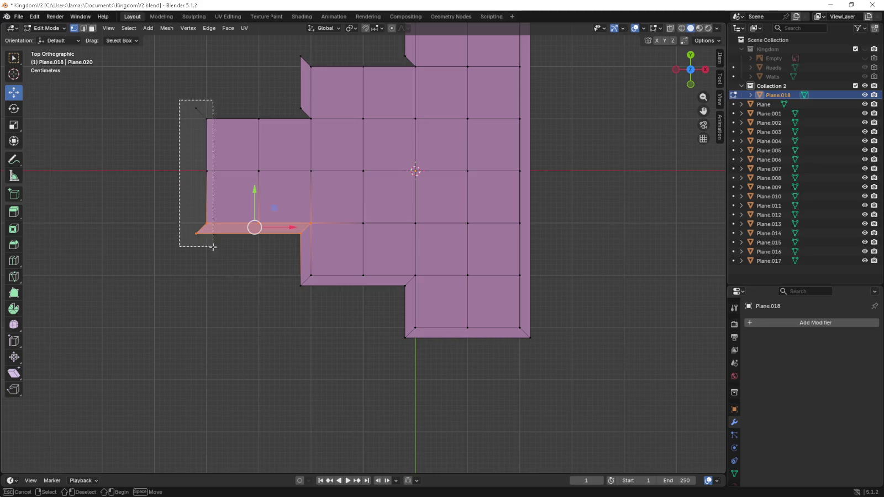
pyautogui.keyDown('shift'); pyautogui.moveTo(303, 185); pyautogui.dragTo(291, 269, button='middle'); pyautogui.keyUp('shift')
# - Repeat the lip on the left wing, middle and right column top edges
pyautogui.moveTo(176, 185); pyautogui.dragTo(305, 208)
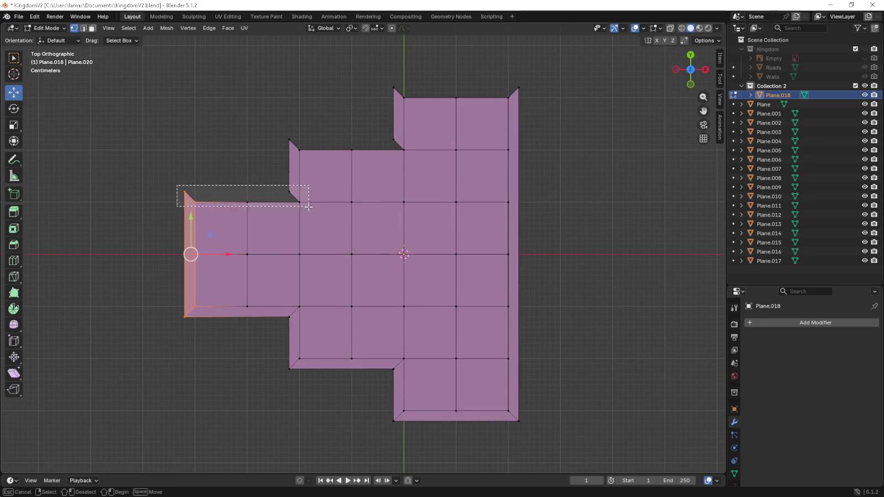
pyautogui.hotkey('shift', 'r')
pyautogui.moveTo(277, 136); pyautogui.dragTo(395, 161)
pyautogui.hotkey('shift', 'r')
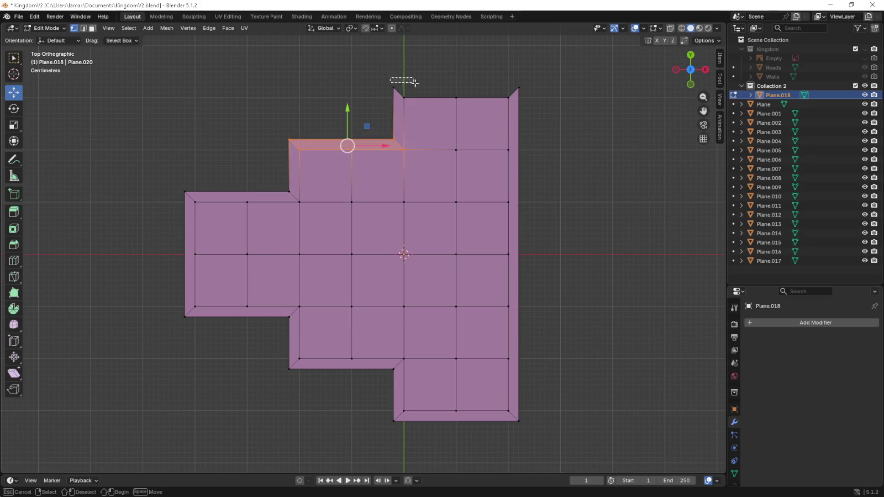
pyautogui.moveTo(394, 79); pyautogui.dragTo(540, 105)
pyautogui.hotkey('shift', 'r')
pyautogui.moveTo(544, 427); pyautogui.dragTo(145, 72)
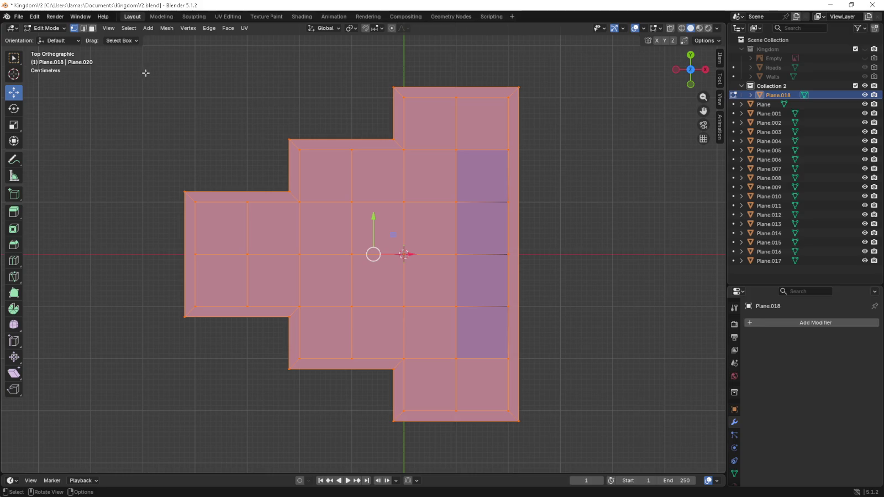
pyautogui.moveTo(146, 73); pyautogui.dragTo(482, 186, button='middle')
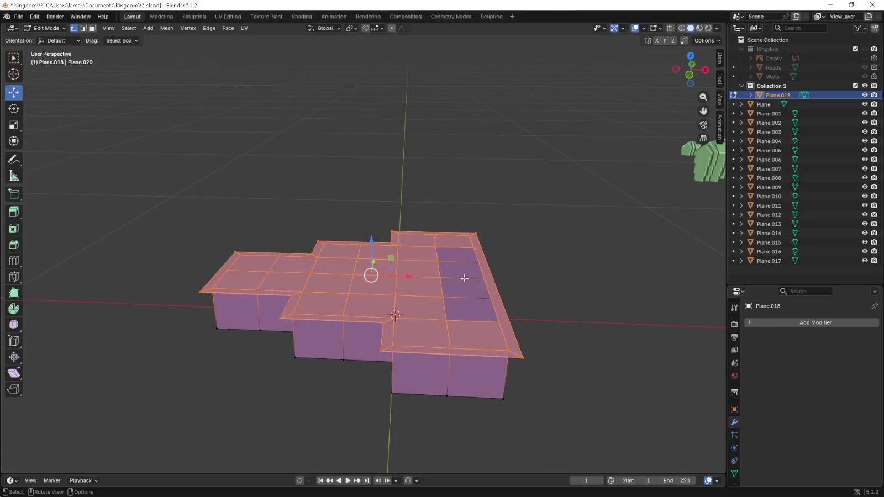
# - Extrude all the building's top faces upward about 0.12 m in face mode
pyautogui.click(92, 27)
pyautogui.click(460, 250)
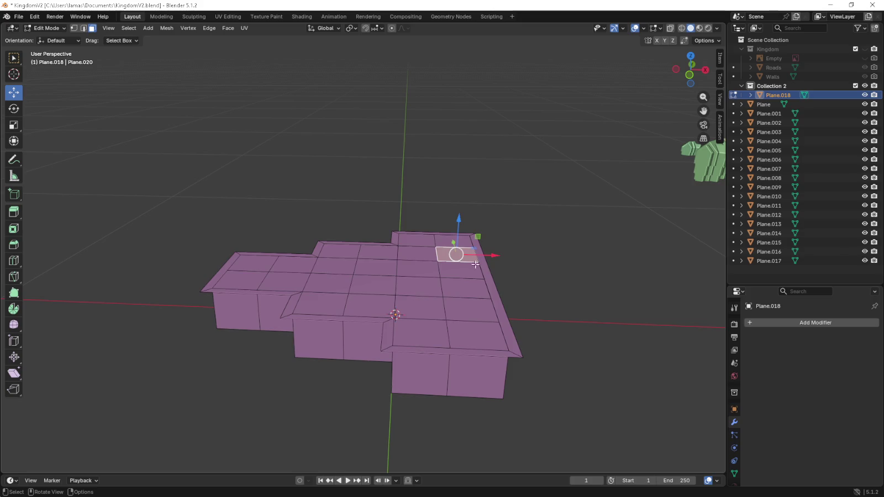
pyautogui.press('KP_7')
pyautogui.moveTo(163, 78); pyautogui.dragTo(567, 399)
pyautogui.press('KP_1')
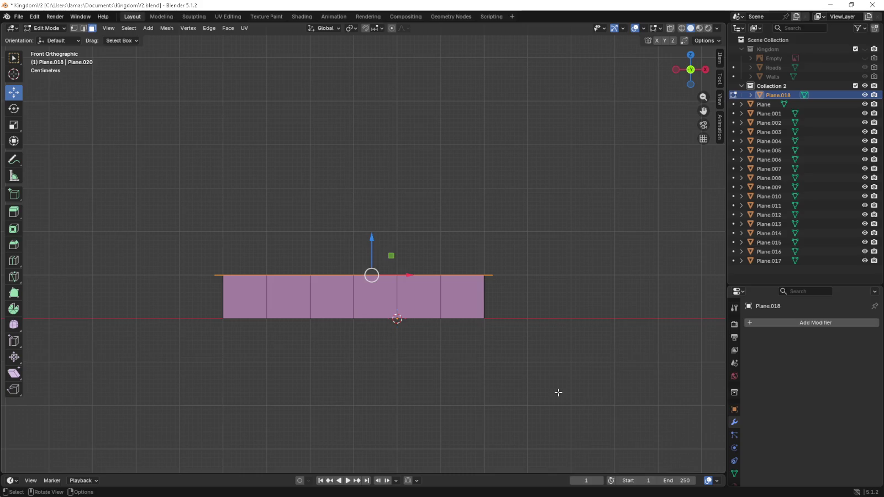
pyautogui.press('e')
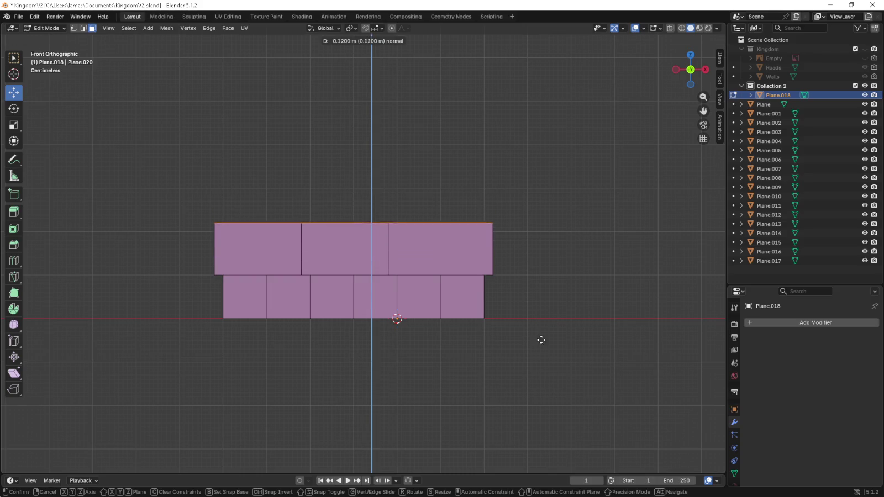
pyautogui.click(542, 350)
pyautogui.moveTo(543, 348)
pyautogui.mouseDown(button='middle')
pyautogui.moveTo(499, 356)
pyautogui.moveTo(527, 349)
pyautogui.moveTo(558, 357)
pyautogui.moveTo(552, 366)
pyautogui.mouseUp(button='middle')
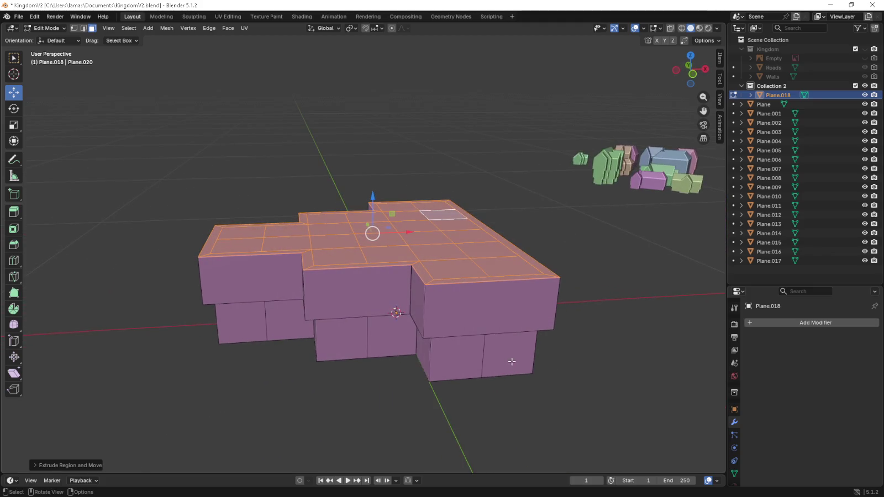
# - Add an edge loop near the left edge of the upper tier
pyautogui.press('KP_7')
pyautogui.moveTo(290, 191)
pyautogui.mouseDown(button='middle')
pyautogui.moveTo(316, 188)
pyautogui.moveTo(305, 113)
pyautogui.moveTo(315, 94)
pyautogui.moveTo(321, 137)
pyautogui.moveTo(307, 169)
pyautogui.mouseUp(button='middle')
pyautogui.hotkey('ctrl', 'r')
pyautogui.click(208, 238)
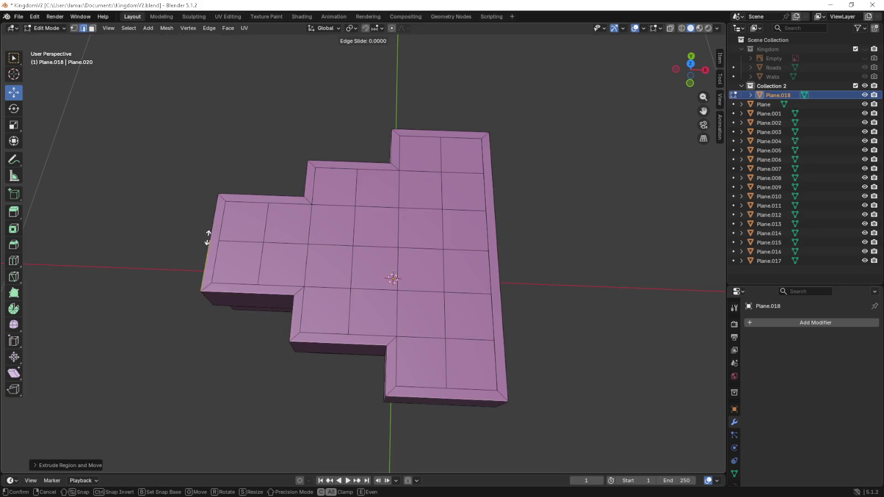
# - Keep the first new loop, then add an edge loop near the upper storey's bottom edge
pyautogui.rightClick(207, 237)
pyautogui.click(297, 117)
pyautogui.hotkey('ctrl', 'r')
pyautogui.press('Escape')
pyautogui.hotkey('ctrl', 'r')
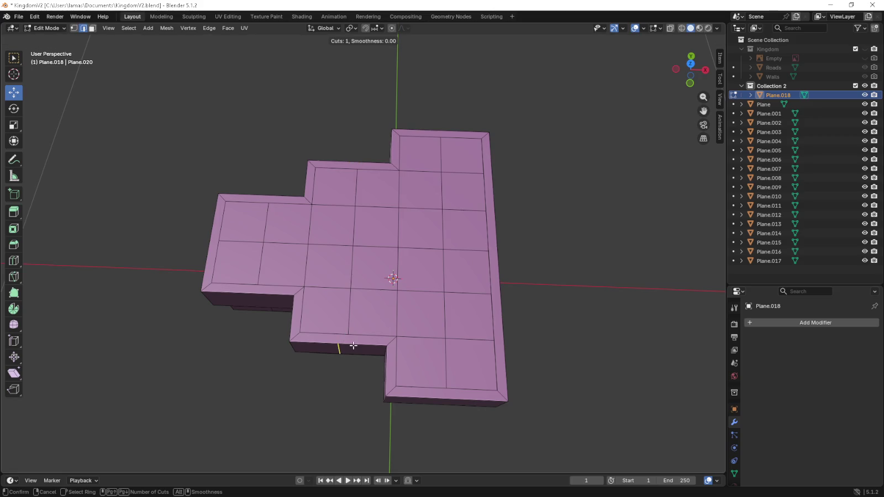
pyautogui.press('KP_7')
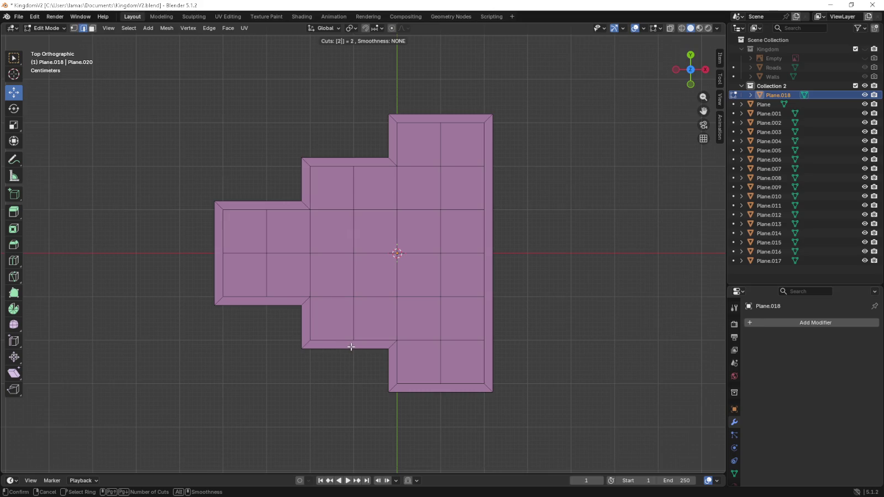
pyautogui.rightClick(354, 347)
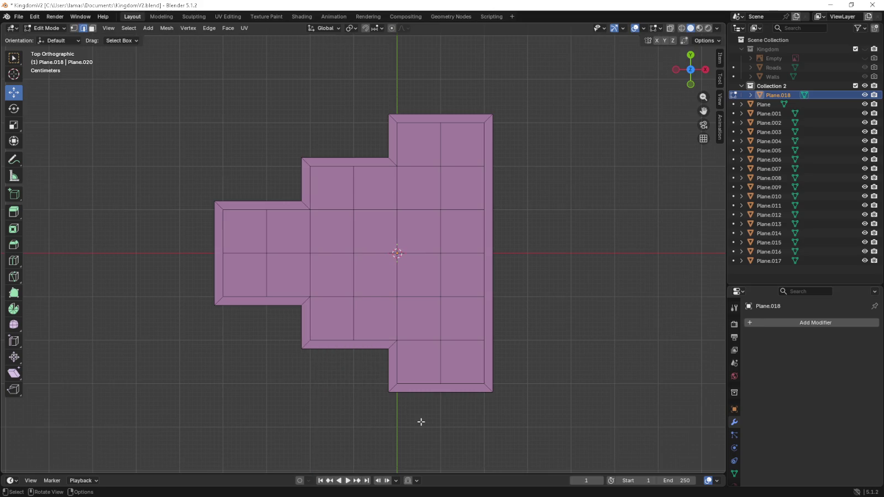
pyautogui.press('KP_2')
pyautogui.hotkey('ctrl', 'r')
pyautogui.click(343, 344)
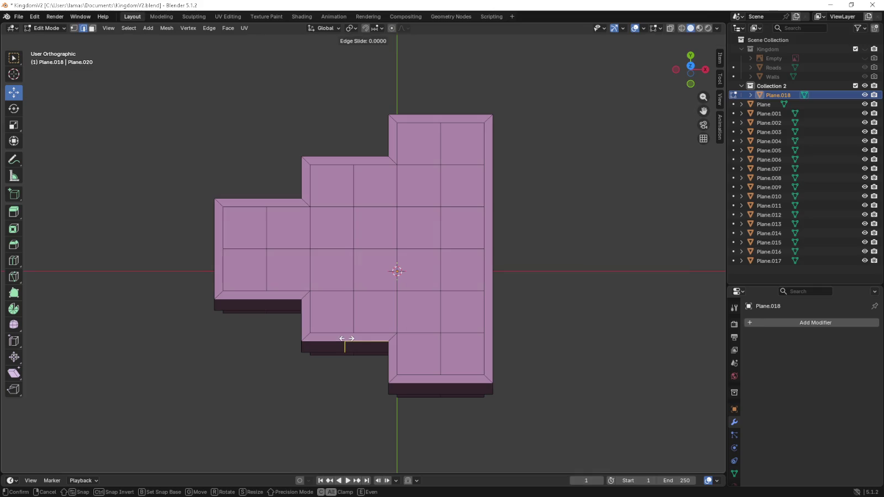
pyautogui.click(430, 374)
# - Add three more edge loops, one at the lower right and two along the top edge
pyautogui.hotkey('ctrl', 'r')
pyautogui.click(438, 384)
pyautogui.click(438, 384)
pyautogui.hotkey('ctrl', 'r')
pyautogui.click(300, 130)
pyautogui.click(327, 142)
pyautogui.hotkey('ctrl', 'r')
pyautogui.click(434, 112)
pyautogui.click(433, 112)
# - Switch to vertex select mode with the building's side faces in view
pyautogui.press('KP_2')
pyautogui.press('KP_2')
pyautogui.press('KP_2')
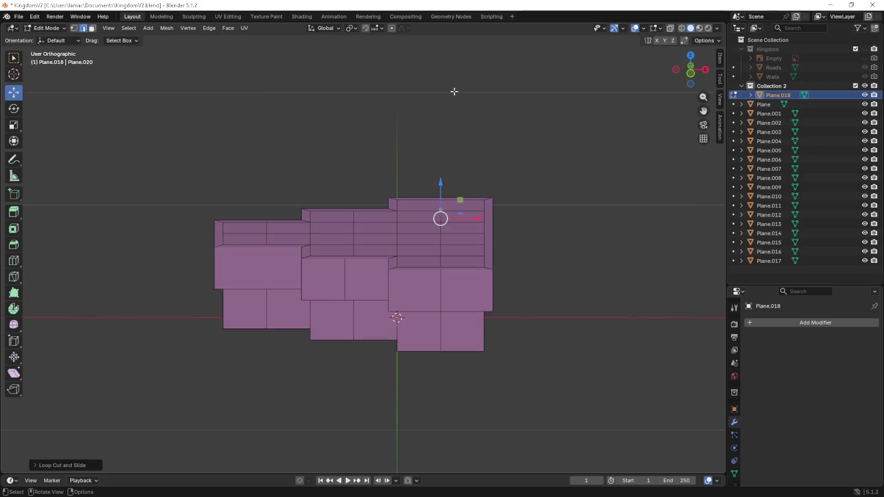
pyautogui.press('KP_8')
pyautogui.press('KP_8')
pyautogui.press('KP_8')
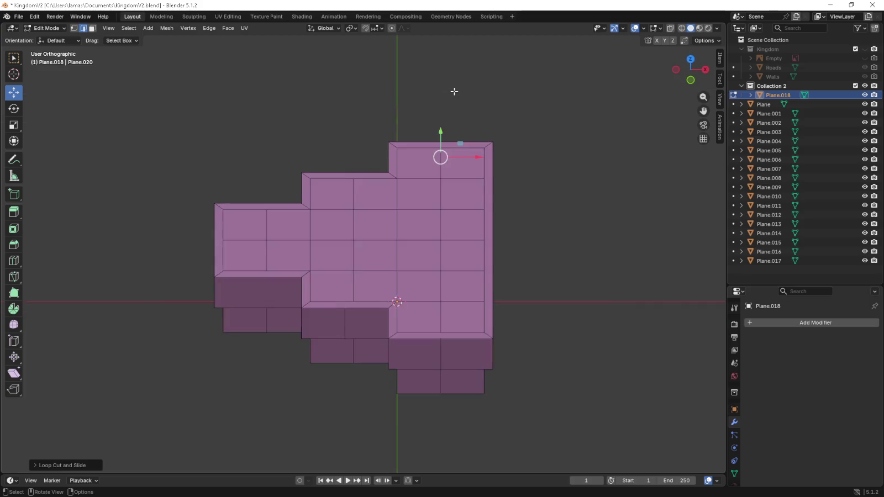
pyautogui.press('KP_8')
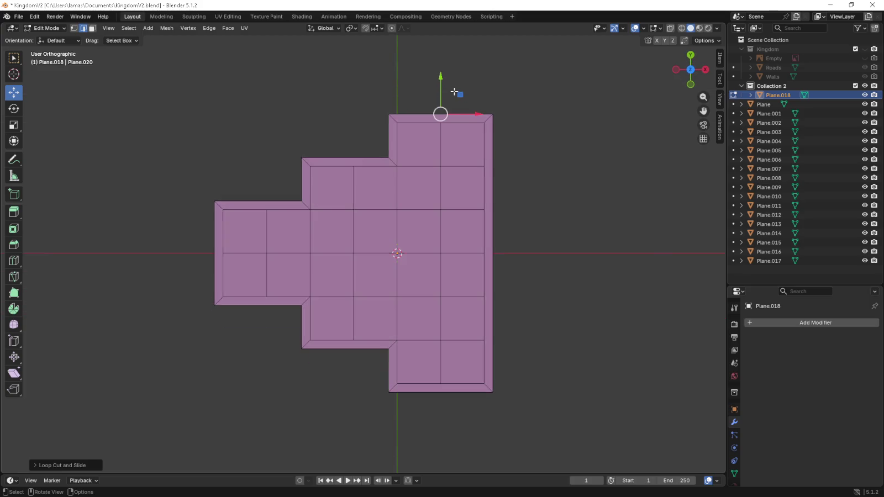
pyautogui.moveTo(454, 92); pyautogui.dragTo(347, 79, button='middle')
pyautogui.click(73, 27)
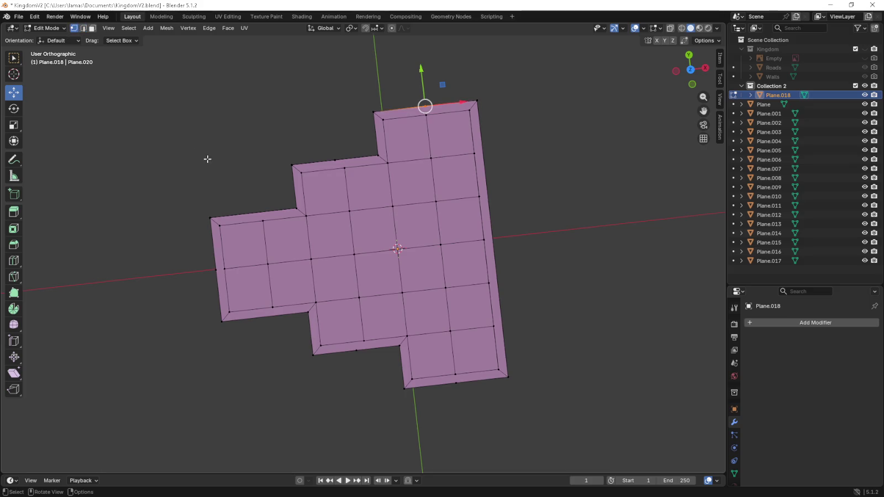
pyautogui.moveTo(195, 153); pyautogui.dragTo(203, 160, button='middle')
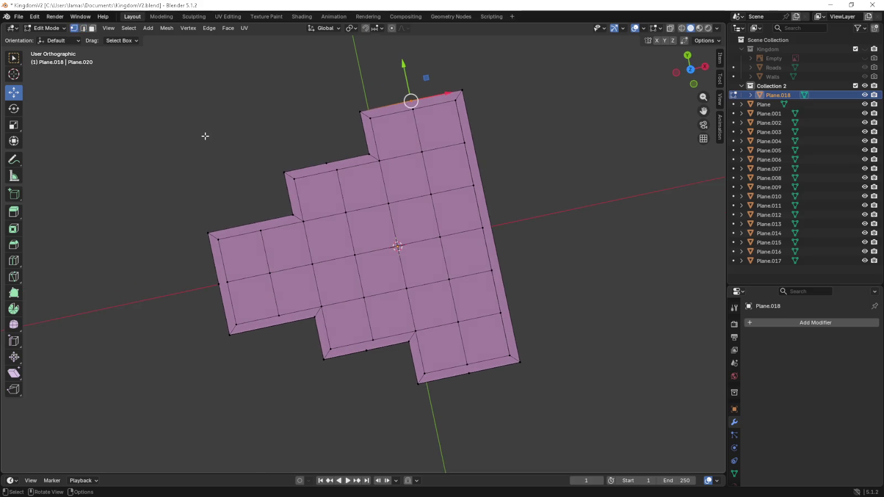
pyautogui.moveTo(415, 235)
pyautogui.mouseDown(button='middle')
pyautogui.moveTo(404, 190)
pyautogui.moveTo(421, 178)
pyautogui.mouseUp(button='middle')
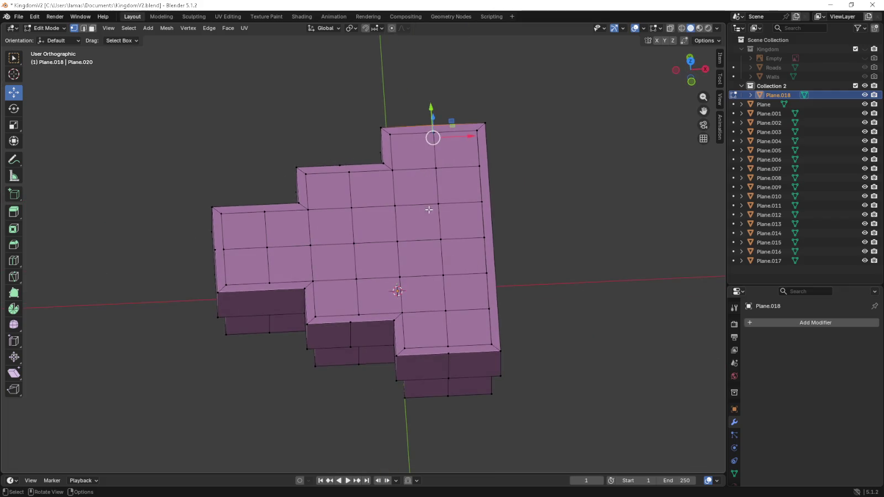
# - Raise the bottom, top, upper-left and notch ridge points in front view
pyautogui.click(459, 354)
pyautogui.keyDown('shift'); pyautogui.click(445, 123); pyautogui.keyUp('shift')
pyautogui.keyDown('shift'); pyautogui.click(342, 168); pyautogui.keyUp('shift')
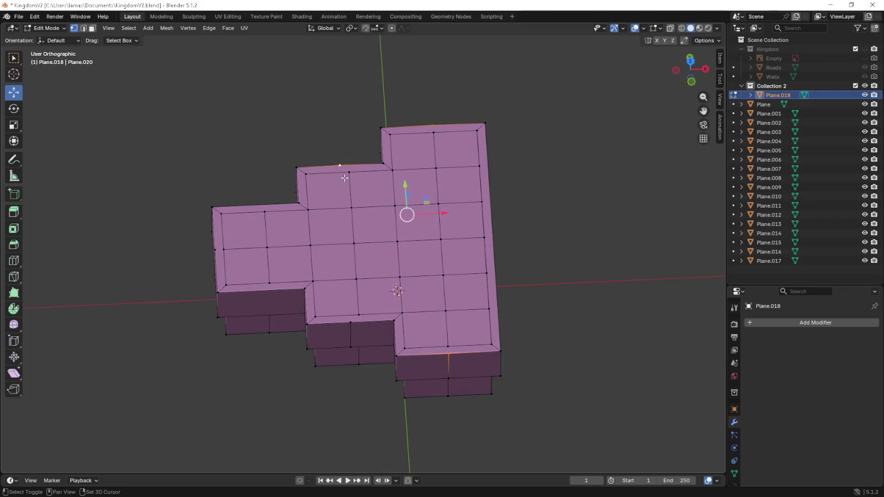
pyautogui.keyDown('shift'); pyautogui.click(350, 320); pyautogui.keyUp('shift')
pyautogui.press('KP_1')
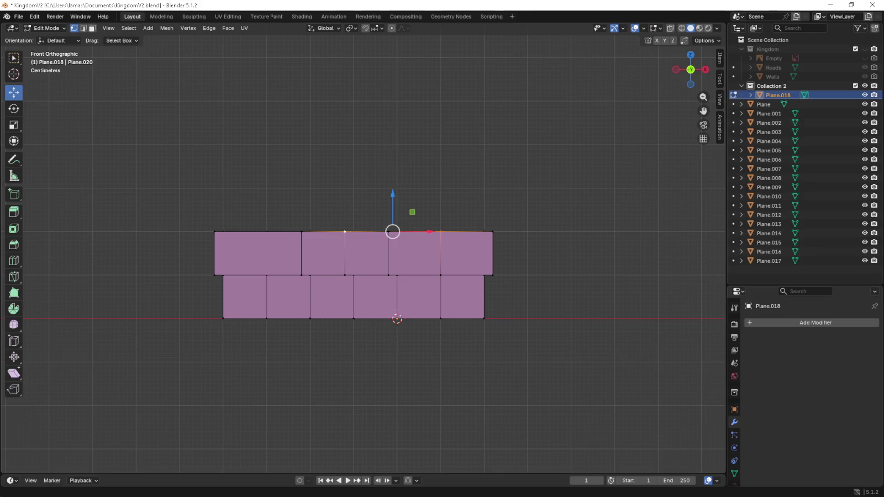
pyautogui.press('g')
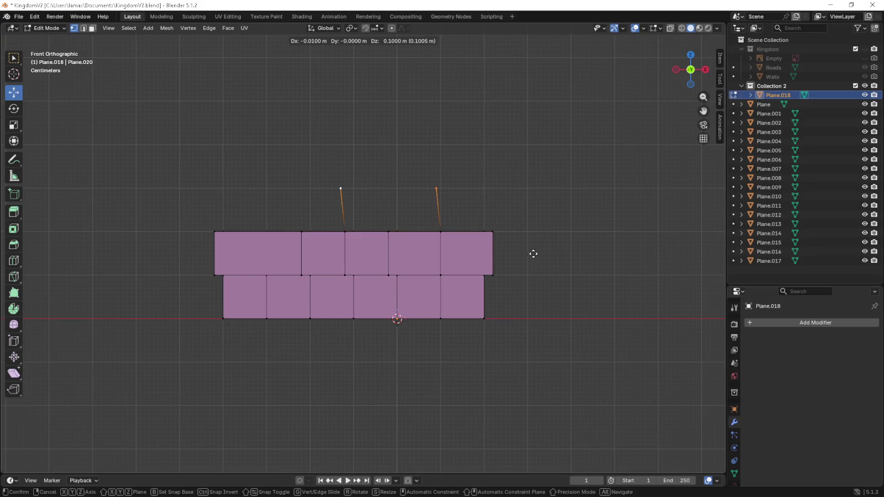
pyautogui.click(532, 254)
# - Raise the left edge point straight up into a gable apex
pyautogui.moveTo(536, 253); pyautogui.dragTo(477, 271, button='middle')
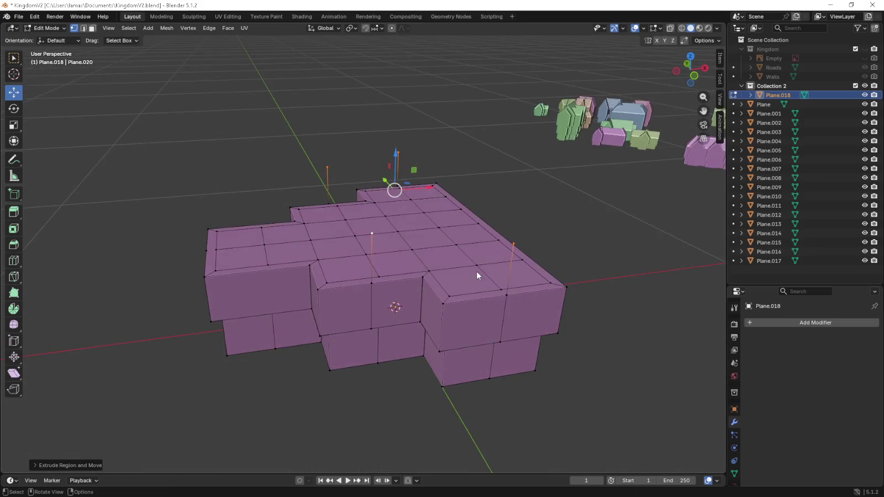
pyautogui.click(209, 252)
pyautogui.moveTo(323, 250); pyautogui.dragTo(323, 251, button='middle')
pyautogui.press('g')
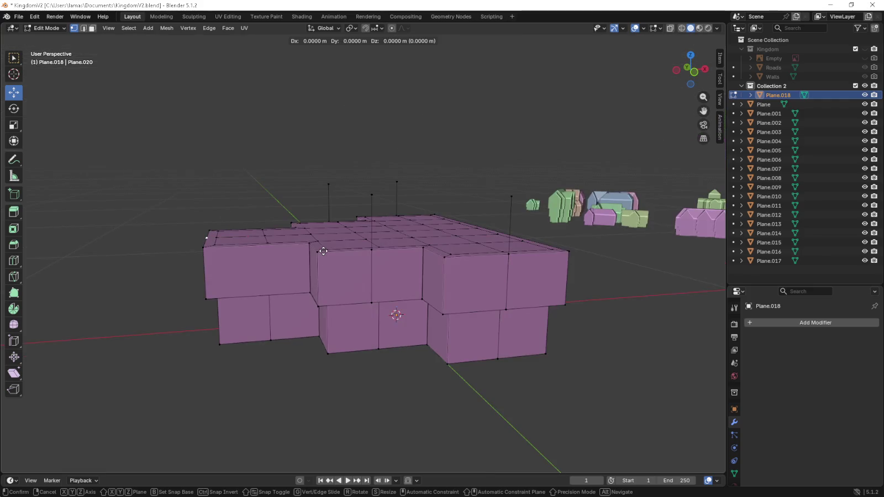
pyautogui.press('Escape')
pyautogui.press('KP_1')
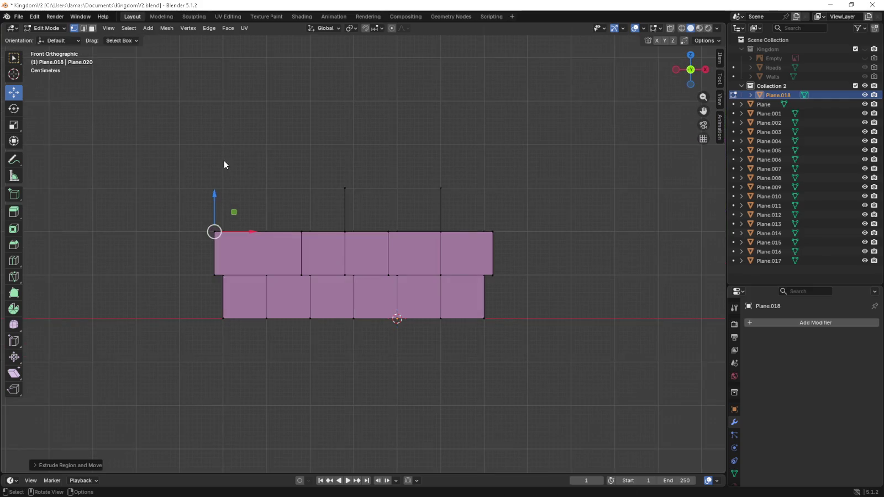
pyautogui.moveTo(214, 194); pyautogui.dragTo(217, 150)
pyautogui.moveTo(276, 172); pyautogui.dragTo(369, 239, button='middle')
# - Raise the middle back-edge point to form a gable on that block
pyautogui.click(308, 293)
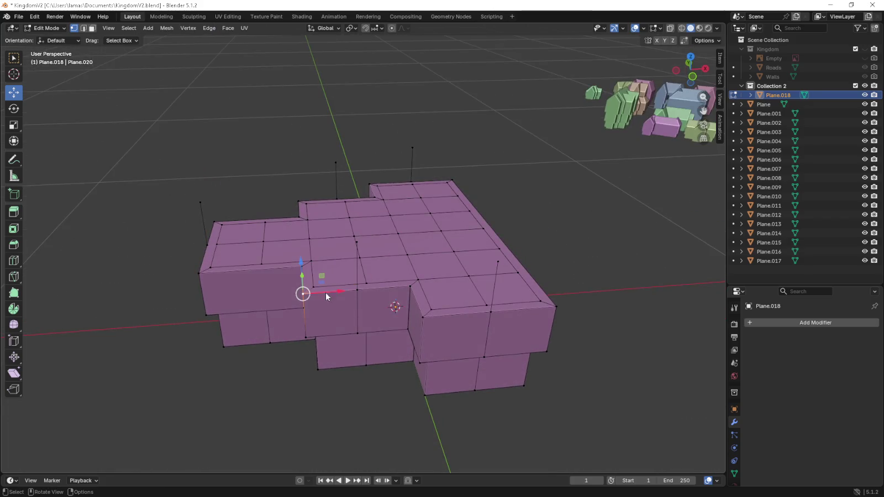
pyautogui.keyDown('shift'); pyautogui.click(356, 291); pyautogui.keyUp('shift')
pyautogui.keyDown('shift'); pyautogui.click(400, 287); pyautogui.keyUp('shift')
pyautogui.moveTo(359, 244); pyautogui.dragTo(299, 197)
pyautogui.click(298, 198)
pyautogui.keyDown('shift'); pyautogui.click(371, 194); pyautogui.keyUp('shift')
# - Fill the right gable triangle with a face and duplicate it onto the front-right block
pyautogui.hotkey('shift', 'r')
pyautogui.click(370, 186)
pyautogui.keyDown('shift'); pyautogui.click(412, 181); pyautogui.keyUp('shift')
pyautogui.keyDown('shift'); pyautogui.click(412, 150); pyautogui.keyUp('shift')
pyautogui.keyDown('shift'); pyautogui.click(444, 178); pyautogui.keyUp('shift')
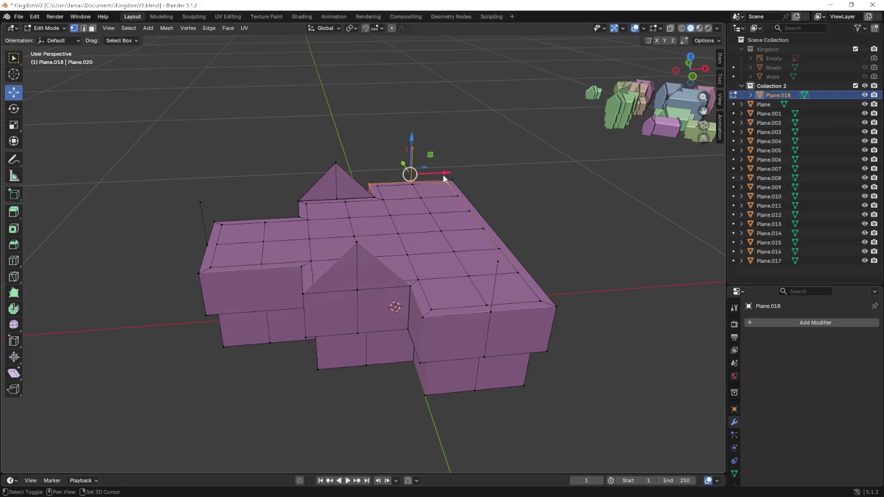
pyautogui.press('f')
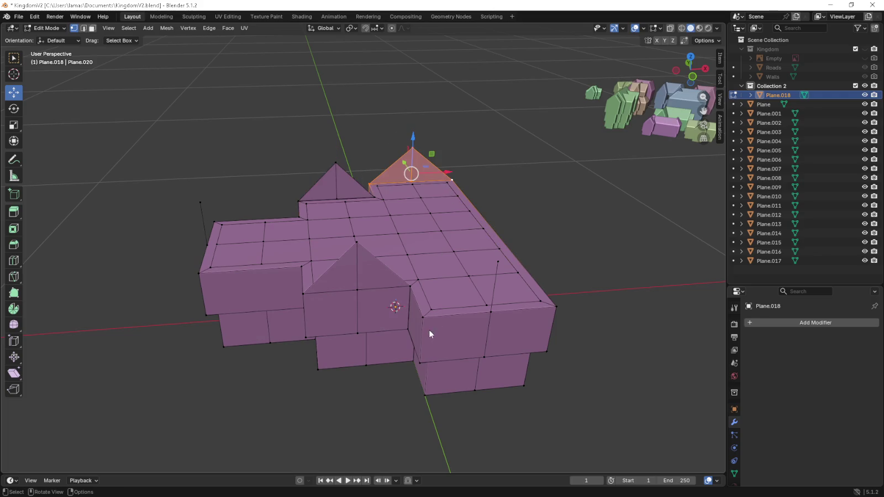
pyautogui.hotkey('shift', 'd')
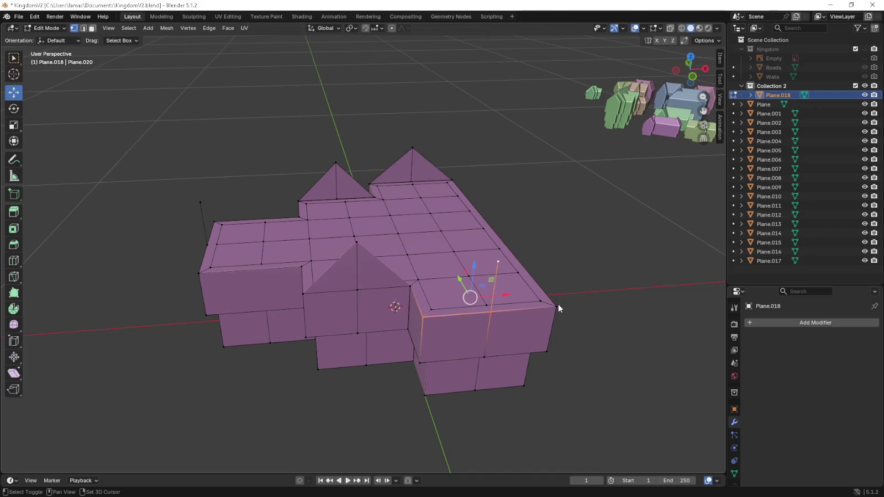
pyautogui.click(531, 290)
# - Select the back-left, front and back-right gable apexes plus a right-edge point
pyautogui.moveTo(531, 290)
pyautogui.mouseDown(button='middle')
pyautogui.moveTo(524, 266)
pyautogui.moveTo(586, 279)
pyautogui.moveTo(210, 277)
pyautogui.mouseUp(button='middle')
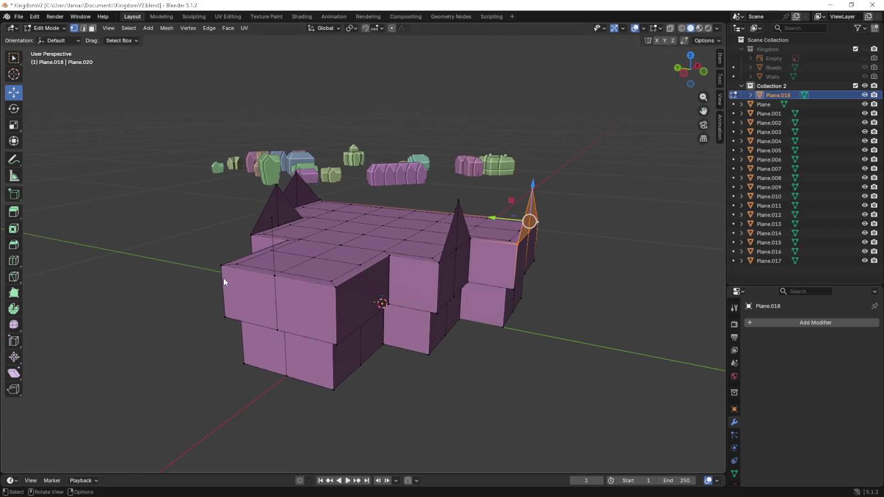
pyautogui.moveTo(276, 260)
pyautogui.mouseDown(button='middle')
pyautogui.moveTo(338, 280)
pyautogui.moveTo(316, 168)
pyautogui.mouseUp(button='middle')
pyautogui.click(317, 162)
pyautogui.keyDown('shift'); pyautogui.click(382, 259); pyautogui.keyUp('shift')
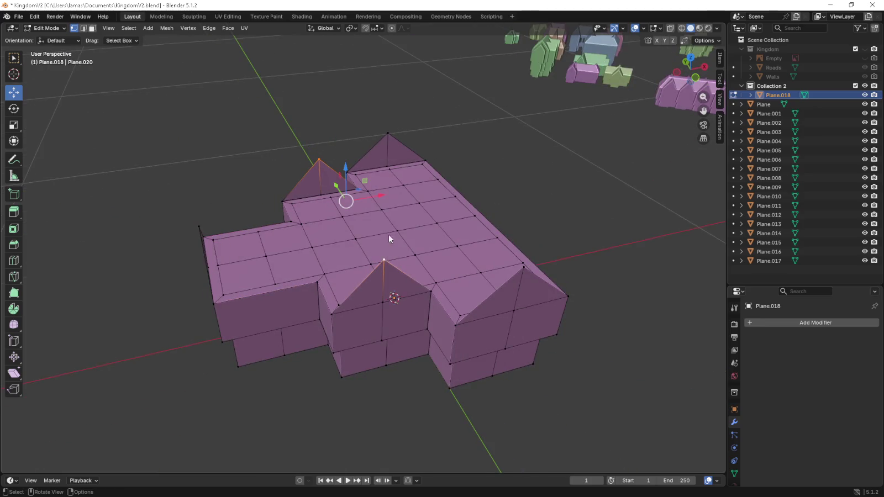
pyautogui.click(390, 132)
pyautogui.keyDown('shift'); pyautogui.click(523, 268); pyautogui.keyUp('shift')
# - Select the front inner-corner points of the first roof face
pyautogui.hotkey('ctrl', 'r')
pyautogui.rightClick(354, 213)
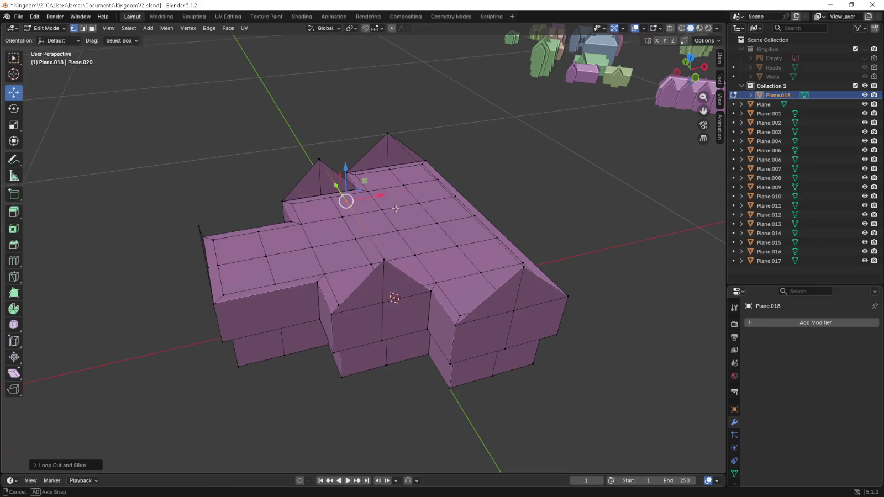
pyautogui.moveTo(354, 212); pyautogui.dragTo(195, 279, button='middle')
pyautogui.click(216, 287)
pyautogui.moveTo(255, 281); pyautogui.dragTo(325, 294, button='middle')
pyautogui.click(324, 294)
pyautogui.keyDown('shift'); pyautogui.click(343, 207); pyautogui.keyUp('shift')
pyautogui.keyDown('shift'); pyautogui.click(194, 243); pyautogui.keyUp('shift')
pyautogui.keyDown('shift'); pyautogui.click(230, 321); pyautogui.keyUp('shift')
pyautogui.moveTo(230, 321); pyautogui.dragTo(372, 292, button='middle')
# - Add the corners of the next two roof faces to the selection
pyautogui.click(387, 207)
pyautogui.keyDown('shift'); pyautogui.click(375, 285); pyautogui.keyUp('shift')
pyautogui.keyDown('shift'); pyautogui.click(461, 330); pyautogui.keyUp('shift')
pyautogui.keyDown('shift'); pyautogui.click(501, 261); pyautogui.keyUp('shift')
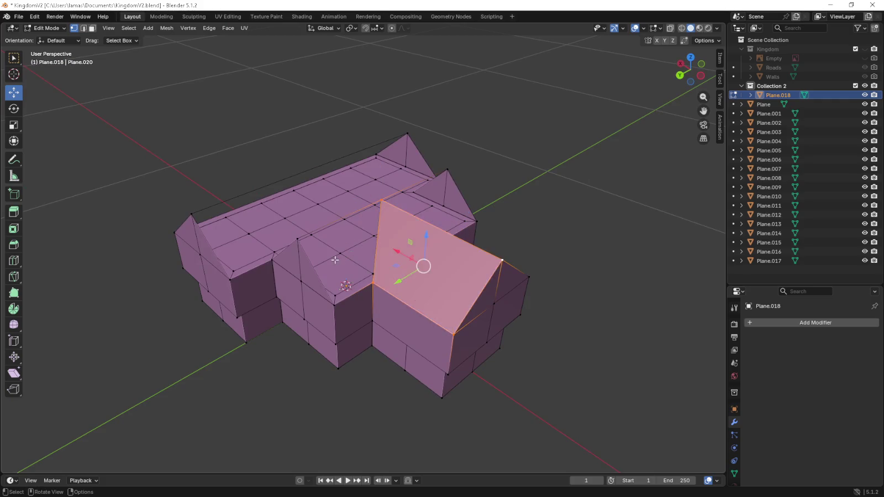
pyautogui.moveTo(501, 261); pyautogui.dragTo(378, 265, button='middle')
pyautogui.click(367, 262)
pyautogui.keyDown('shift'); pyautogui.click(384, 196); pyautogui.keyUp('shift')
pyautogui.keyDown('shift'); pyautogui.click(419, 306); pyautogui.keyUp('shift')
pyautogui.keyDown('shift'); pyautogui.click(422, 273); pyautogui.keyUp('shift')
# - Add the right roof face's corners, then begin a loop cut over the long wing in Top view
pyautogui.moveTo(436, 257); pyautogui.dragTo(338, 242, button='middle')
pyautogui.click(362, 222)
pyautogui.keyDown('shift'); pyautogui.click(422, 293); pyautogui.keyUp('shift')
pyautogui.keyDown('shift'); pyautogui.click(464, 290); pyautogui.keyUp('shift')
pyautogui.keyDown('shift'); pyautogui.click(475, 225); pyautogui.keyUp('shift')
pyautogui.moveTo(475, 226); pyautogui.dragTo(387, 211, button='middle')
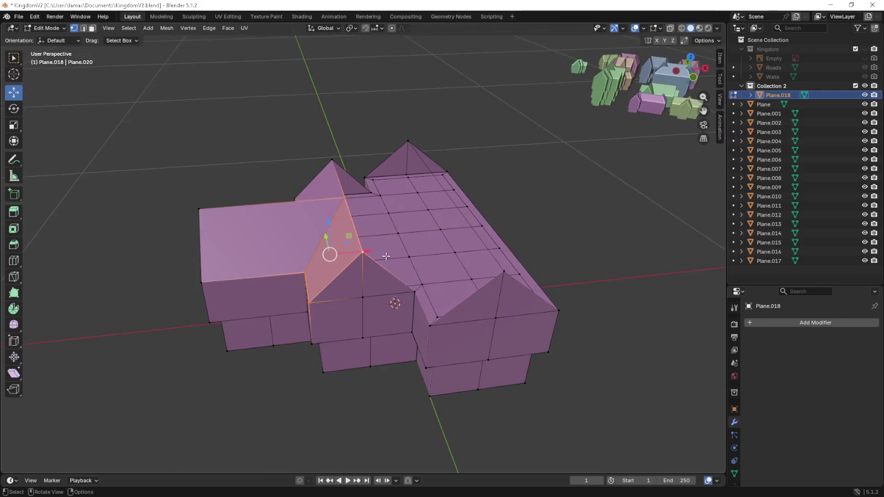
pyautogui.moveTo(386, 256); pyautogui.dragTo(375, 264, button='middle')
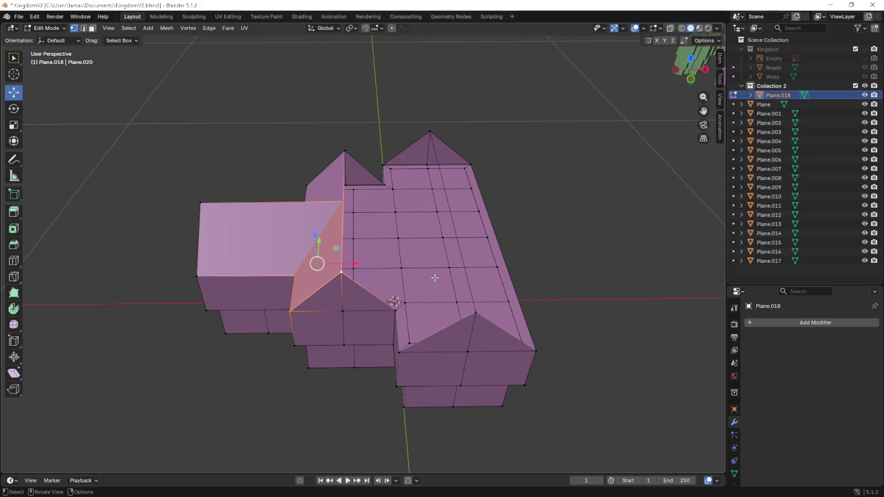
pyautogui.moveTo(435, 278); pyautogui.dragTo(516, 305, button='middle')
pyautogui.press('KP_7')
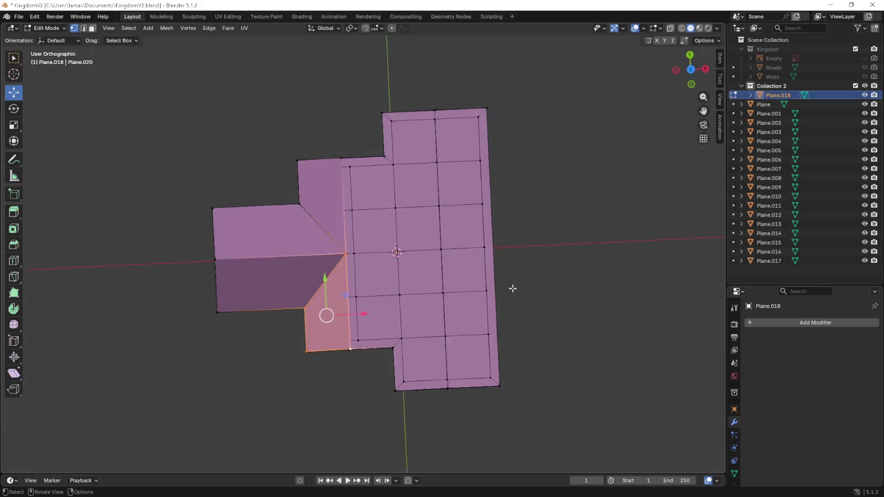
pyautogui.hotkey('ctrl', 'r')
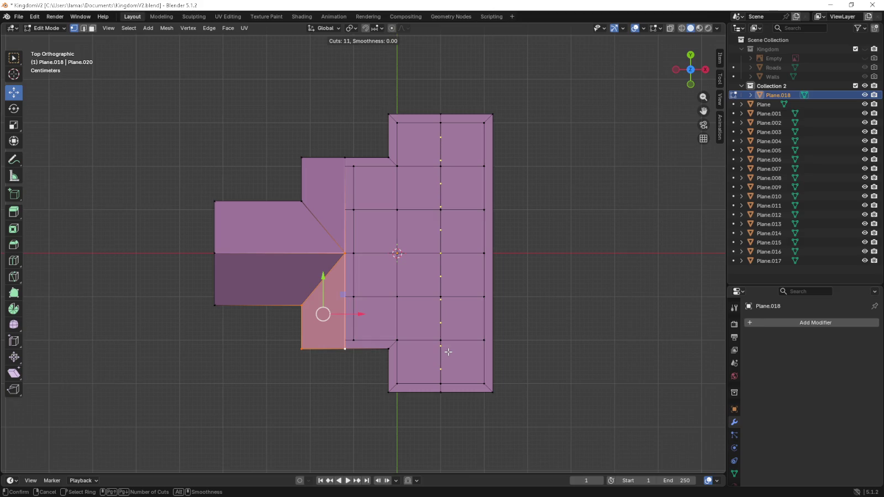
# - Confirm the lengthwise loop cut and select the corner face's vertices
pyautogui.doubleClick(448, 352)
pyautogui.rightClick(448, 352)
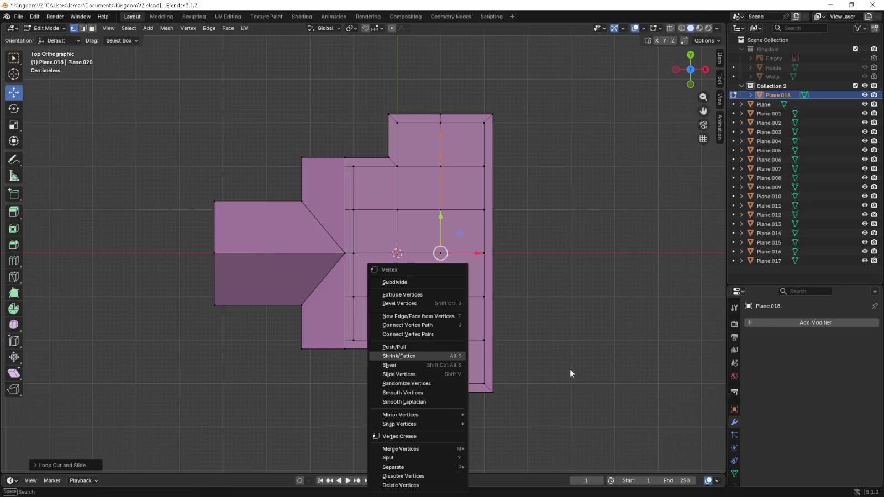
pyautogui.scroll(5, 474, 323)
pyautogui.moveTo(474, 324)
pyautogui.keyDown('shift'); pyautogui.mouseDown(button='middle')
pyautogui.moveTo(421, 250)
pyautogui.moveTo(448, 233)
pyautogui.mouseUp(button='middle'); pyautogui.keyUp('shift')
pyautogui.scroll(-4, 422, 250)
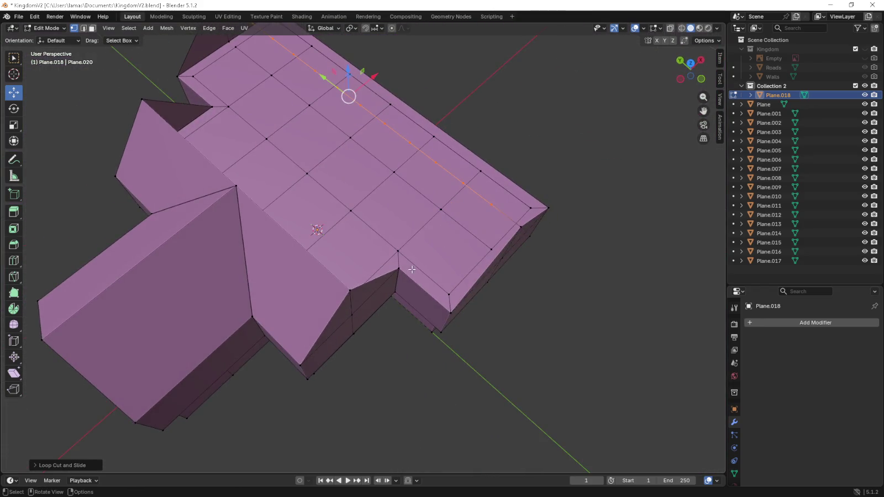
pyautogui.scroll(2, 402, 269)
pyautogui.keyDown('shift'); pyautogui.click(463, 182); pyautogui.keyUp('shift')
pyautogui.keyDown('shift'); pyautogui.click(491, 205); pyautogui.keyUp('shift')
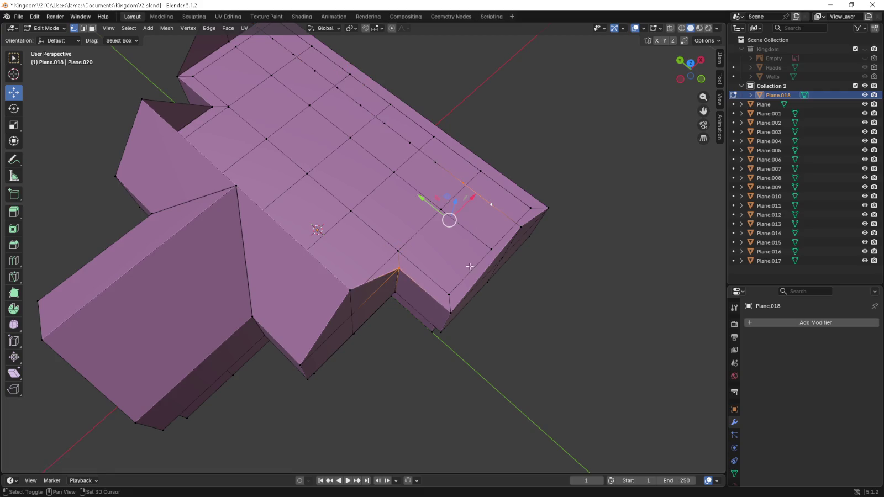
pyautogui.keyDown('shift'); pyautogui.click(520, 226); pyautogui.keyUp('shift')
# - Select the wing's side edge and the shortest path across the front faces
pyautogui.moveTo(517, 256); pyautogui.dragTo(313, 243, button='middle')
pyautogui.click(268, 260)
pyautogui.keyDown('shift'); pyautogui.click(344, 236); pyautogui.keyUp('shift')
pyautogui.keyDown('shift'); pyautogui.click(306, 387); pyautogui.keyUp('shift')
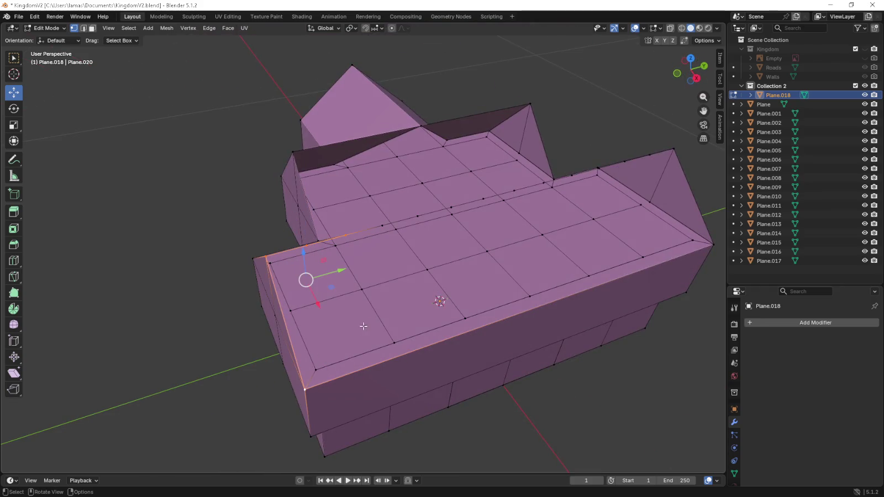
pyautogui.moveTo(365, 319); pyautogui.dragTo(381, 309, button='middle')
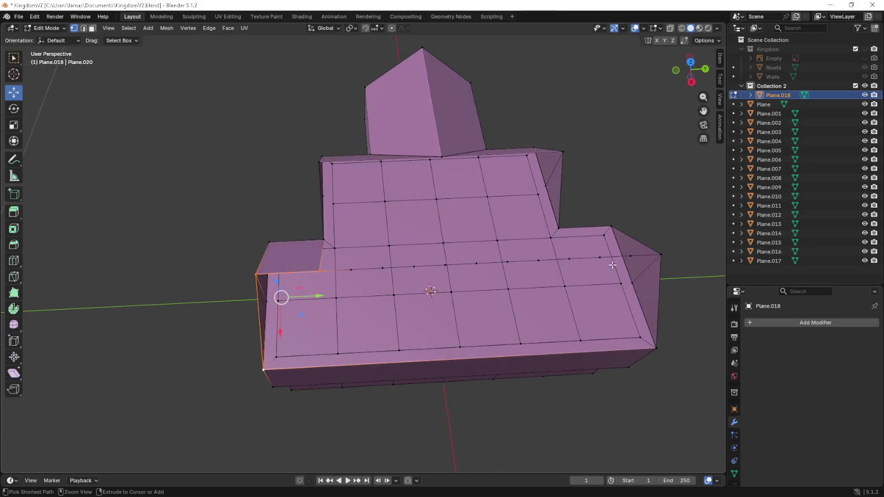
pyautogui.keyDown('ctrl'); pyautogui.click(663, 257); pyautogui.keyUp('ctrl')
pyautogui.keyDown('ctrl'); pyautogui.click(352, 270); pyautogui.keyUp('ctrl')
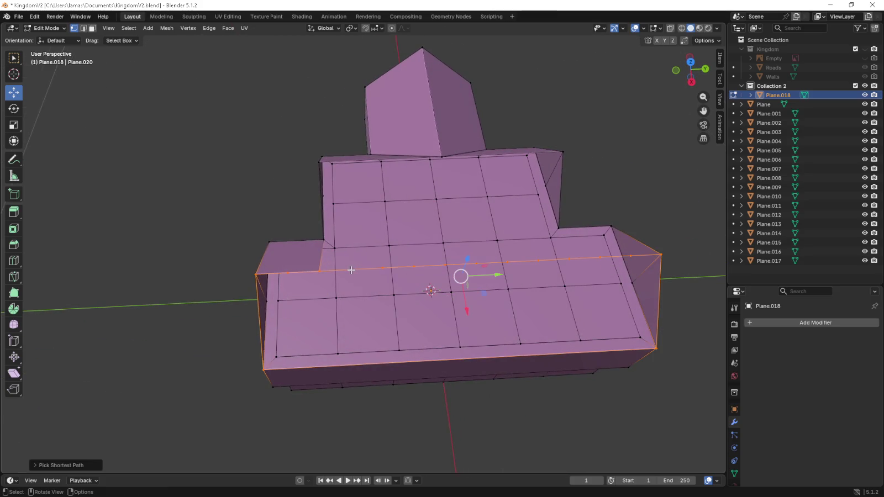
pyautogui.keyDown('ctrl'); pyautogui.keyDown('shift'); pyautogui.click(351, 270); pyautogui.keyUp('shift'); pyautogui.keyUp('ctrl')
# - Select the vertices of the top notch face, including its top vertex
pyautogui.moveTo(356, 269)
pyautogui.mouseDown(button='middle')
pyautogui.moveTo(397, 298)
pyautogui.moveTo(383, 194)
pyautogui.mouseUp(button='middle')
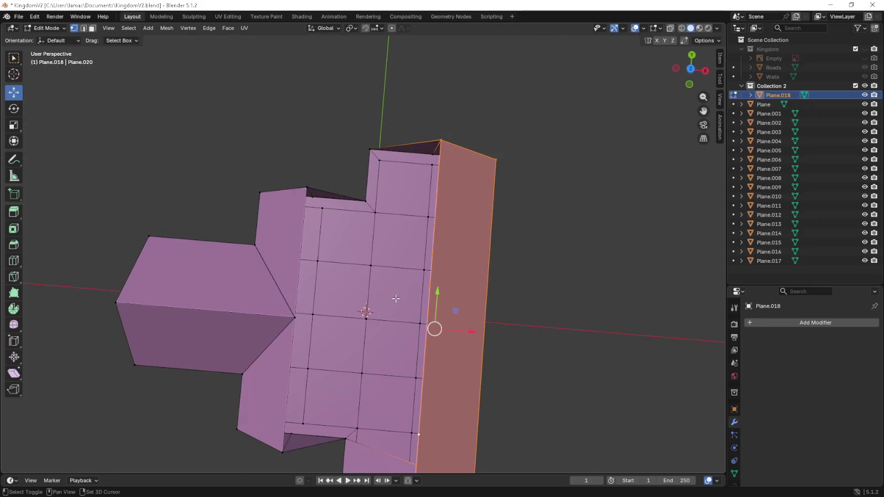
pyautogui.click(366, 200)
pyautogui.keyDown('shift'); pyautogui.click(370, 149); pyautogui.keyUp('shift')
pyautogui.keyDown('shift'); pyautogui.click(438, 197); pyautogui.keyUp('shift')
pyautogui.keyDown('shift'); pyautogui.click(438, 167); pyautogui.keyUp('shift')
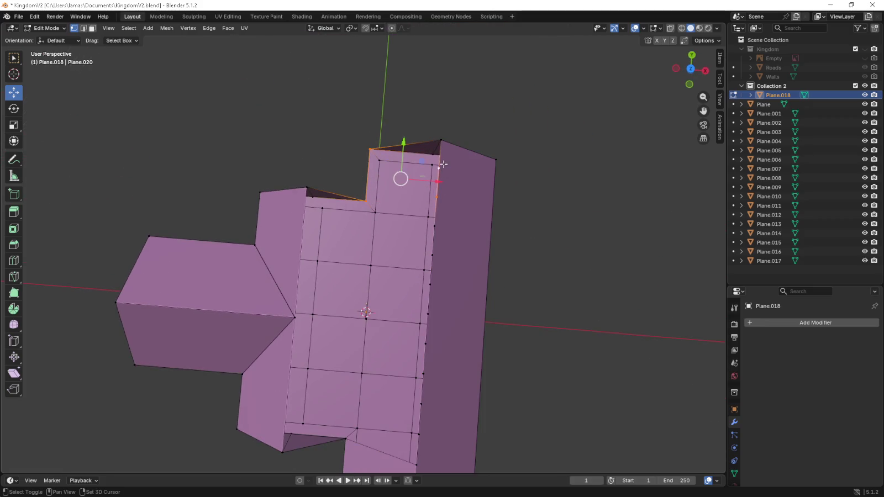
pyautogui.keyDown('shift'); pyautogui.click(447, 146); pyautogui.keyUp('shift')
pyautogui.moveTo(444, 211)
pyautogui.mouseDown(button='middle')
pyautogui.moveTo(478, 181)
pyautogui.moveTo(440, 173)
pyautogui.mouseUp(button='middle')
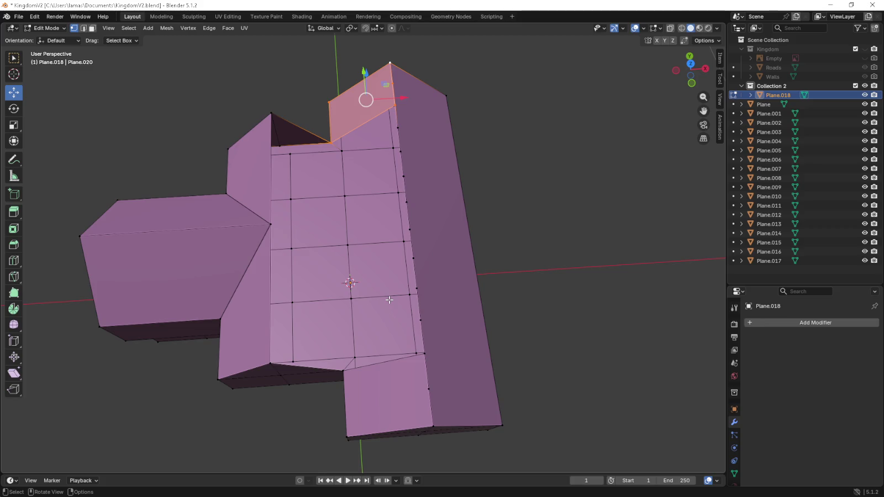
pyautogui.moveTo(401, 312); pyautogui.dragTo(358, 262, button='middle')
pyautogui.keyDown('shift'); pyautogui.click(332, 182); pyautogui.keyUp('shift')
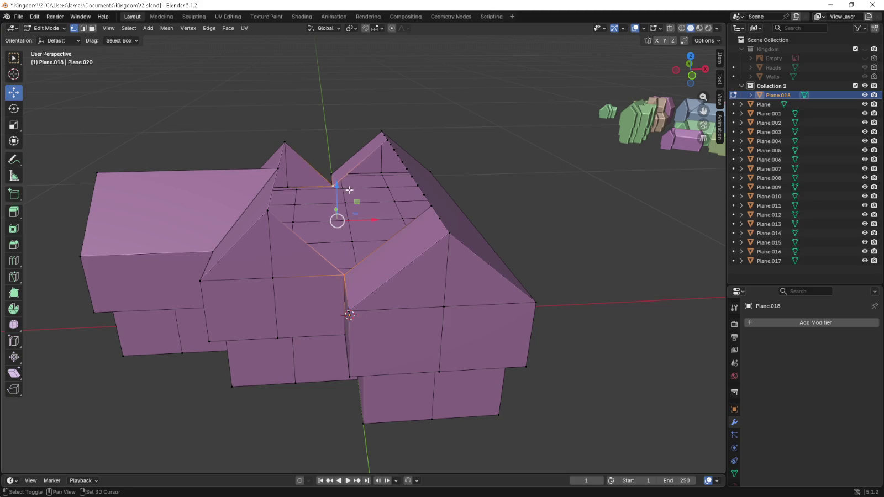
# - Extrude the notch vertices and fill a triangular face between three roof vertices
pyautogui.press('KP_1')
pyautogui.press('g')
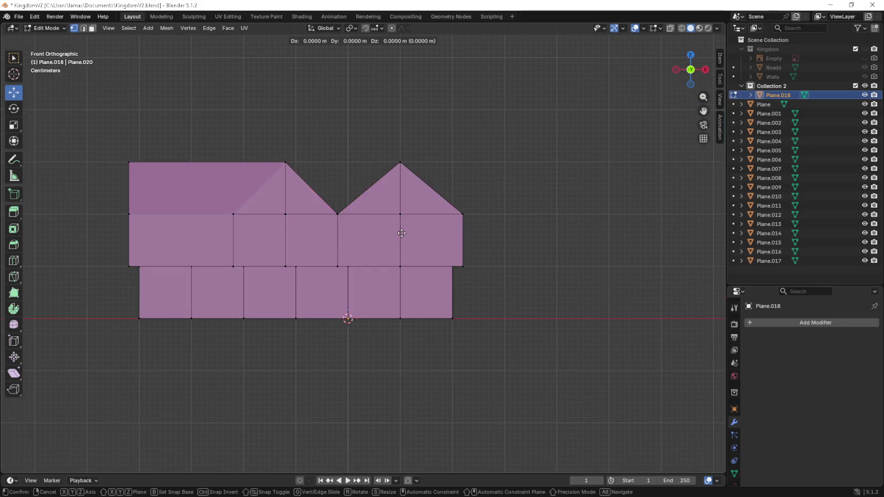
pyautogui.click(402, 182)
pyautogui.moveTo(402, 182); pyautogui.dragTo(399, 254, button='middle')
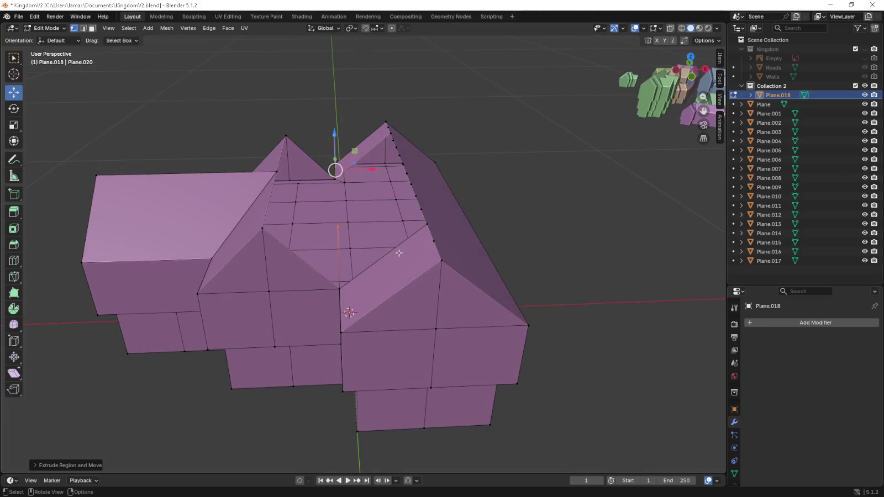
pyautogui.click(340, 287)
pyautogui.keyDown('shift'); pyautogui.click(426, 224); pyautogui.keyUp('shift')
pyautogui.keyDown('shift'); pyautogui.click(258, 228); pyautogui.keyUp('shift')
pyautogui.keyDown('shift'); pyautogui.click(344, 223); pyautogui.keyUp('shift')
pyautogui.press('f')
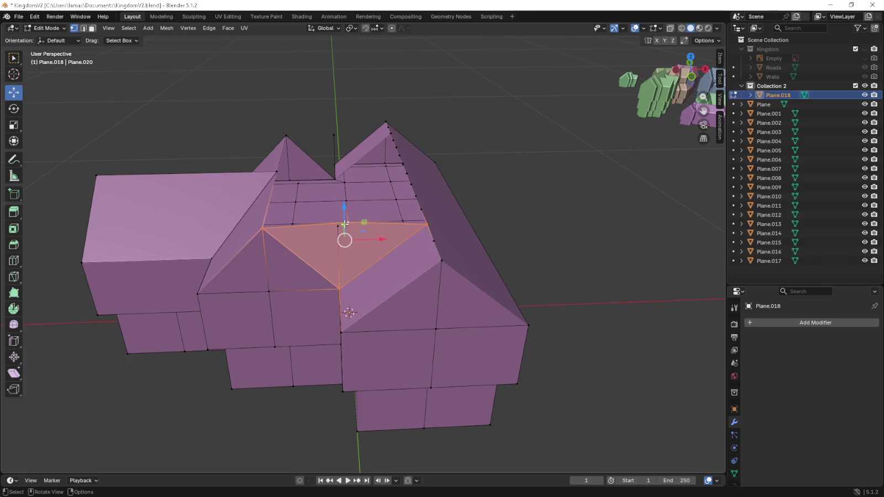
pyautogui.hotkey('ctrl', 'z')
pyautogui.keyDown('shift'); pyautogui.click(338, 226); pyautogui.keyUp('shift')
pyautogui.press('f')
# - Fill a new face across the roof-edge and corner vertices at the front
pyautogui.moveTo(338, 226)
pyautogui.mouseDown(button='middle')
pyautogui.moveTo(280, 194)
pyautogui.moveTo(408, 246)
pyautogui.mouseUp(button='middle')
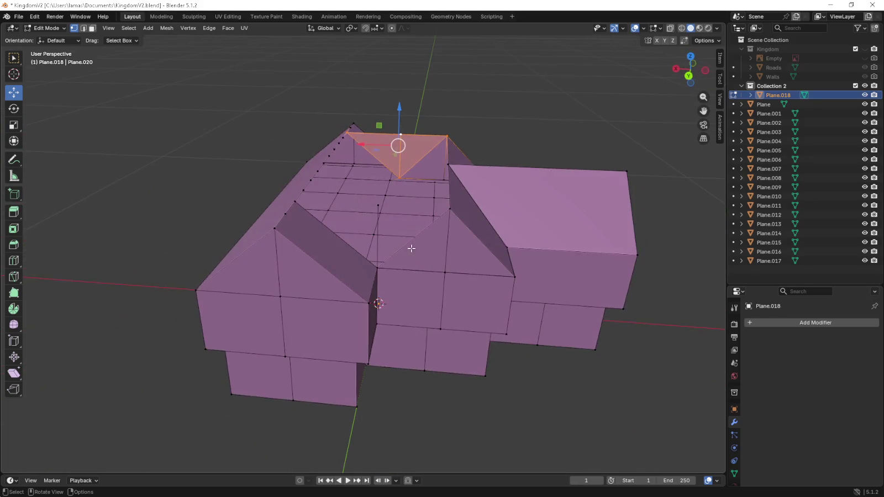
pyautogui.click(388, 263)
pyautogui.keyDown('shift'); pyautogui.click(379, 209); pyautogui.keyUp('shift')
pyautogui.keyDown('shift'); pyautogui.click(298, 203); pyautogui.keyUp('shift')
pyautogui.keyDown('shift'); pyautogui.click(378, 209); pyautogui.keyUp('shift')
pyautogui.keyDown('shift'); pyautogui.click(378, 209); pyautogui.keyUp('shift')
pyautogui.keyDown('shift'); pyautogui.click(452, 209); pyautogui.keyUp('shift')
pyautogui.press('f')
# - Raise the top ridge vertex 0.07 m to form the new peak
pyautogui.moveTo(453, 208)
pyautogui.mouseDown(button='middle')
pyautogui.moveTo(275, 189)
pyautogui.moveTo(354, 175)
pyautogui.mouseUp(button='middle')
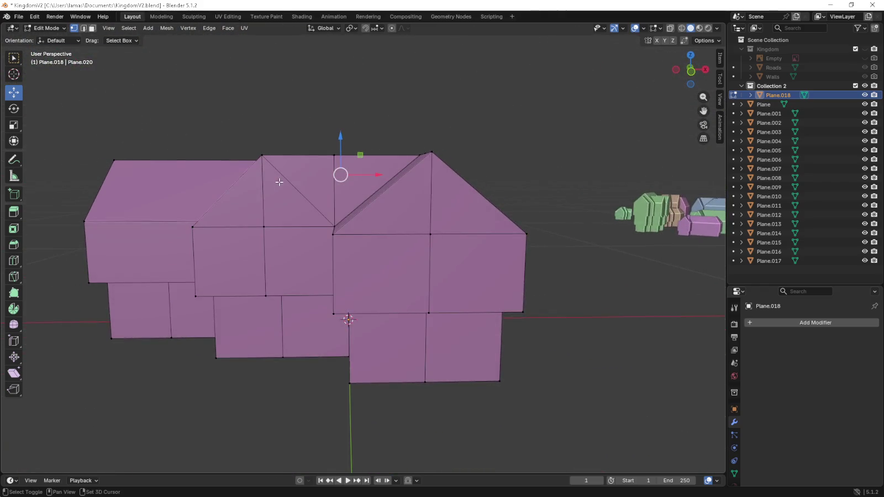
pyautogui.click(352, 177)
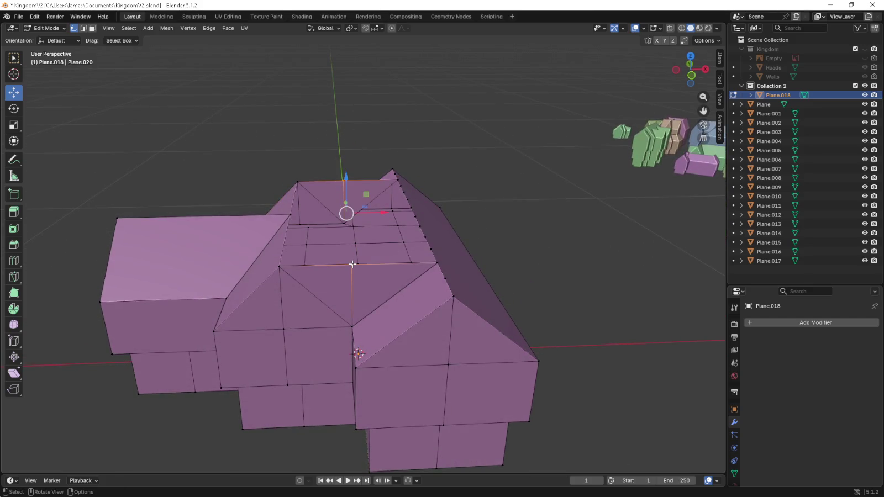
pyautogui.press('KP_1')
pyautogui.press('g')
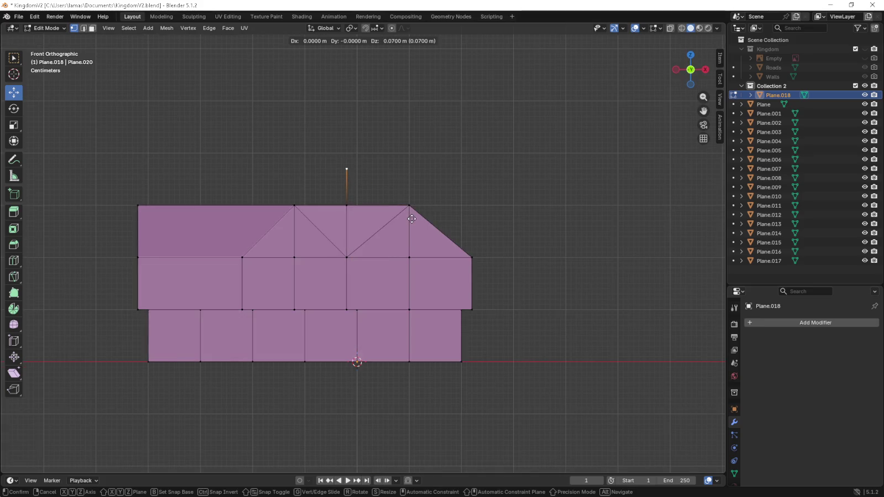
pyautogui.click(409, 204)
pyautogui.moveTo(410, 205); pyautogui.dragTo(402, 237, button='middle')
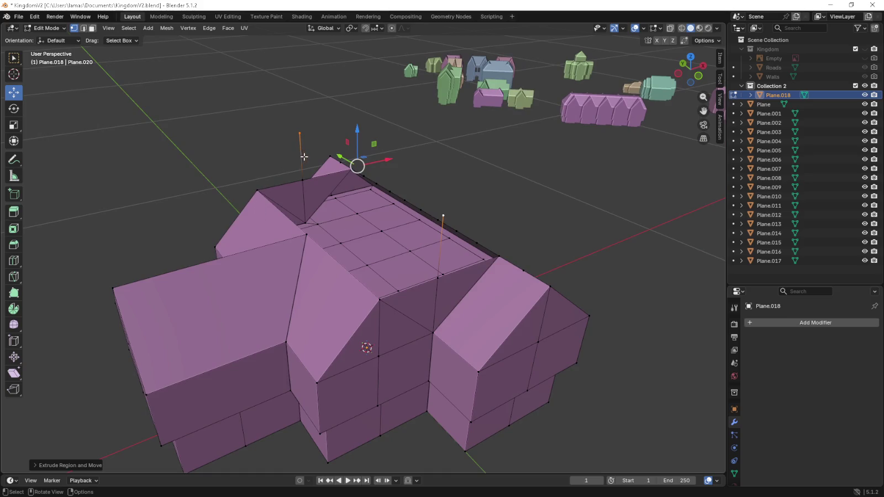
# - Fill the sloped roof face across its four corner vertices
pyautogui.click(260, 190)
pyautogui.keyDown('shift'); pyautogui.click(307, 235); pyautogui.keyUp('shift')
pyautogui.keyDown('shift'); pyautogui.click(380, 300); pyautogui.keyUp('shift')
pyautogui.keyDown('shift'); pyautogui.click(443, 215); pyautogui.keyUp('shift')
pyautogui.press('f')
pyautogui.moveTo(302, 133)
pyautogui.mouseDown(button='middle')
pyautogui.moveTo(406, 127)
pyautogui.moveTo(358, 281)
pyautogui.mouseUp(button='middle')
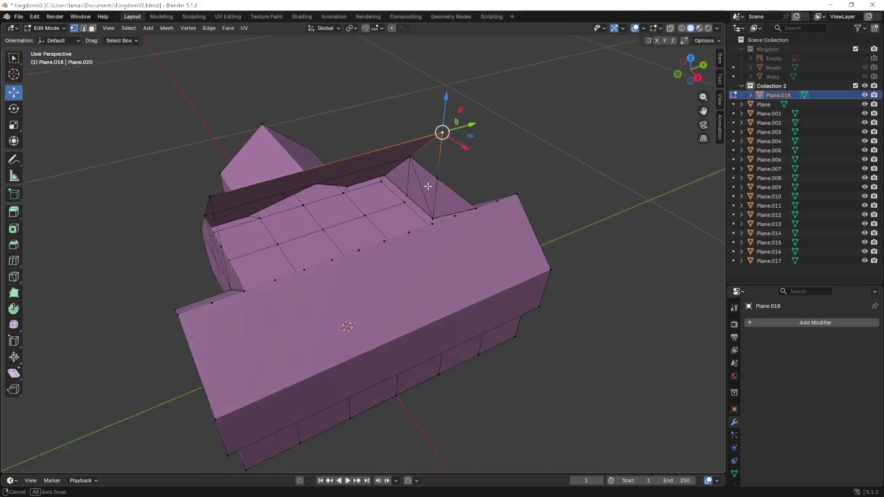
# - Select the lower roof triangle's vertices and apex, then clear the selection
pyautogui.keyDown('ctrl'); pyautogui.click(238, 287); pyautogui.keyUp('ctrl')
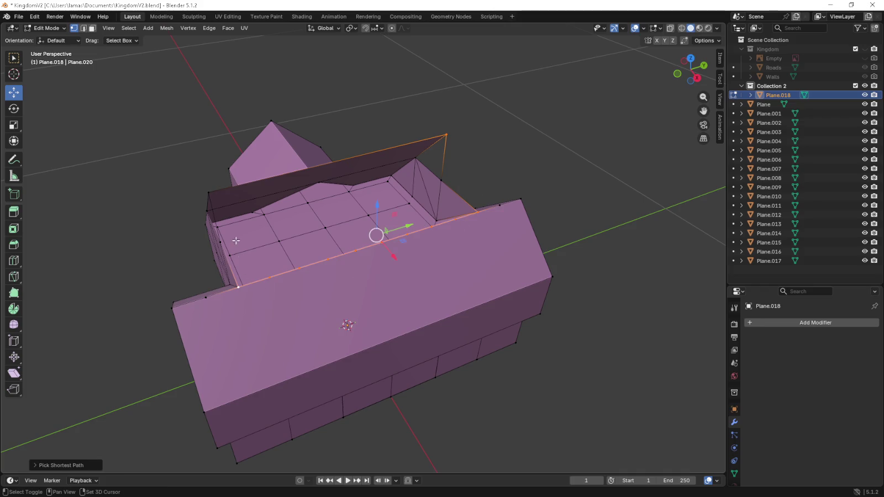
pyautogui.keyDown('ctrl'); pyautogui.click(214, 194); pyautogui.keyUp('ctrl')
pyautogui.moveTo(214, 193); pyautogui.dragTo(224, 204, button='middle')
pyautogui.click(244, 271)
pyautogui.keyDown('shift'); pyautogui.click(307, 279); pyautogui.keyUp('shift')
pyautogui.keyDown('shift'); pyautogui.click(304, 215); pyautogui.keyUp('shift')
pyautogui.keyDown('shift'); pyautogui.click(384, 281); pyautogui.keyUp('shift')
pyautogui.moveTo(385, 281); pyautogui.dragTo(361, 154, button='middle')
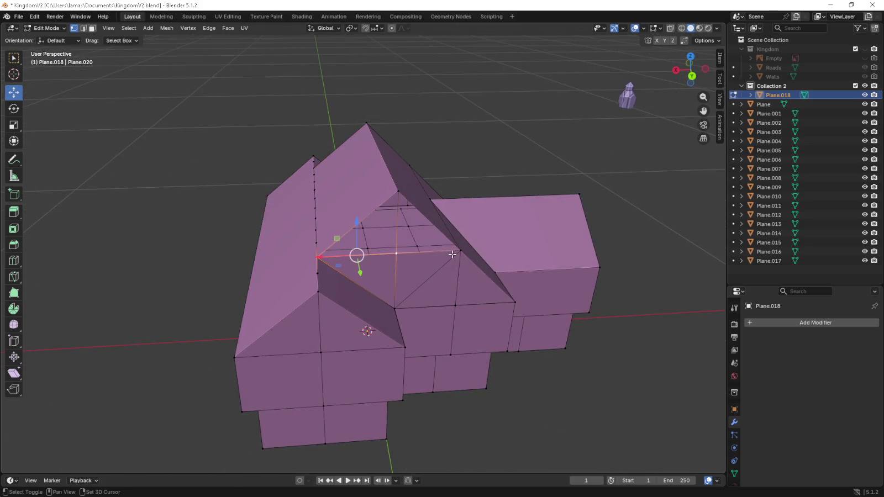
pyautogui.keyDown('shift'); pyautogui.click(398, 191); pyautogui.keyUp('shift')
pyautogui.scroll(-5, 458, 225)
pyautogui.click(499, 246)
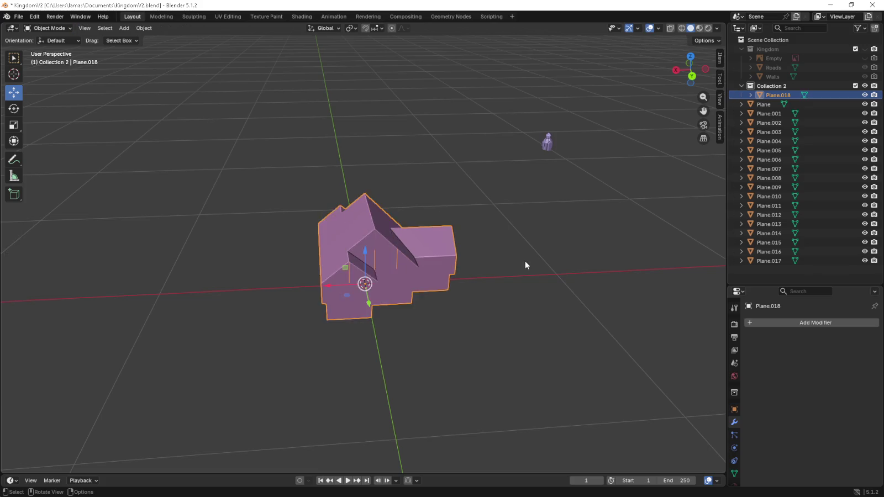
# - In edge mode, delete the vertical edge under the left gable
pyautogui.moveTo(525, 261); pyautogui.dragTo(482, 235, button='middle')
pyautogui.scroll(4, 482, 235)
pyautogui.press('2')
pyautogui.click(249, 243)
pyautogui.press('x')
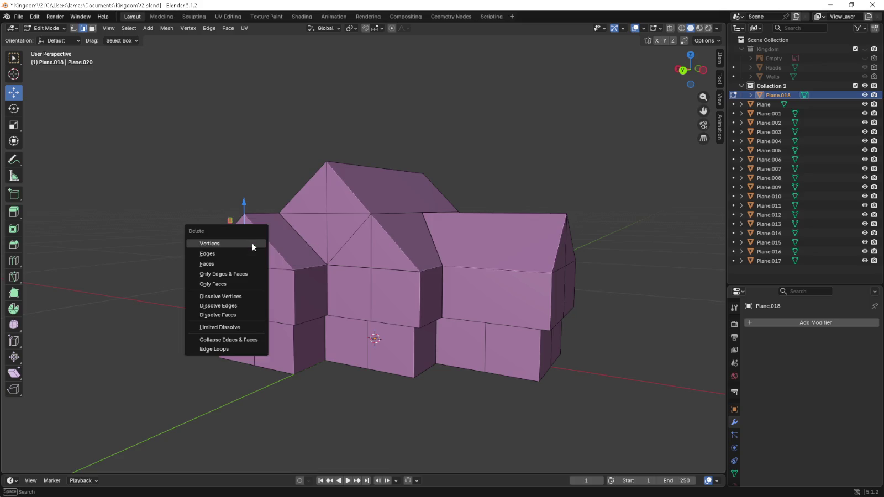
pyautogui.click(253, 251)
pyautogui.press('Tab')
# - Move the house 2.8 m along X to stand right of the kingdom
pyautogui.press('Tab')
# - Delete two more vertical gable edges
pyautogui.click(326, 246)
pyautogui.keyDown('shift'); pyautogui.click(371, 243); pyautogui.keyUp('shift')
pyautogui.press('x')
pyautogui.click(379, 243)
pyautogui.press('x')
pyautogui.click(568, 252)
# - Delete the remaining two vertical edges under the other gable
pyautogui.moveTo(594, 258); pyautogui.dragTo(383, 253, button='middle')
pyautogui.press('a')
pyautogui.click(365, 248)
pyautogui.keyDown('shift'); pyautogui.click(405, 244); pyautogui.keyUp('shift')
pyautogui.press('x')
pyautogui.click(502, 254)
pyautogui.scroll(-2, 503, 257)
pyautogui.press('Tab')
pyautogui.moveTo(504, 258)
pyautogui.mouseDown(button='middle')
pyautogui.moveTo(419, 262)
pyautogui.moveTo(493, 287)
pyautogui.moveTo(426, 275)
pyautogui.moveTo(450, 263)
pyautogui.moveTo(533, 275)
pyautogui.moveTo(520, 260)
pyautogui.moveTo(386, 265)
pyautogui.mouseUp(button='middle')
pyautogui.scroll(-2, 418, 261)
pyautogui.press('KP_1')
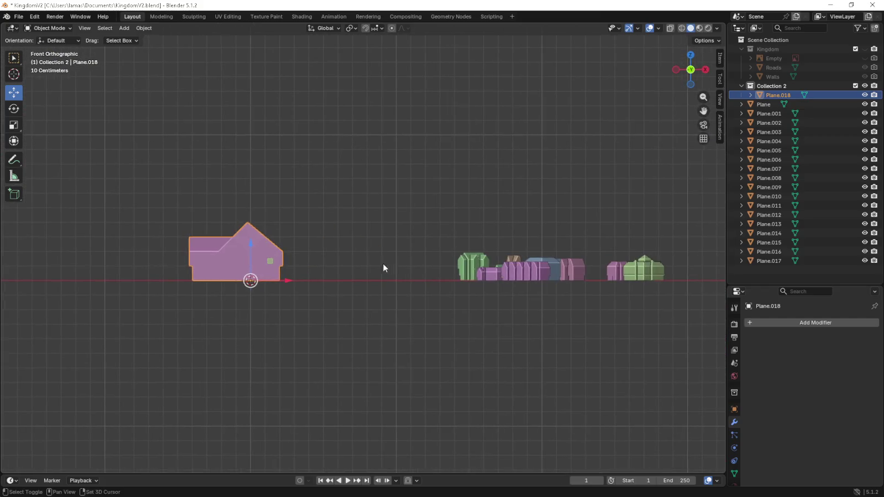
pyautogui.moveTo(266, 282); pyautogui.dragTo(692, 281)
pyautogui.keyDown('shift'); pyautogui.moveTo(691, 285); pyautogui.dragTo(485, 260, button='middle'); pyautogui.keyUp('shift')
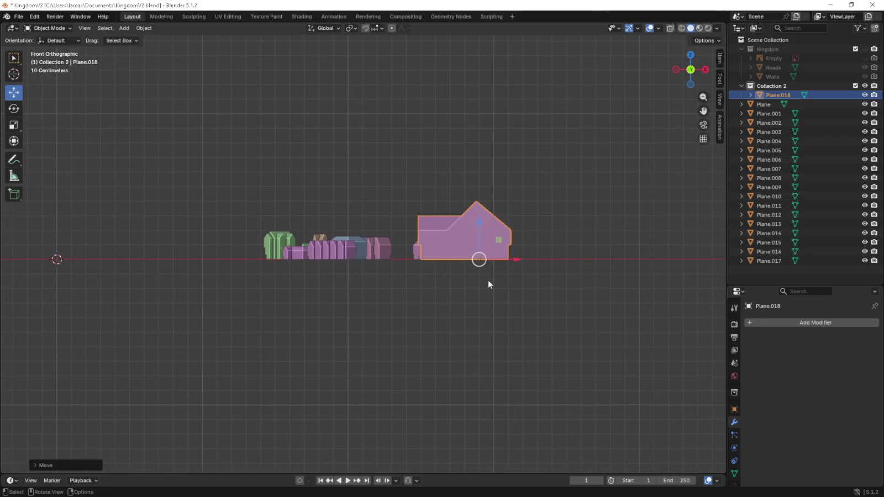
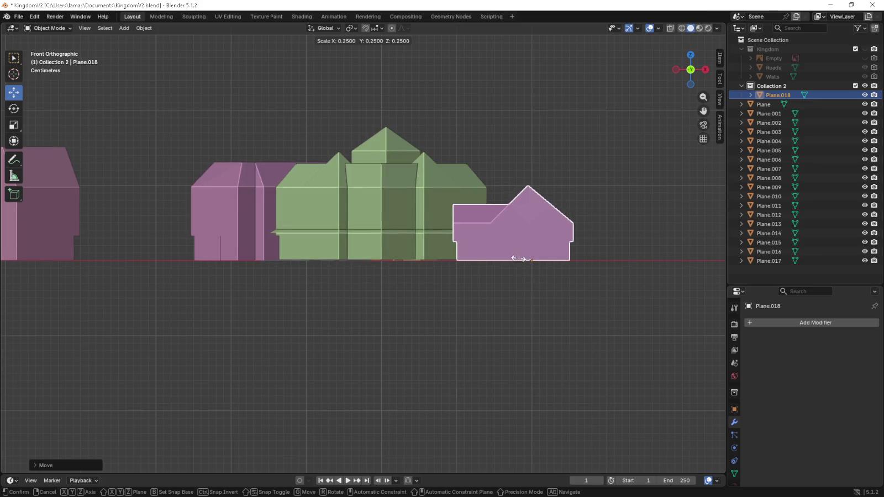
# - Shrink the pink gabled house and view it from straight above
pyautogui.click(506, 248)
pyautogui.scroll(-3, 468, 254)
pyautogui.moveTo(518, 265)
pyautogui.keyDown('shift'); pyautogui.mouseDown(button='middle')
pyautogui.moveTo(481, 268)
pyautogui.moveTo(537, 167)
pyautogui.mouseUp(button='middle'); pyautogui.keyUp('shift')
pyautogui.press('KP_7')
pyautogui.scroll(-1, 484, 268)
pyautogui.press('s')
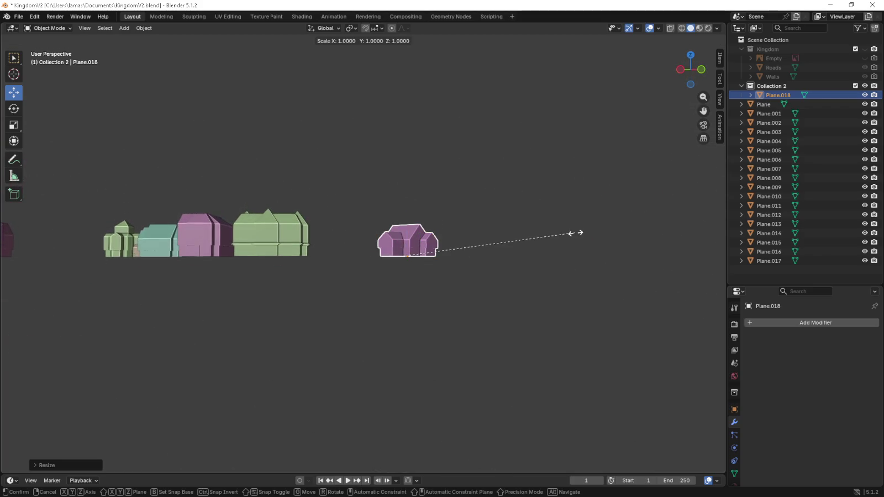
pyautogui.click(430, 248)
# - Reselect the pink house Plane.018, scale it to 0.9, and return to top view
pyautogui.press('a')
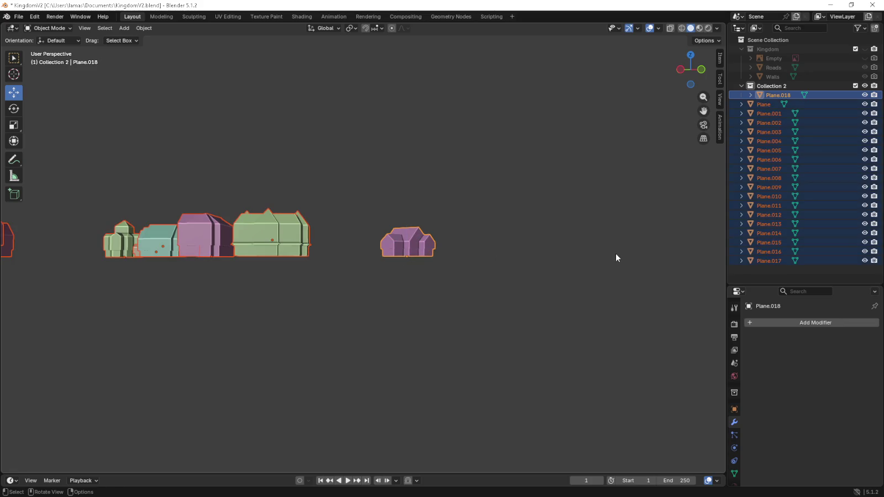
pyautogui.click(474, 255)
pyautogui.click(409, 246)
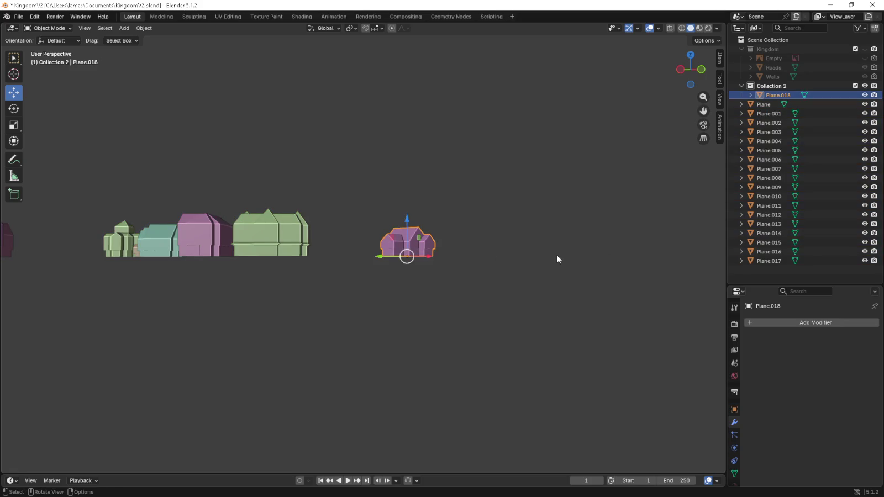
pyautogui.press('s')
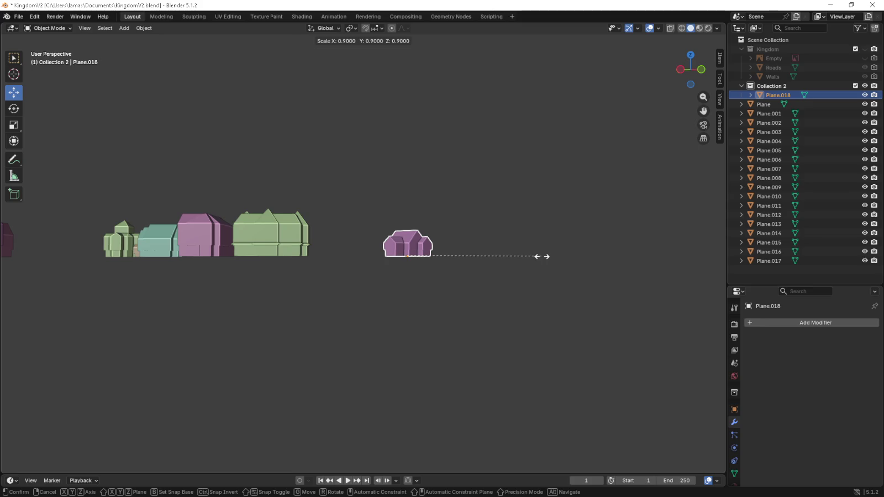
pyautogui.click(546, 256)
pyautogui.press('KP_7')
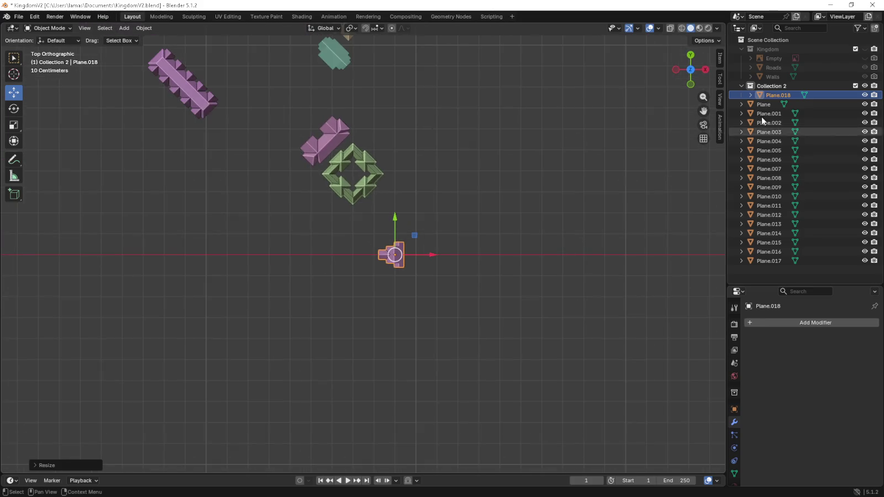
# - Show the Kingdom collection and move the house beside the long pink building
pyautogui.click(865, 48)
pyautogui.moveTo(463, 226)
pyautogui.keyDown('shift'); pyautogui.mouseDown(button='middle')
pyautogui.moveTo(481, 271)
pyautogui.moveTo(489, 337)
pyautogui.mouseUp(button='middle'); pyautogui.keyUp('shift')
pyautogui.press('g')
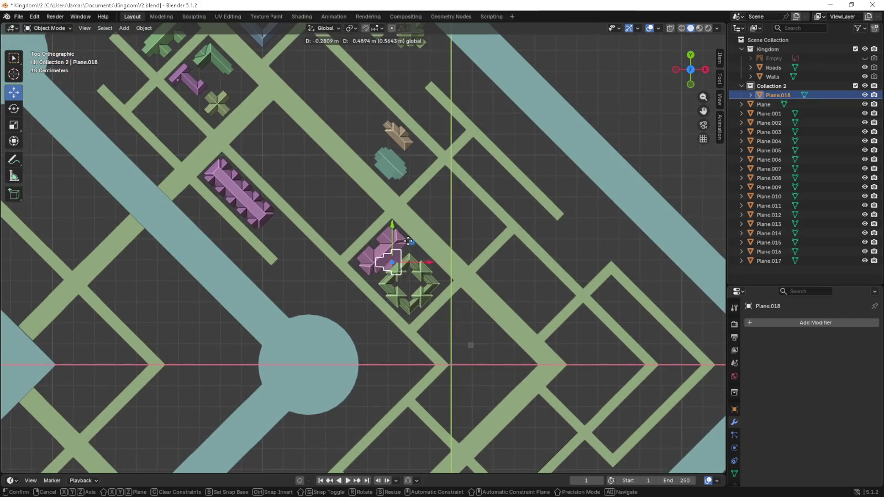
pyautogui.click(359, 211)
pyautogui.keyDown('shift'); pyautogui.moveTo(359, 211); pyautogui.dragTo(410, 256, button='middle'); pyautogui.keyUp('shift')
pyautogui.press('g')
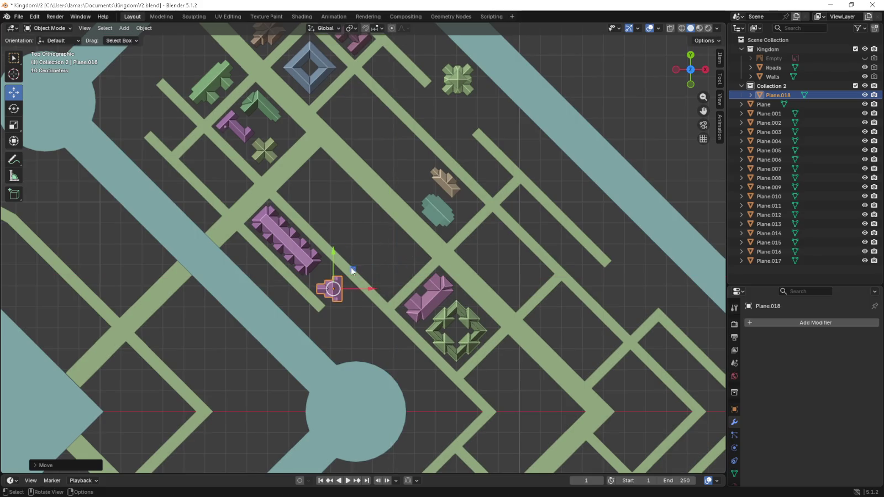
pyautogui.click(352, 271)
pyautogui.scroll(2, 414, 264)
# - Rotate the house -135° and nudge it into the plot to match the street grid
pyautogui.press('r')
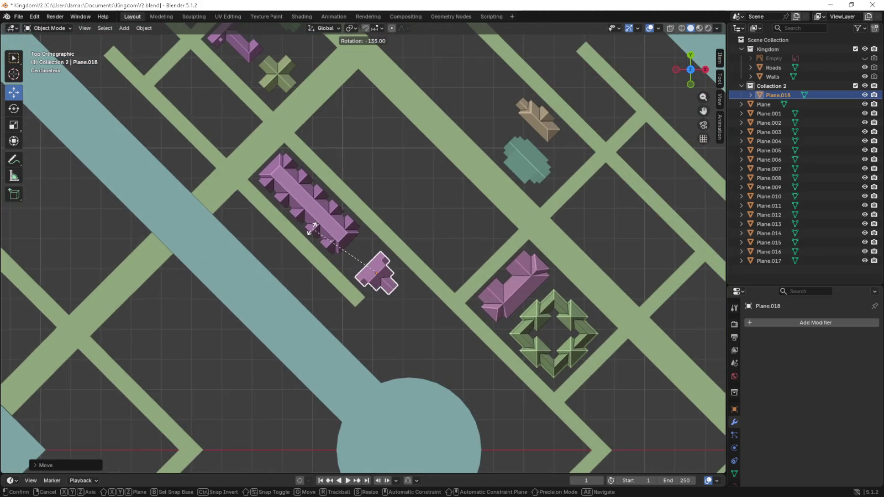
pyautogui.click(312, 229)
pyautogui.scroll(3, 381, 259)
pyautogui.press('KP_4')
pyautogui.press('KP_4')
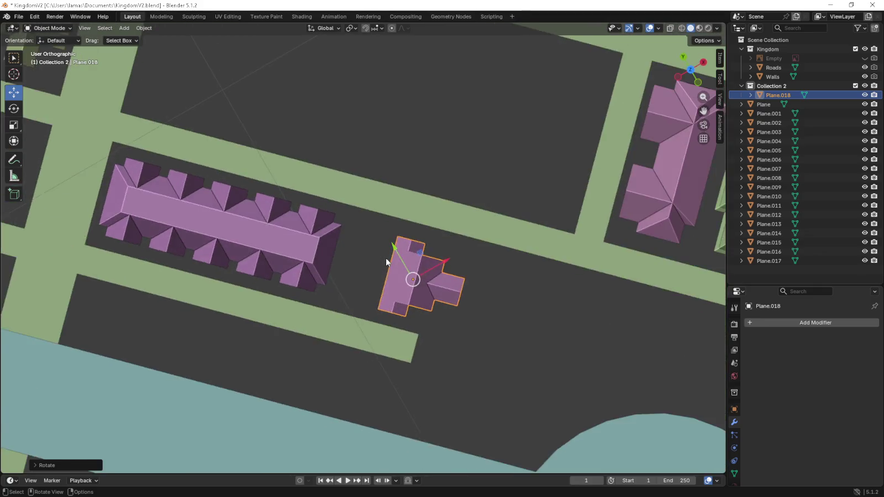
pyautogui.press('KP_4')
pyautogui.press('g')
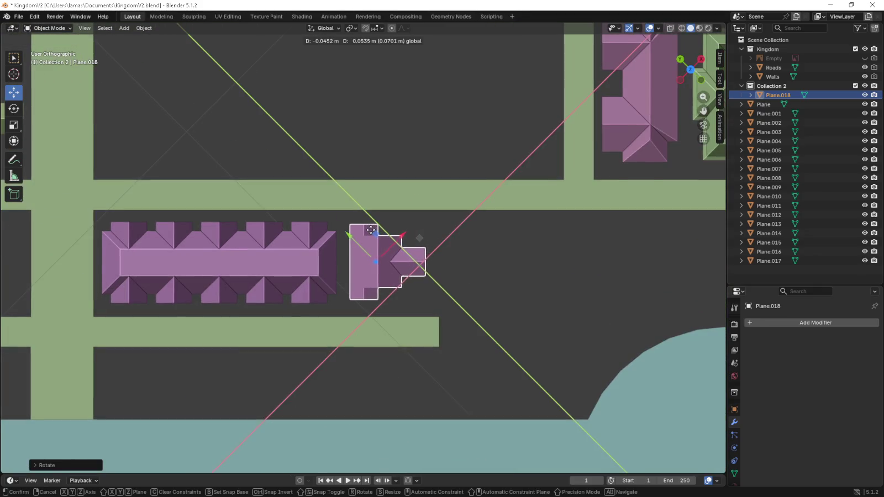
pyautogui.click(371, 232)
pyautogui.moveTo(439, 261)
pyautogui.mouseDown(button='middle')
pyautogui.moveTo(400, 215)
pyautogui.moveTo(369, 204)
pyautogui.moveTo(264, 199)
pyautogui.moveTo(225, 180)
pyautogui.moveTo(269, 213)
pyautogui.moveTo(375, 243)
pyautogui.mouseUp(button='middle')
pyautogui.moveTo(375, 243); pyautogui.dragTo(382, 242)
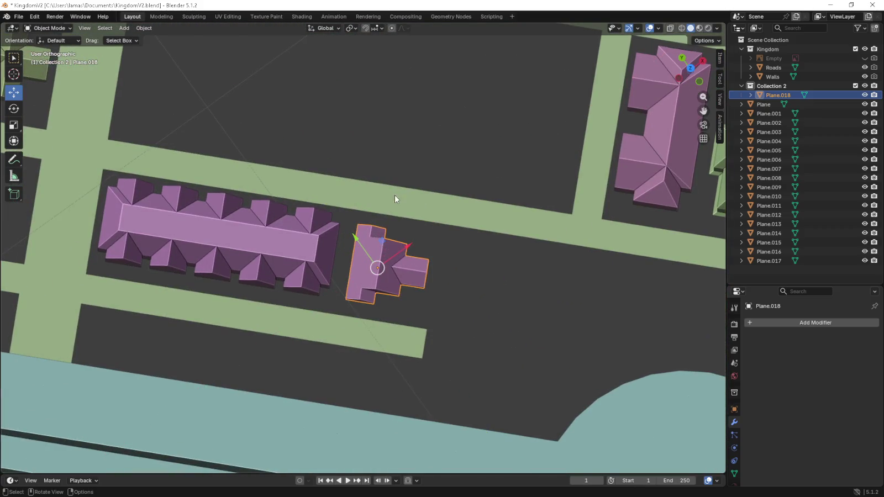
pyautogui.click(400, 191)
pyautogui.press('KP_7')
# - Zoom out and pan the top view to frame the whole town layout
pyautogui.scroll(-5, 392, 176)
pyautogui.scroll(-2, 390, 176)
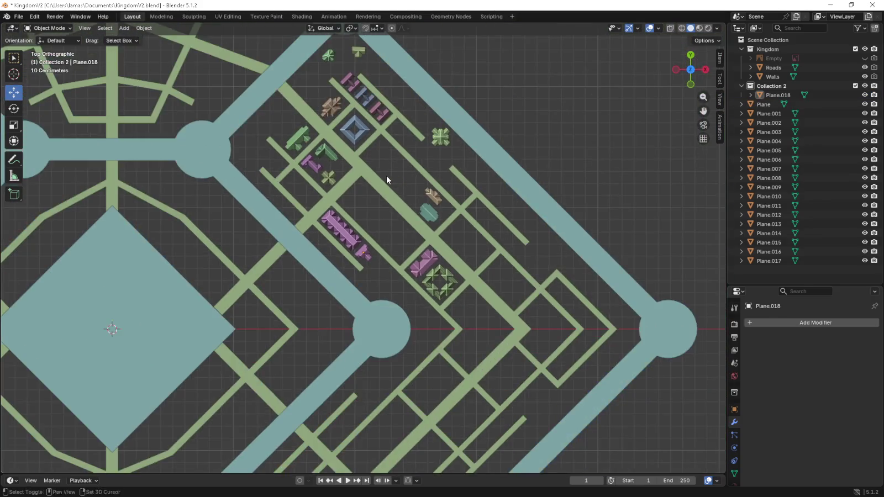
pyautogui.scroll(-1, 398, 171)
pyautogui.scroll(-1, 412, 167)
pyautogui.scroll(-1, 459, 163)
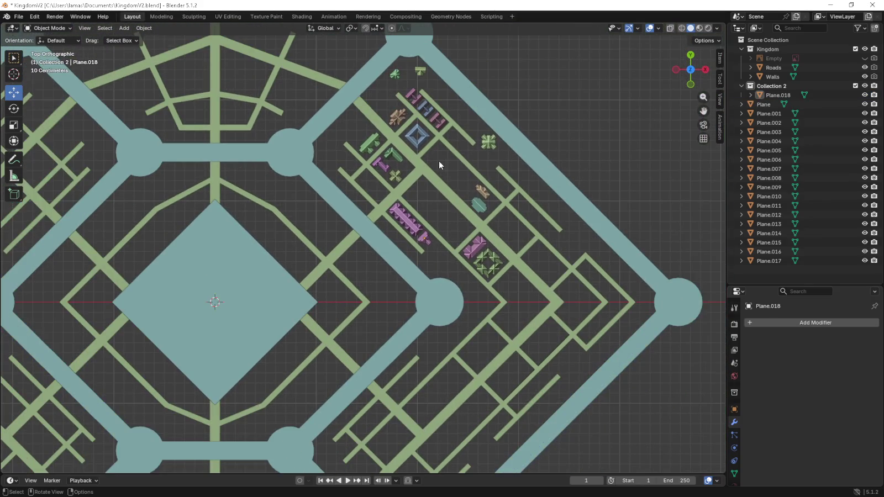
pyautogui.scroll(-1, 437, 161)
pyautogui.keyDown('shift'); pyautogui.moveTo(377, 210); pyautogui.dragTo(459, 221, button='middle'); pyautogui.keyUp('shift')
pyautogui.scroll(-1, 459, 221)
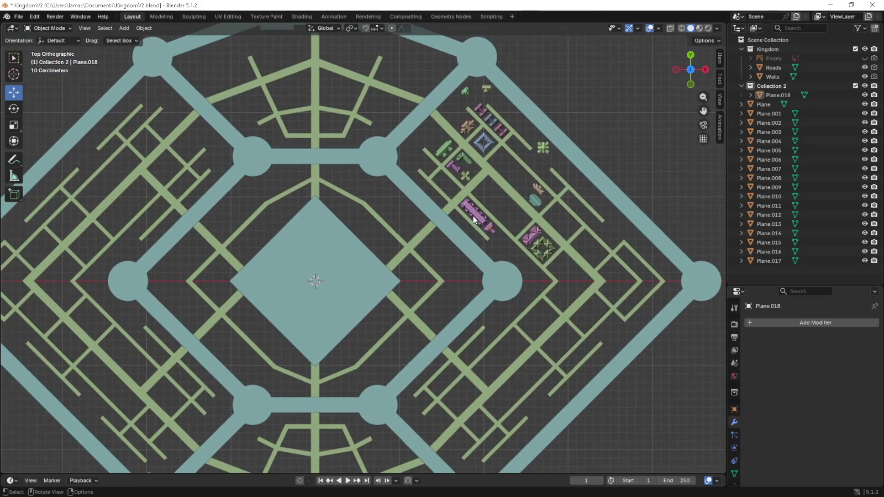
pyautogui.scroll(-1, 474, 219)
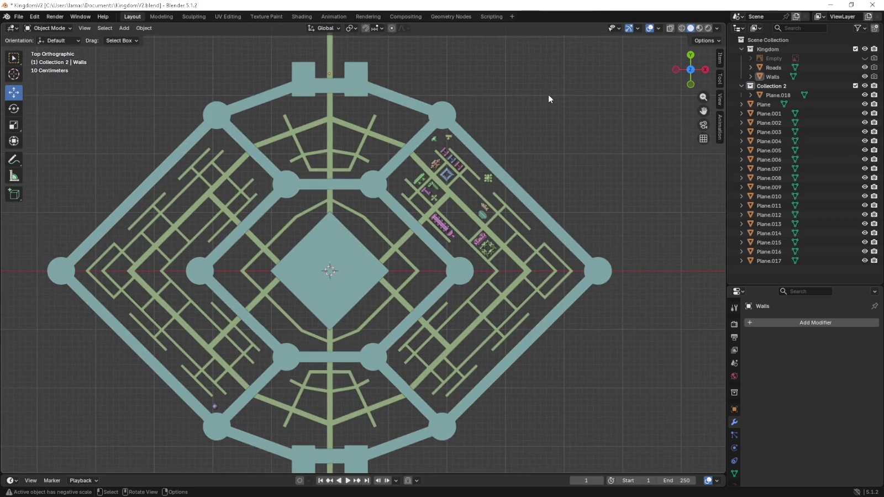
# - Select Walls and turn on the Empty's visibility to show the white reference map
pyautogui.click(838, 78)
pyautogui.click(865, 49)
pyautogui.click(865, 49)
pyautogui.click(864, 58)
pyautogui.scroll(1, 447, 211)
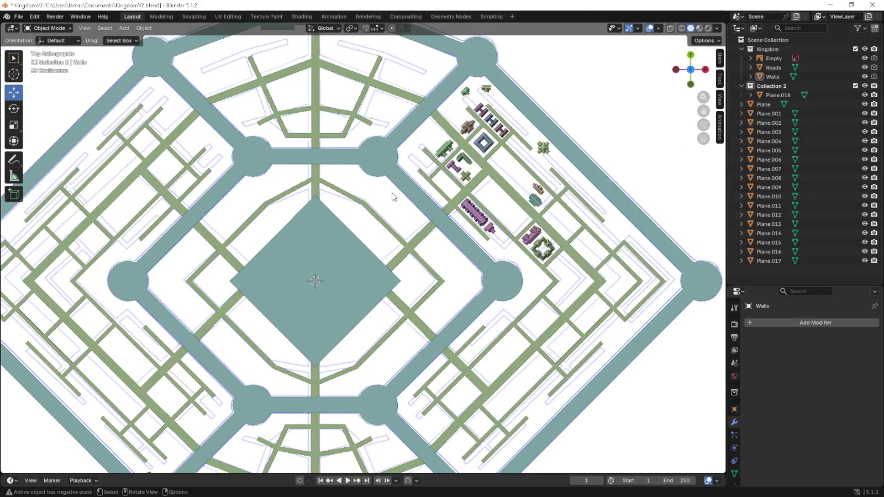
pyautogui.scroll(1, 400, 202)
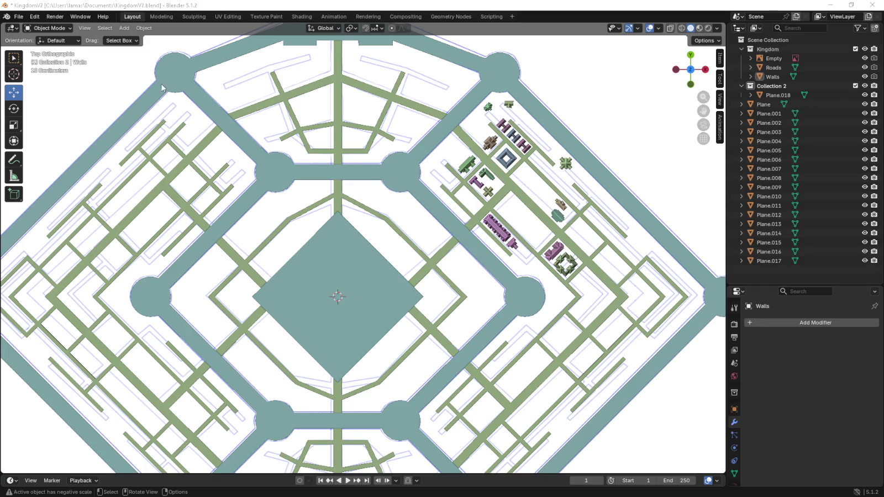
# - Hide the Empty reference image in the viewport again
pyautogui.click(865, 58)
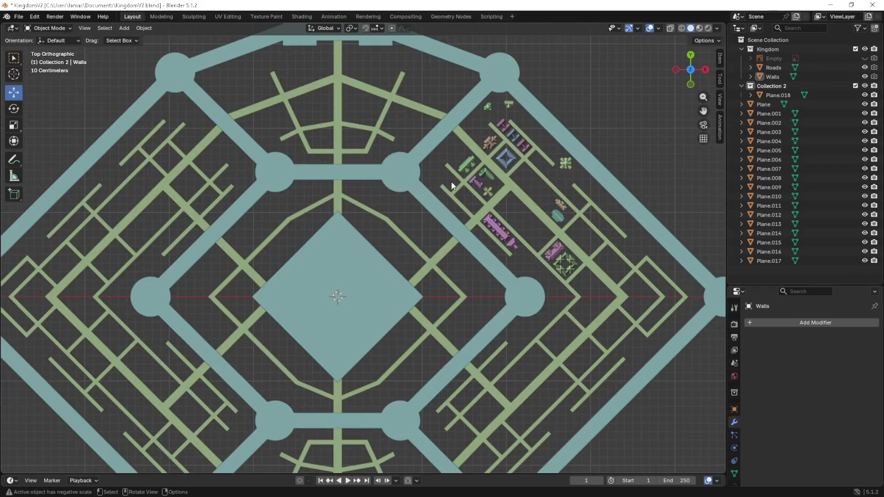
# - Make Collection 2 the active collection and exclude the Kingdom collection from the view layer
pyautogui.click(865, 85)
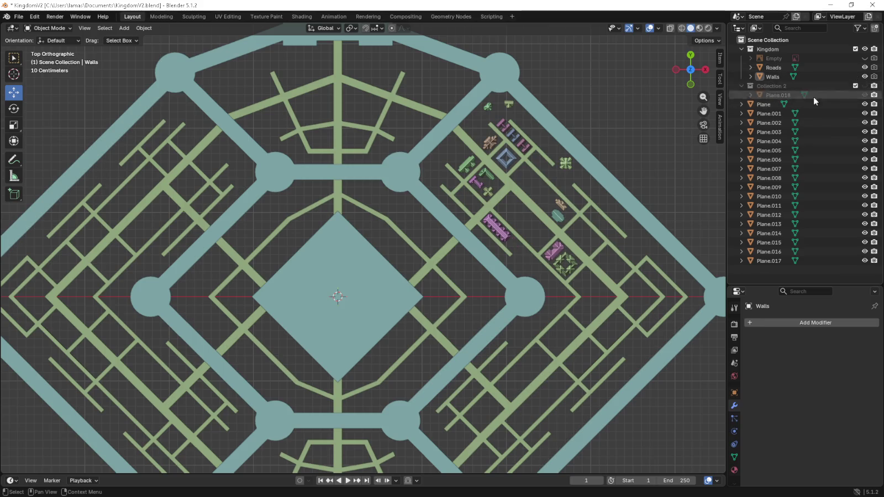
pyautogui.click(865, 86)
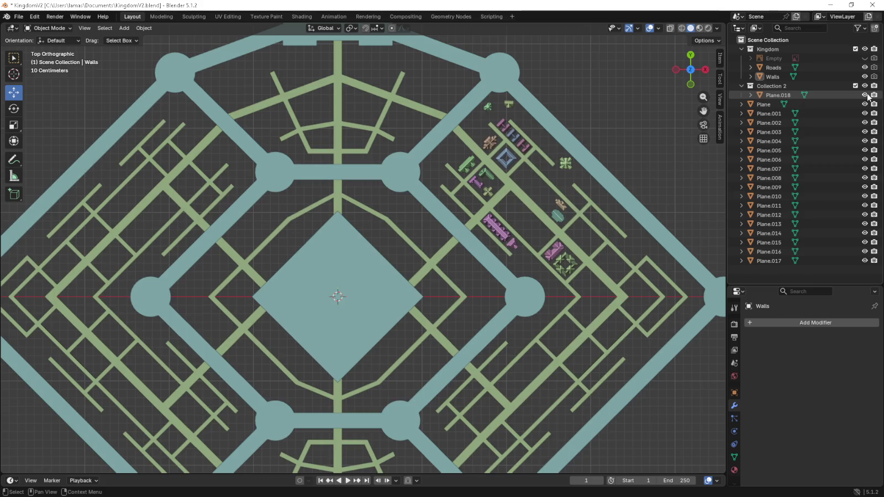
pyautogui.moveTo(800, 267)
pyautogui.mouseDown()
pyautogui.moveTo(753, 108)
pyautogui.moveTo(770, 86)
pyautogui.mouseUp()
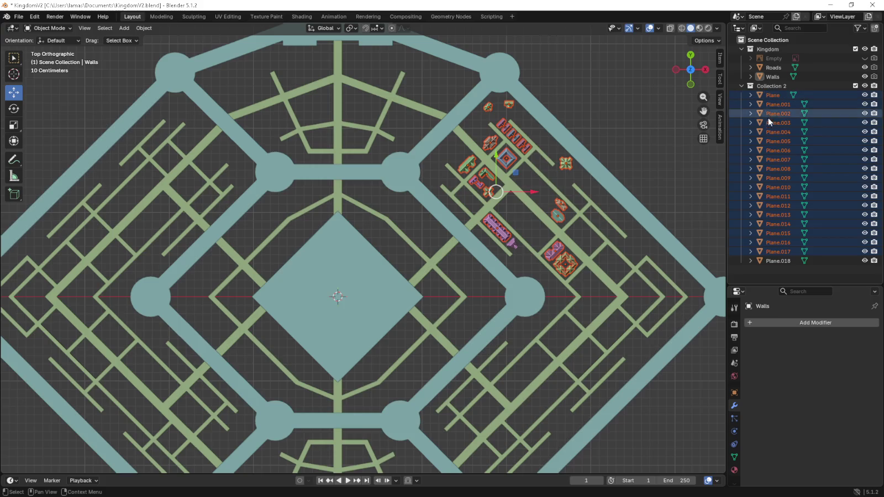
pyautogui.click(789, 274)
pyautogui.click(775, 86)
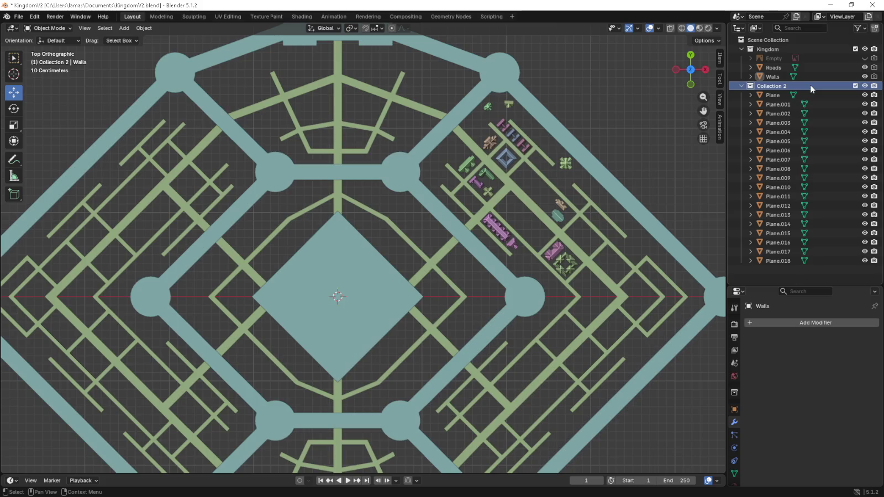
pyautogui.click(856, 86)
pyautogui.click(855, 87)
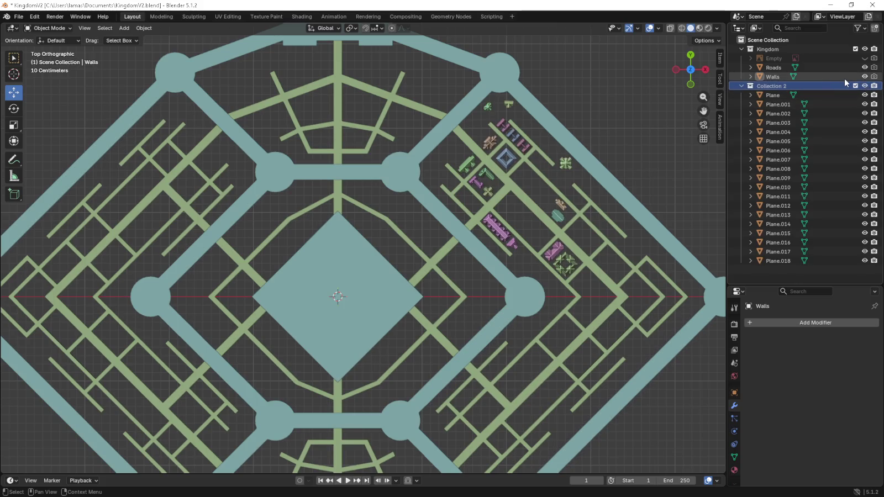
pyautogui.click(843, 85)
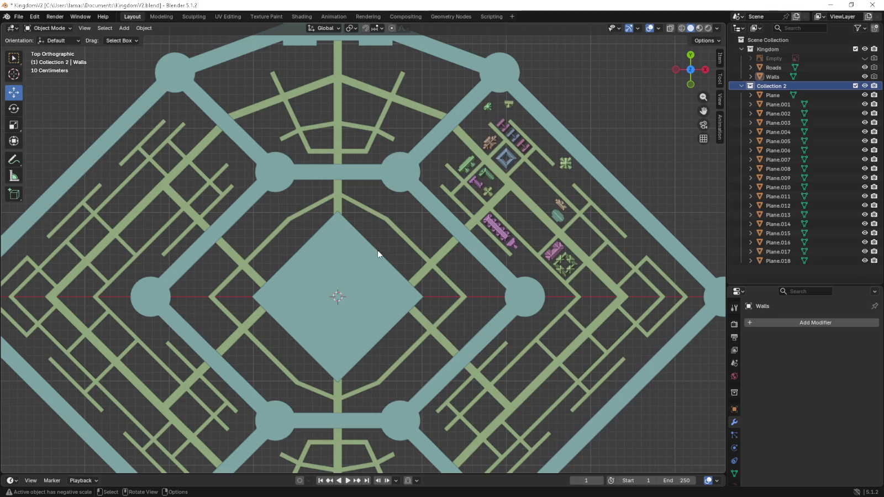
pyautogui.click(855, 48)
# - Add a new plane, scale it down, and enter Edit Mode
pyautogui.hotkey('shift', 'a')
pyautogui.click(465, 182)
pyautogui.scroll(3, 327, 222)
pyautogui.press('s')
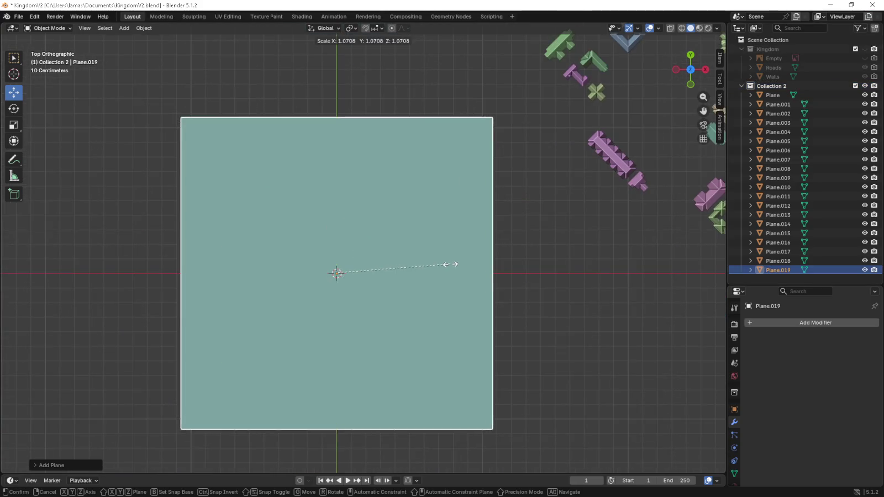
pyautogui.click(362, 272)
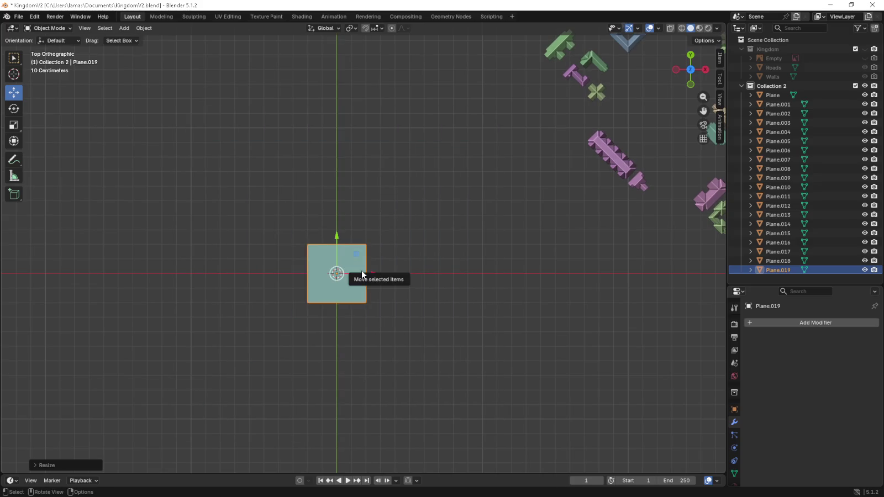
pyautogui.press('Tab')
pyautogui.scroll(2, 483, 256)
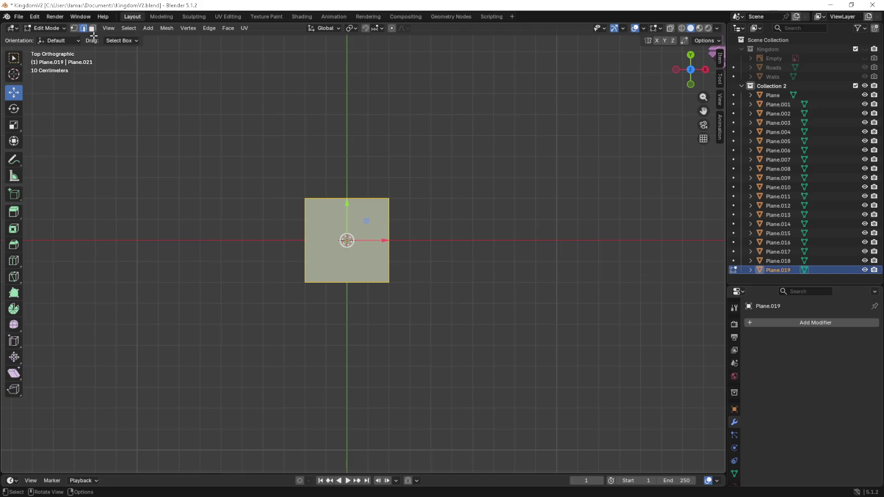
pyautogui.scroll(-2, 321, 241)
# - Position the plane and stretch its left and right sides 0.4 m outward
pyautogui.click(320, 241)
pyautogui.press('g')
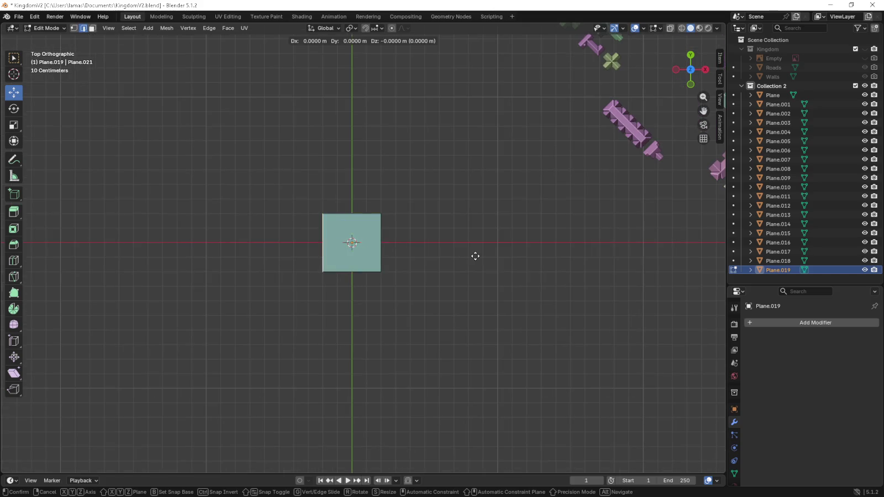
pyautogui.click(475, 257)
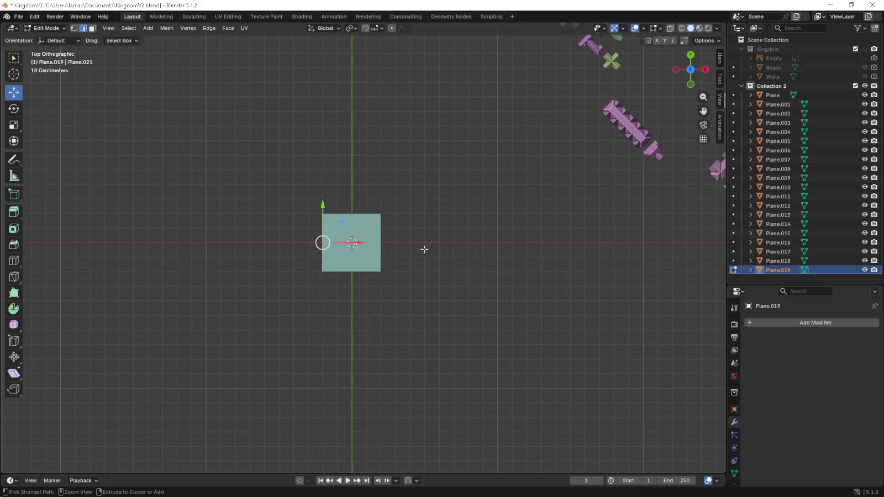
pyautogui.rightClick(383, 241)
pyautogui.moveTo(360, 242); pyautogui.dragTo(298, 241)
pyautogui.click(378, 244)
pyautogui.moveTo(413, 243); pyautogui.dragTo(467, 244)
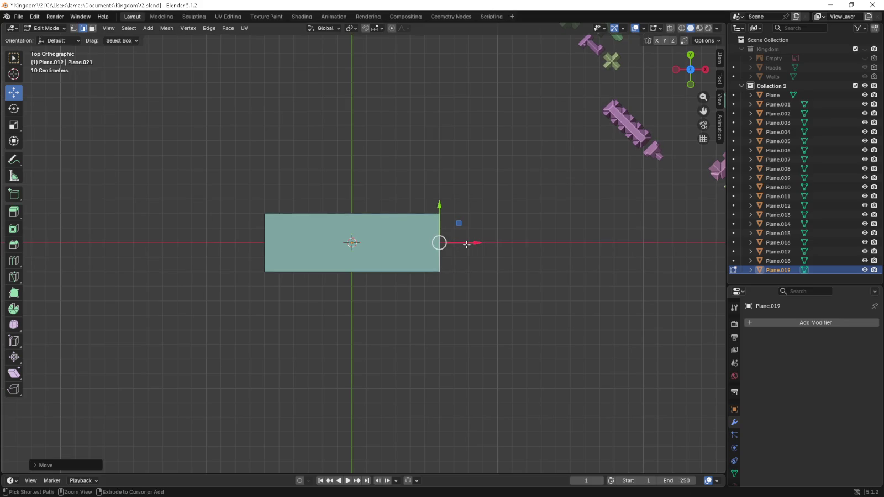
# - Widen the sides further and raise the top edge into a wide rectangle
pyautogui.keyDown('shift'); pyautogui.moveTo(466, 245); pyautogui.dragTo(461, 230, button='middle'); pyautogui.keyUp('shift')
pyautogui.moveTo(461, 230); pyautogui.dragTo(490, 231)
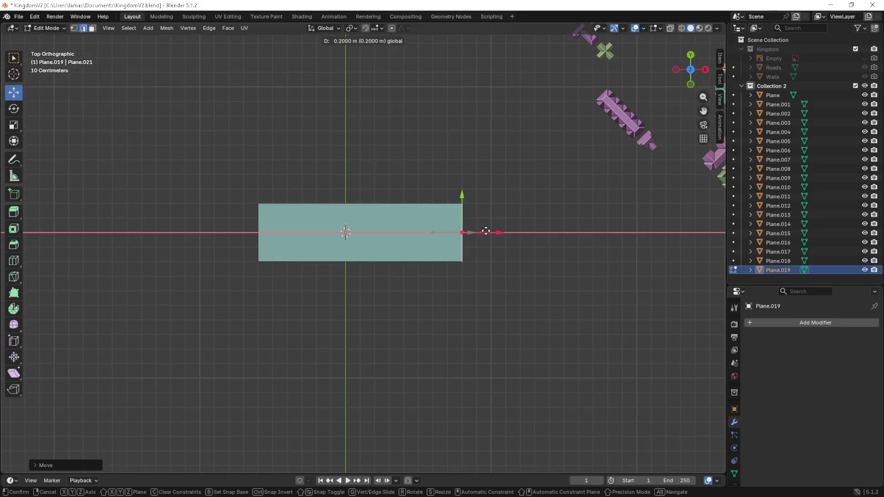
pyautogui.click(258, 243)
pyautogui.moveTo(286, 230); pyautogui.dragTo(258, 230)
pyautogui.click(331, 204)
pyautogui.moveTo(345, 169); pyautogui.dragTo(347, 149)
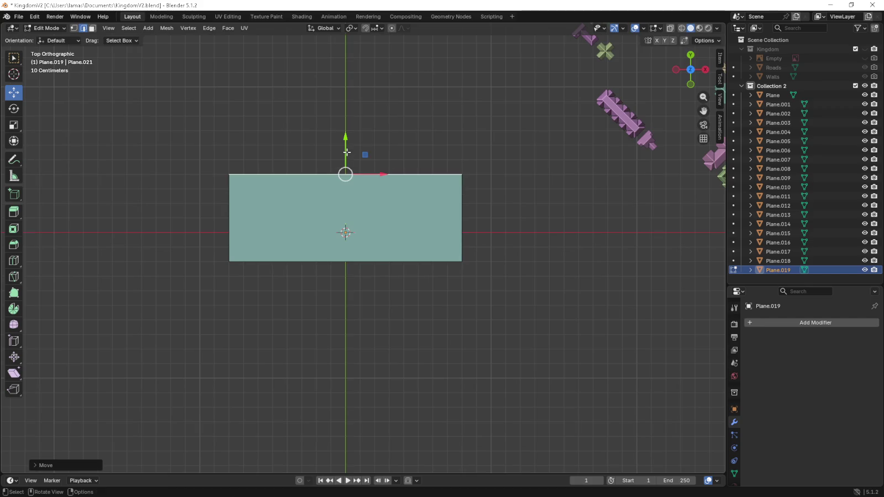
# - Add 15 vertical and 5 horizontal evenly spaced loop cuts across the rectangle
pyautogui.hotkey('ctrl', 'r')
pyautogui.scroll(6, 364, 174)
pyautogui.scroll(3, 364, 174)
pyautogui.scroll(3, 364, 174)
pyautogui.scroll(2, 364, 174)
pyautogui.click(365, 174)
pyautogui.rightClick(365, 174)
pyautogui.hotkey('ctrl', 'r')
pyautogui.scroll(-10, 443, 205)
pyautogui.click(443, 204)
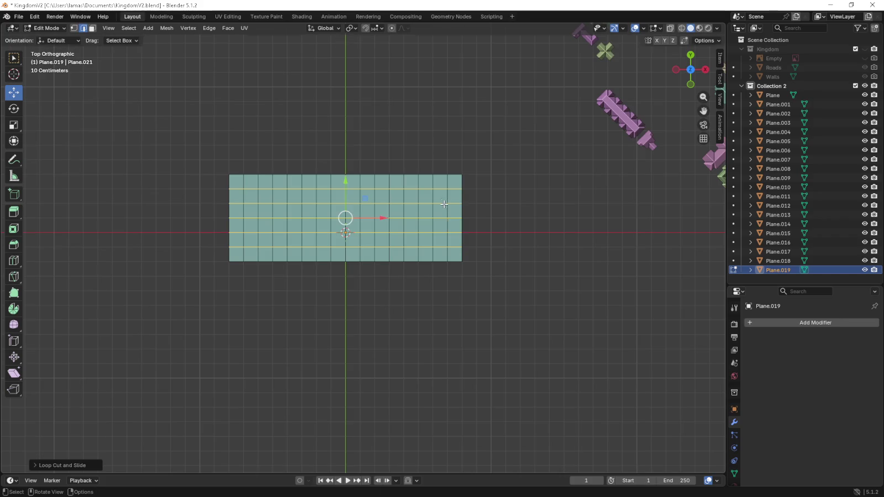
pyautogui.rightClick(444, 204)
pyautogui.scroll(3, 444, 204)
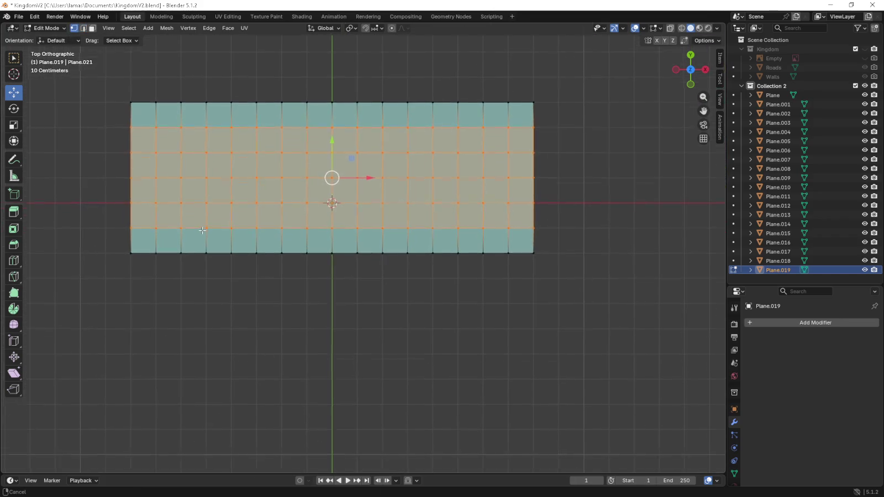
# - Extrude the left and right bottom edges down three rows to form the arms
pyautogui.moveTo(118, 289); pyautogui.dragTo(236, 243)
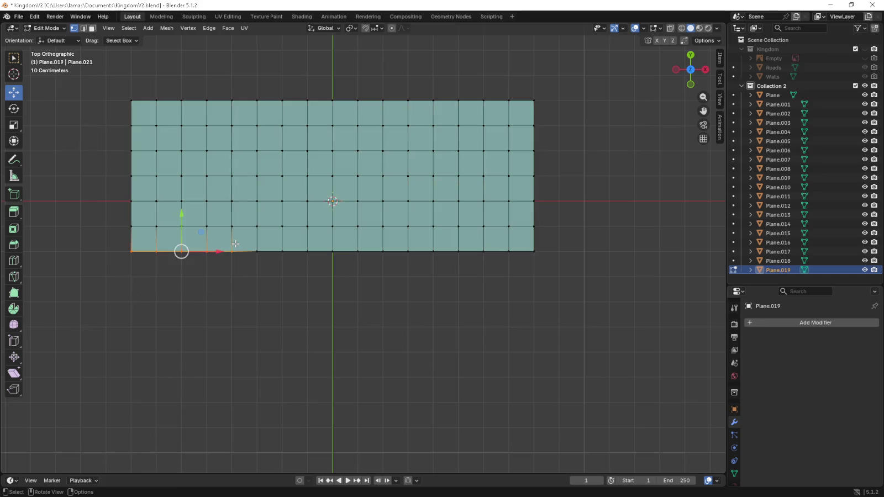
pyautogui.keyDown('shift'); pyautogui.moveTo(594, 285); pyautogui.dragTo(430, 241); pyautogui.keyUp('shift')
pyautogui.scroll(-2, 428, 241)
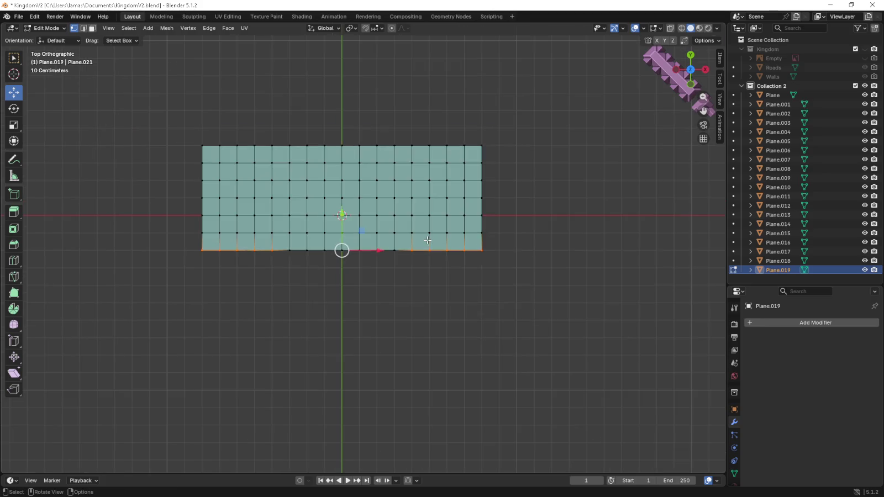
pyautogui.press('e')
pyautogui.click(461, 259)
pyautogui.press('e')
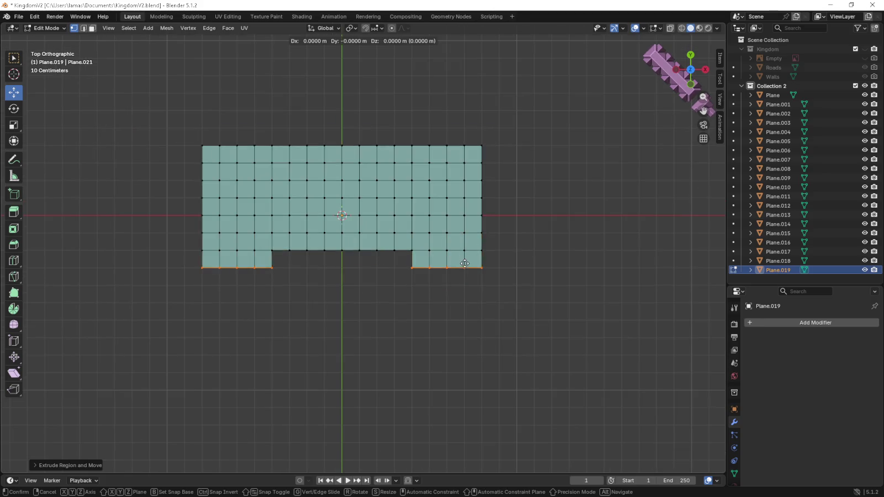
pyautogui.click(464, 279)
pyautogui.press('e')
pyautogui.click(464, 282)
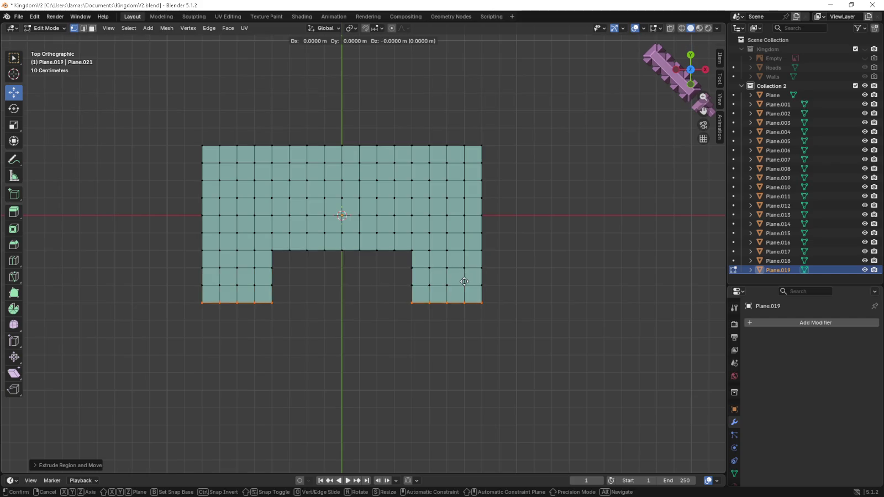
pyautogui.click(462, 296)
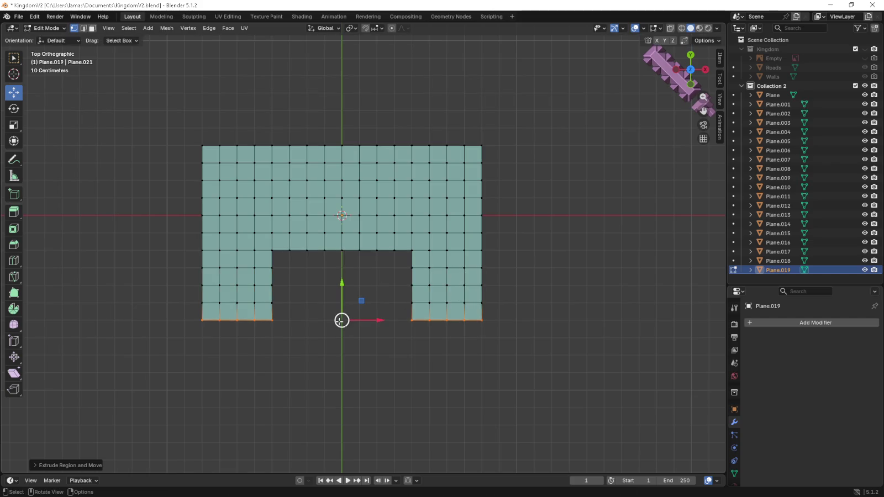
pyautogui.click(310, 301)
# - Extrude the notch's left top vertex down four times as a guide edge
pyautogui.click(289, 250)
pyautogui.scroll(2, 331, 285)
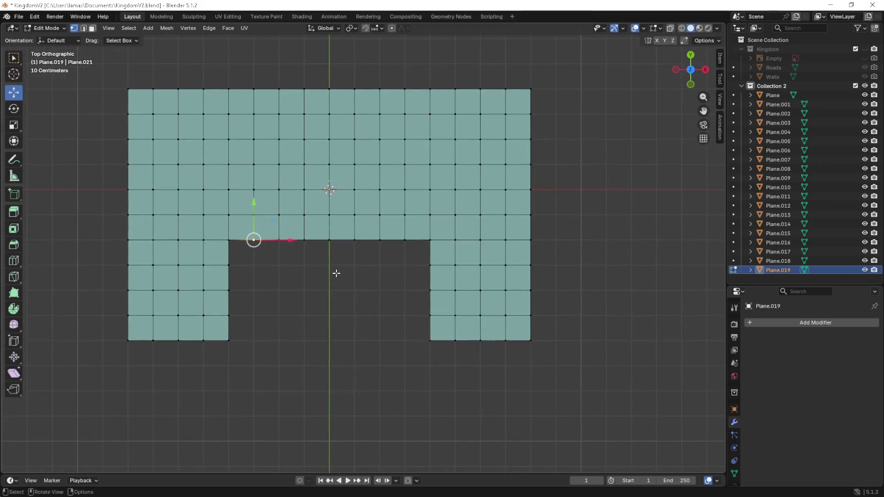
pyautogui.press('e')
pyautogui.click(336, 288)
pyautogui.press('e')
pyautogui.click(337, 303)
pyautogui.press('e')
pyautogui.click(337, 315)
pyautogui.press('e')
pyautogui.click(338, 331)
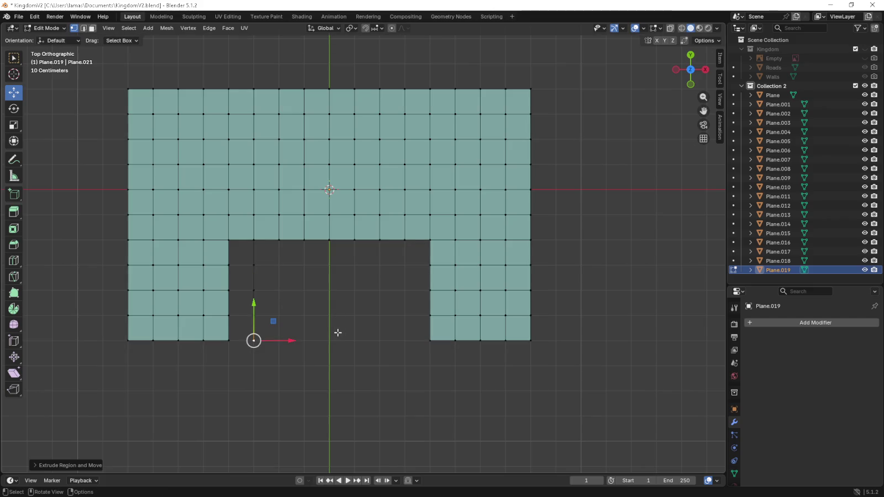
# - Extrude the notch's right top vertex down four times as a second guide edge
pyautogui.click(405, 240)
pyautogui.press('e')
pyautogui.click(405, 258)
pyautogui.press('e')
pyautogui.click(405, 275)
pyautogui.press('e')
pyautogui.click(405, 301)
pyautogui.press('e')
pyautogui.click(405, 329)
# - Fill the inner columns beside the notch by extruding faces two rows each
pyautogui.moveTo(271, 355); pyautogui.dragTo(216, 313)
pyautogui.moveTo(268, 283); pyautogui.dragTo(226, 320)
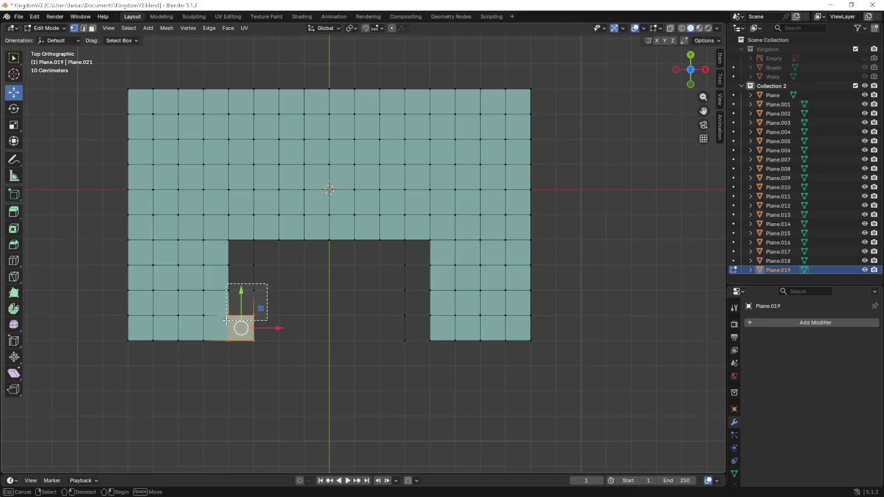
pyautogui.press('e')
pyautogui.click(241, 290)
pyautogui.press('e')
pyautogui.click(241, 265)
pyautogui.moveTo(223, 233); pyautogui.dragTo(255, 271)
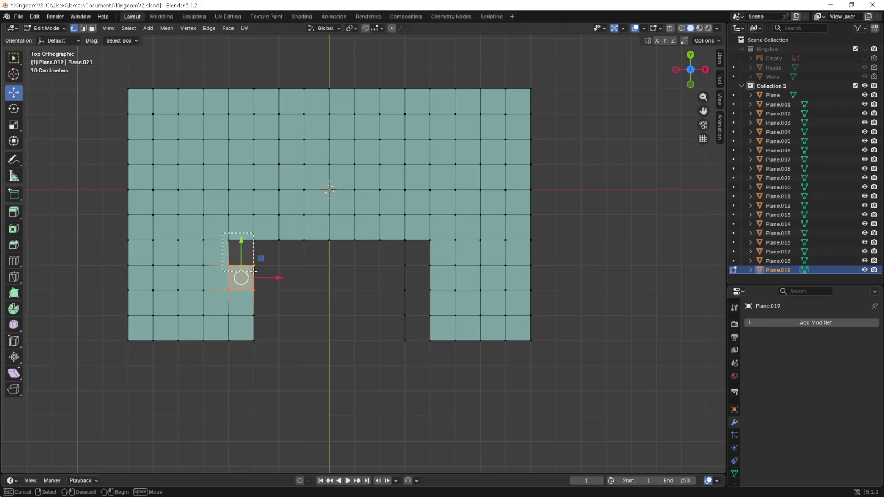
pyautogui.moveTo(433, 238); pyautogui.dragTo(400, 273)
pyautogui.press('e')
pyautogui.click(400, 279)
pyautogui.press('e')
pyautogui.click(402, 305)
pyautogui.moveTo(399, 308); pyautogui.dragTo(436, 348)
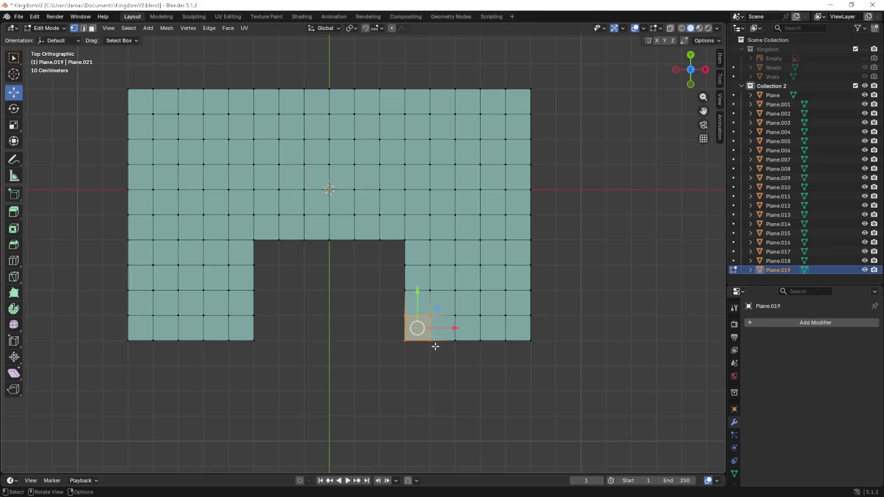
# - Delete the edge row along the notch's top with X > Edges to form the U
pyautogui.keyDown('shift'); pyautogui.moveTo(373, 337); pyautogui.dragTo(387, 295, button='middle'); pyautogui.keyUp('shift')
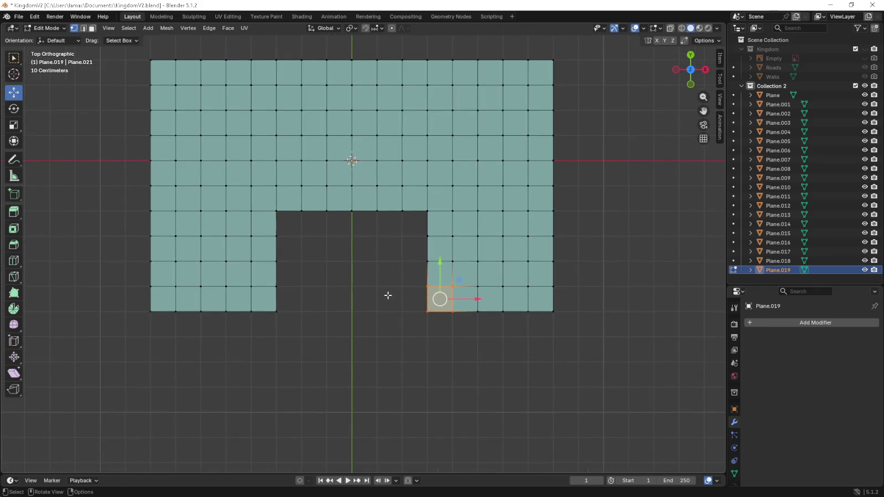
pyautogui.moveTo(294, 221); pyautogui.dragTo(409, 200)
pyautogui.press('x')
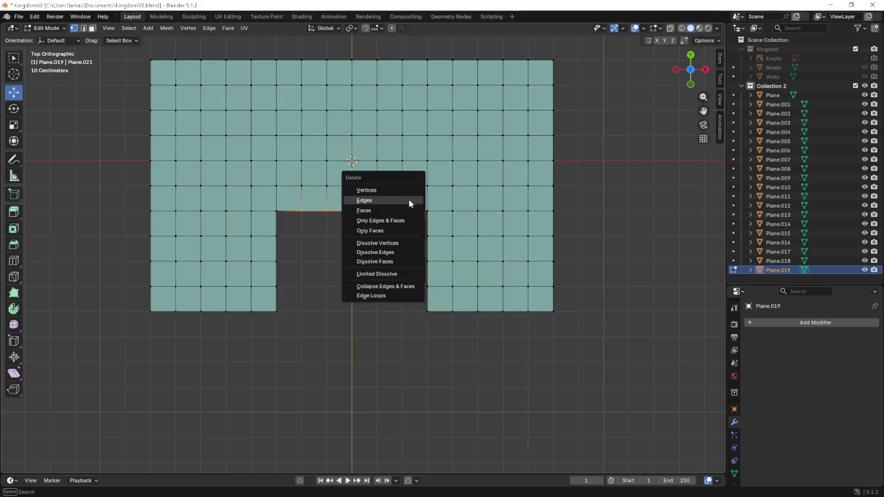
pyautogui.click(409, 199)
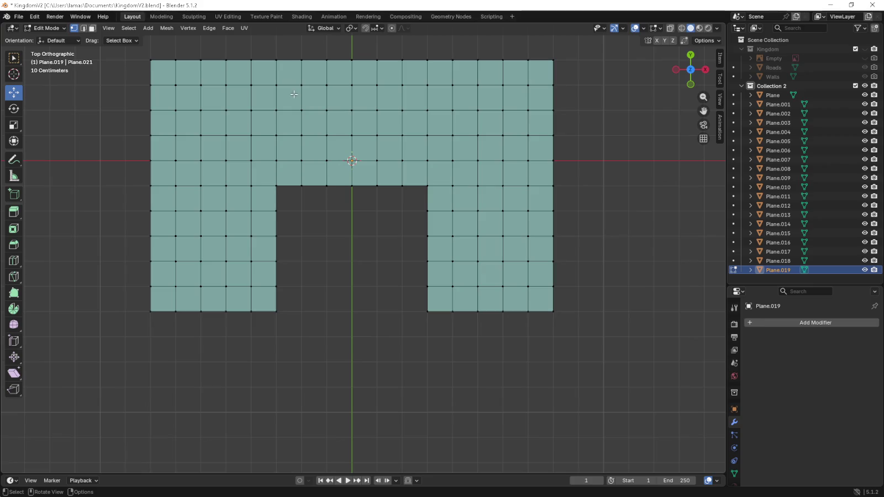
pyautogui.keyDown('shift'); pyautogui.moveTo(358, 253); pyautogui.dragTo(354, 215, button='middle'); pyautogui.keyUp('shift')
# - Extrude short tabs down from each U arm's bottom edge, with a loop cut across each
pyautogui.moveTo(164, 269); pyautogui.dragTo(268, 311)
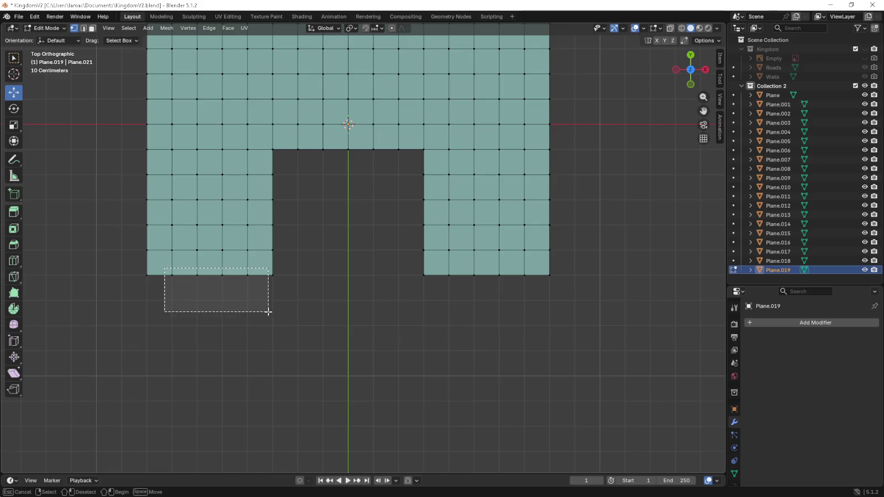
pyautogui.press('e')
pyautogui.click(314, 343)
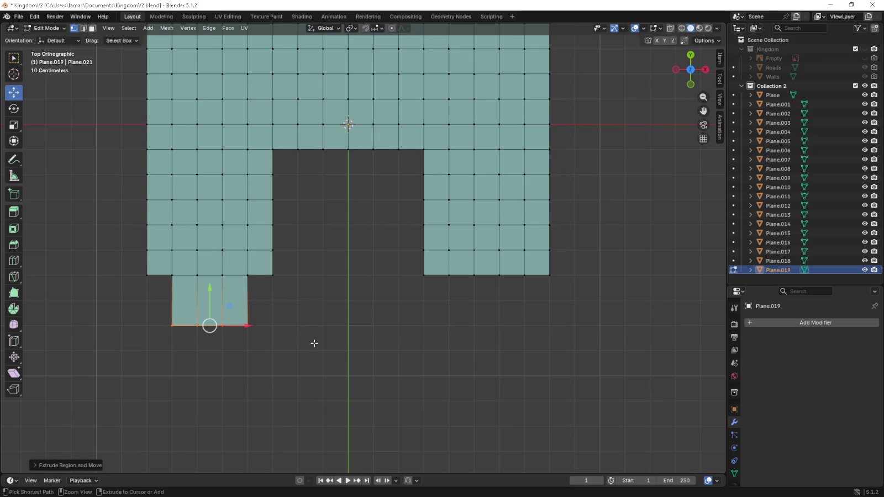
pyautogui.moveTo(442, 268); pyautogui.dragTo(528, 302)
pyautogui.press('g')
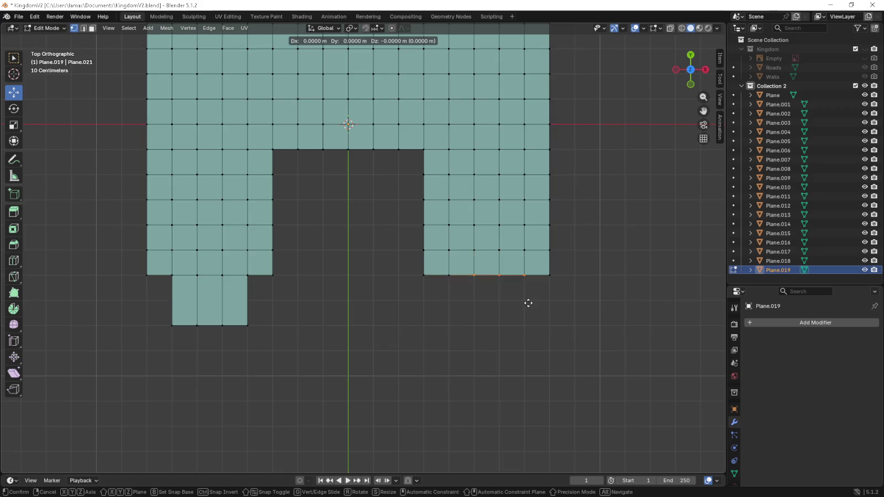
pyautogui.hotkey('ctrl', 'r')
pyautogui.click(210, 300)
pyautogui.hotkey('ctrl', 'r')
pyautogui.click(442, 301)
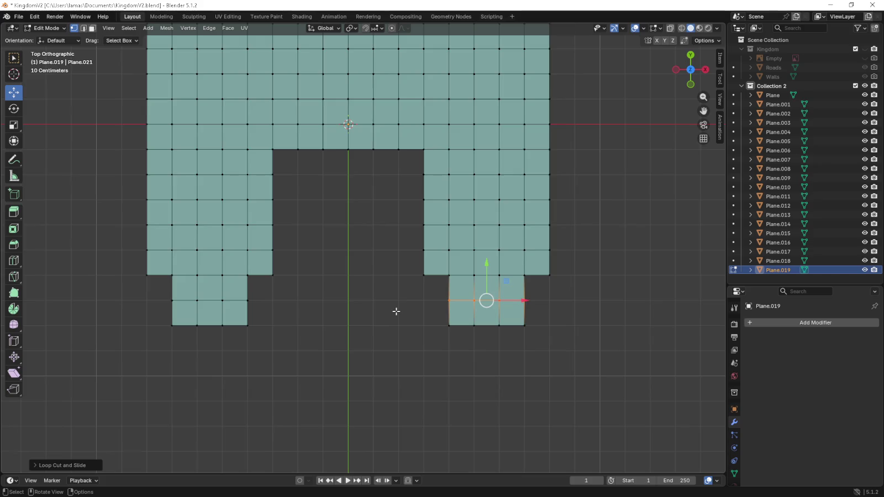
# - Extrude the whole floor plan upward into a slab, lowering its top by 0.04 m
pyautogui.press('a')
pyautogui.press('KP_1')
pyautogui.press('e')
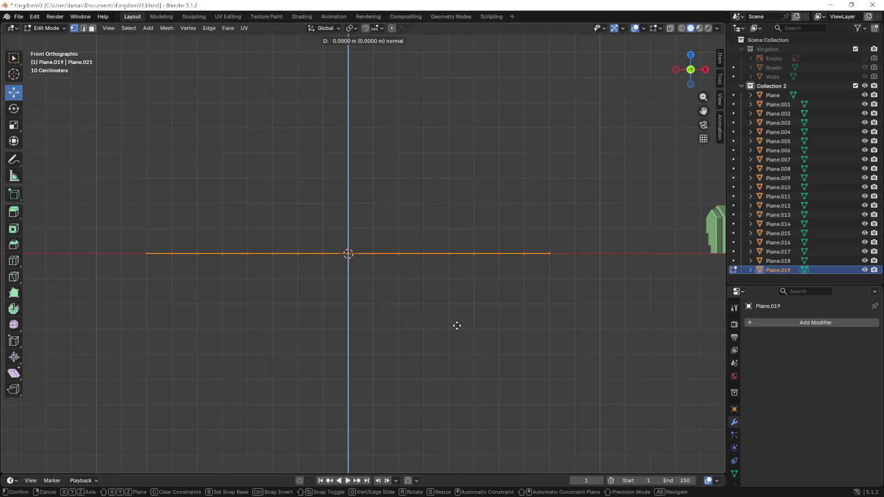
pyautogui.click(458, 277)
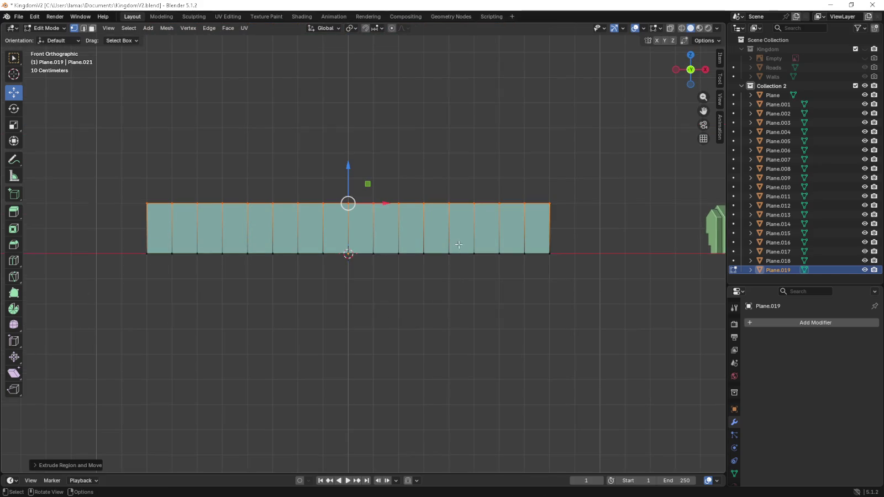
pyautogui.scroll(3, 412, 211)
pyautogui.moveTo(337, 138); pyautogui.dragTo(337, 160)
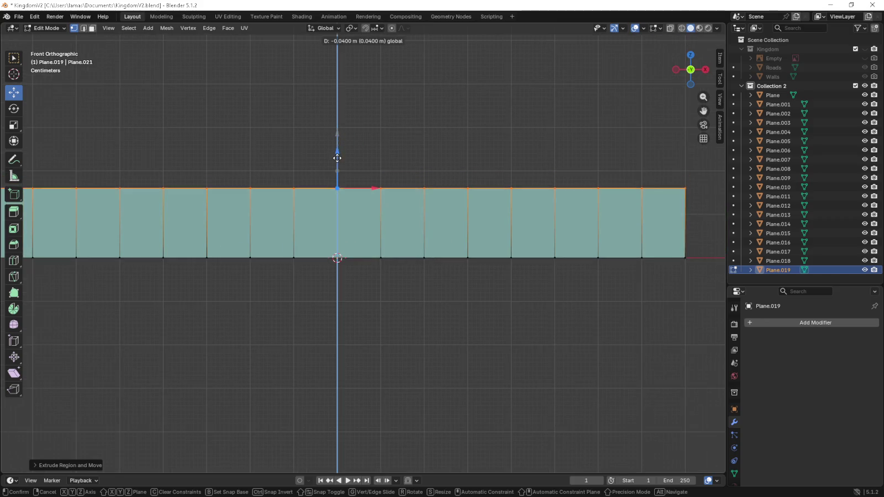
pyautogui.moveTo(401, 160)
pyautogui.mouseDown(button='middle')
pyautogui.moveTo(405, 177)
pyautogui.moveTo(486, 152)
pyautogui.mouseUp(button='middle')
pyautogui.press('KP_7')
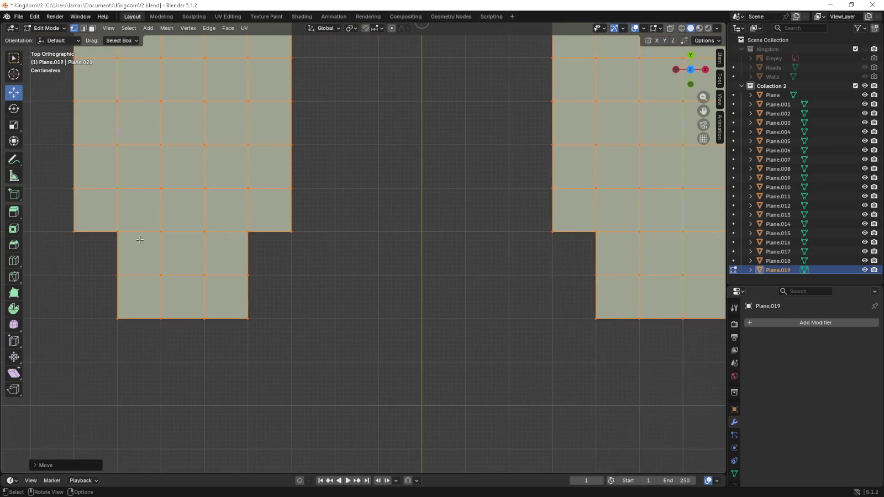
# - Select a left-extension vertex and three right inner-corner vertices in top view
pyautogui.click(117, 232)
pyautogui.scroll(-2, 213, 280)
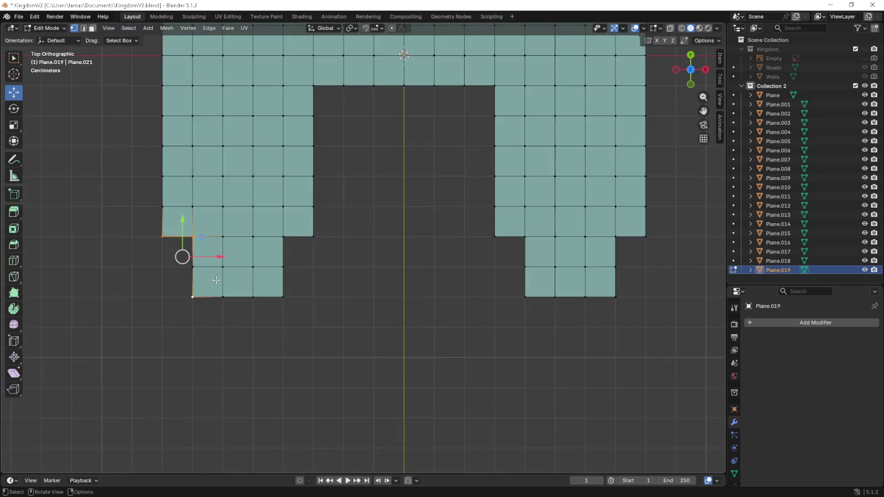
pyautogui.keyDown('shift'); pyautogui.click(495, 236); pyautogui.keyUp('shift')
pyautogui.keyDown('shift'); pyautogui.click(525, 236); pyautogui.keyUp('shift')
pyautogui.keyDown('shift'); pyautogui.click(525, 297); pyautogui.keyUp('shift')
pyautogui.scroll(-3, 347, 239)
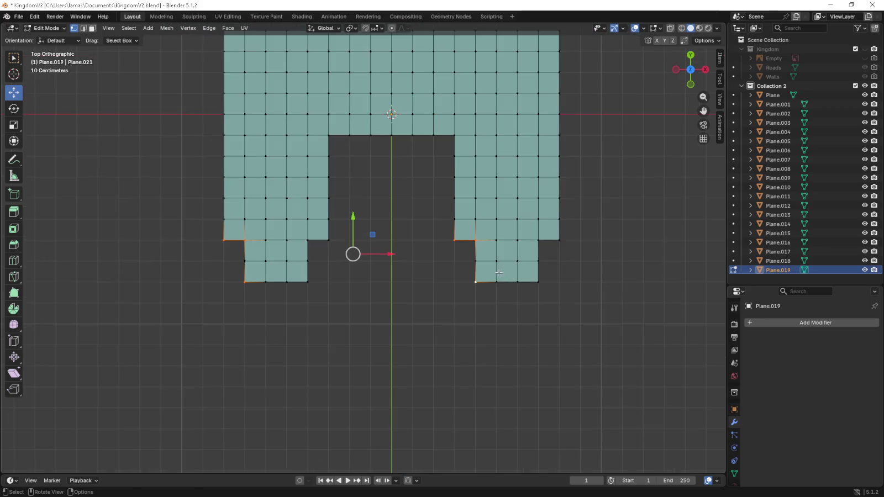
pyautogui.keyDown('shift'); pyautogui.moveTo(348, 239); pyautogui.dragTo(291, 235, button='middle'); pyautogui.keyUp('shift')
pyautogui.scroll(4, 243, 272)
pyautogui.moveTo(268, 267); pyautogui.dragTo(393, 262, button='middle')
pyautogui.press('KP_7')
# - Extrude the selected corner vertices and push them diagonally outward
pyautogui.scroll(4, 298, 235)
pyautogui.press('g')
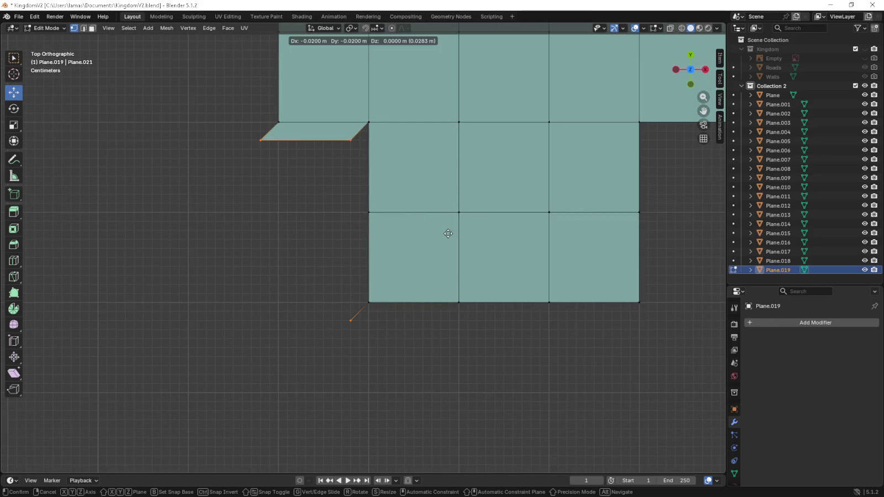
pyautogui.click(448, 234)
pyautogui.scroll(-4, 448, 233)
pyautogui.scroll(-1, 448, 233)
pyautogui.keyDown('shift'); pyautogui.moveTo(448, 234); pyautogui.dragTo(344, 271, button='middle'); pyautogui.keyUp('shift')
pyautogui.scroll(3, 122, 283)
pyautogui.moveTo(693, 233); pyautogui.dragTo(683, 246)
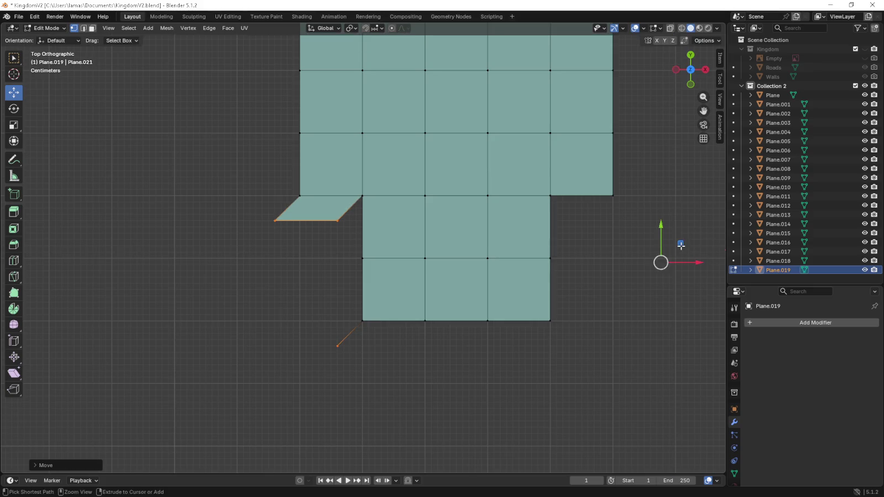
# - Extrude four corner vertices of the right block outward into angled flaps
pyautogui.scroll(-6, 539, 245)
pyautogui.keyDown('shift'); pyautogui.moveTo(539, 245); pyautogui.dragTo(409, 253, button='middle'); pyautogui.keyUp('shift')
pyautogui.moveTo(500, 245)
pyautogui.keyDown('shift'); pyautogui.mouseDown(button='middle')
pyautogui.moveTo(366, 265)
pyautogui.moveTo(492, 266)
pyautogui.mouseUp(button='middle'); pyautogui.keyUp('shift')
pyautogui.click(252, 283)
pyautogui.keyDown('shift'); pyautogui.click(251, 241); pyautogui.keyUp('shift')
pyautogui.keyDown('shift'); pyautogui.click(273, 241); pyautogui.keyUp('shift')
pyautogui.keyDown('shift'); pyautogui.click(482, 241); pyautogui.keyUp('shift')
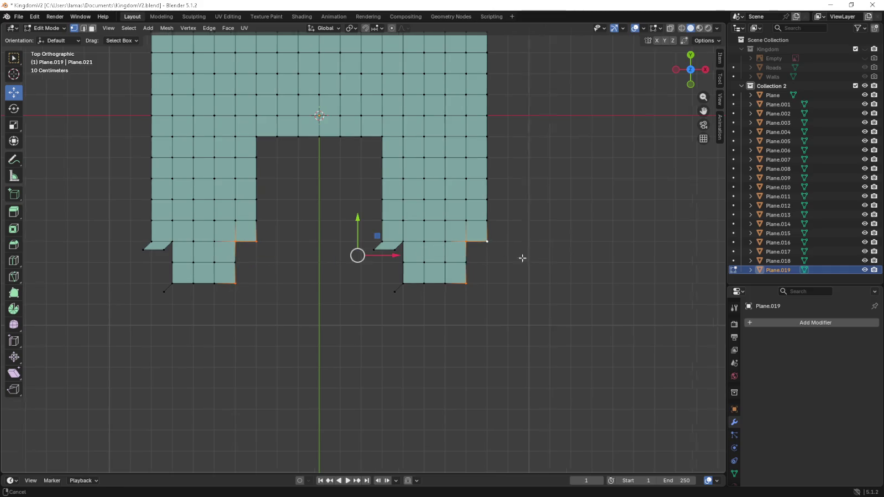
pyautogui.scroll(4, 520, 257)
pyautogui.press('g')
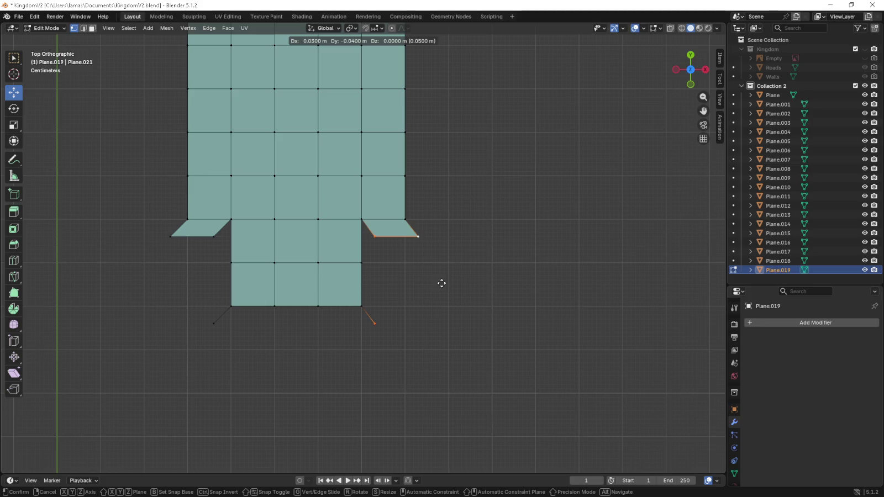
pyautogui.click(442, 282)
# - Shift the inner-corner vertices slightly down-left and nudge the top-left corner outward
pyautogui.scroll(-5, 420, 232)
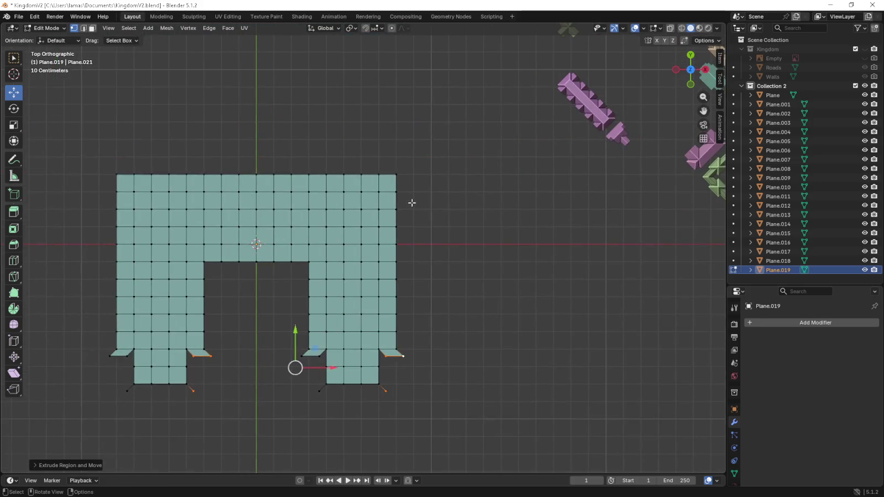
pyautogui.keyDown('shift'); pyautogui.moveTo(279, 282); pyautogui.dragTo(359, 264, button='middle'); pyautogui.keyUp('shift')
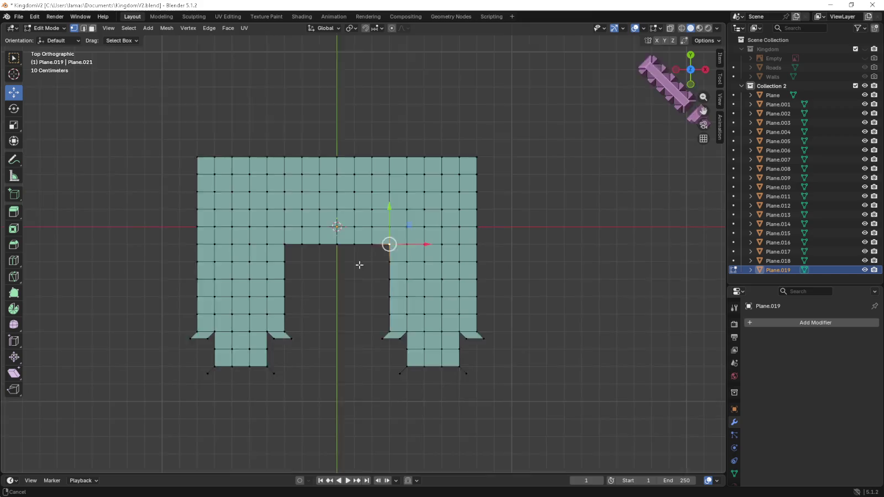
pyautogui.scroll(3, 464, 270)
pyautogui.press('g')
pyautogui.rightClick(468, 267)
pyautogui.scroll(4, 469, 266)
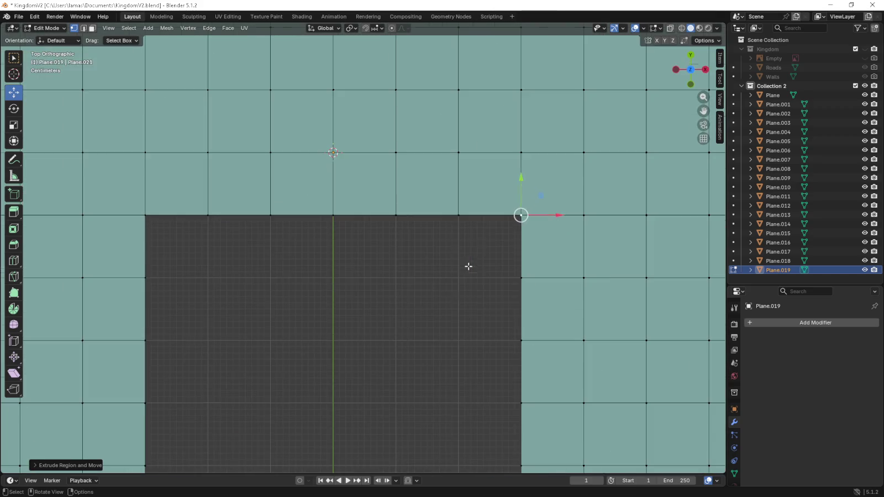
pyautogui.moveTo(532, 194); pyautogui.dragTo(513, 222)
pyautogui.click(148, 218)
pyautogui.press('g')
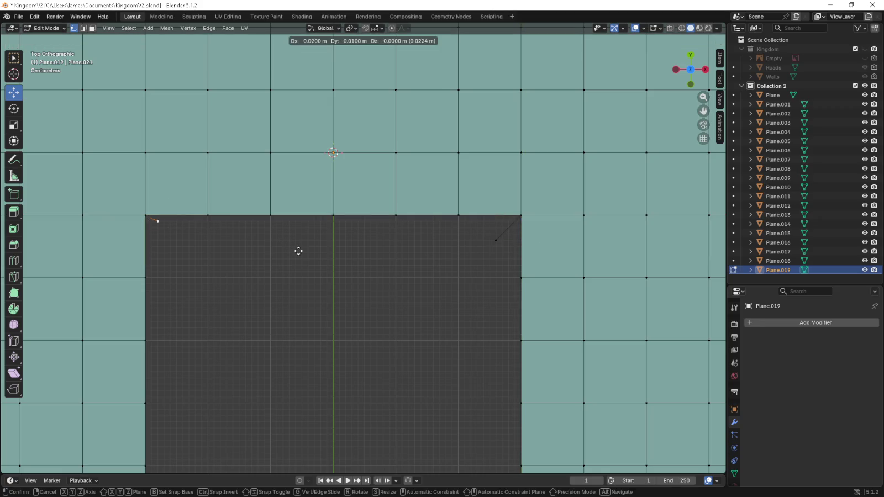
pyautogui.click(308, 261)
# - Pull the top-right and top-left corner vertices outward into diagonal flares
pyautogui.scroll(-4, 314, 251)
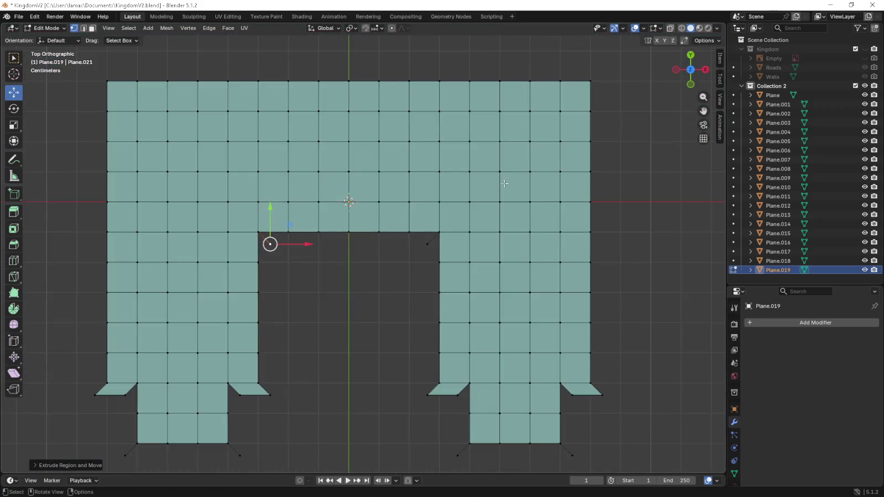
pyautogui.keyDown('shift'); pyautogui.moveTo(581, 147); pyautogui.dragTo(518, 217, button='middle'); pyautogui.keyUp('shift')
pyautogui.click(525, 153)
pyautogui.keyDown('shift'); pyautogui.moveTo(525, 153); pyautogui.dragTo(424, 194, button='middle'); pyautogui.keyUp('shift')
pyautogui.scroll(4, 476, 188)
pyautogui.press('g')
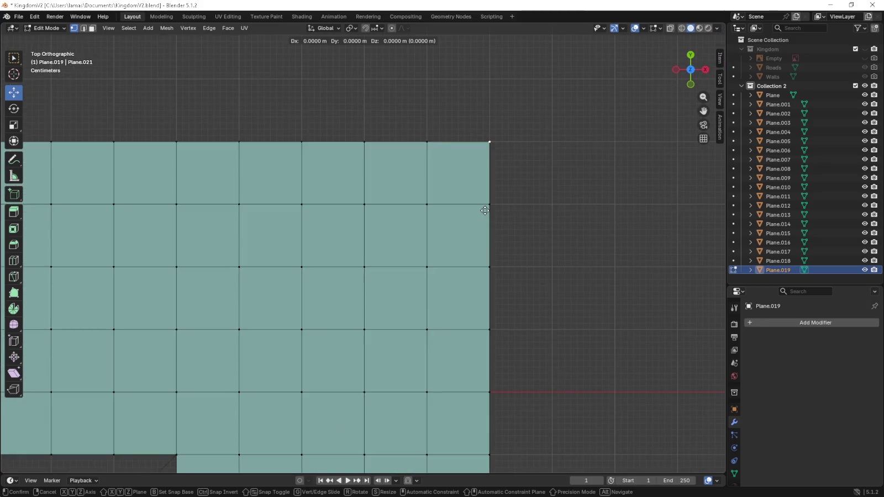
pyautogui.click(505, 190)
pyautogui.scroll(-5, 237, 183)
pyautogui.keyDown('shift'); pyautogui.moveTo(66, 197); pyautogui.dragTo(387, 232, button='middle'); pyautogui.keyUp('shift')
pyautogui.click(286, 240)
pyautogui.scroll(5, 387, 233)
pyautogui.press('g')
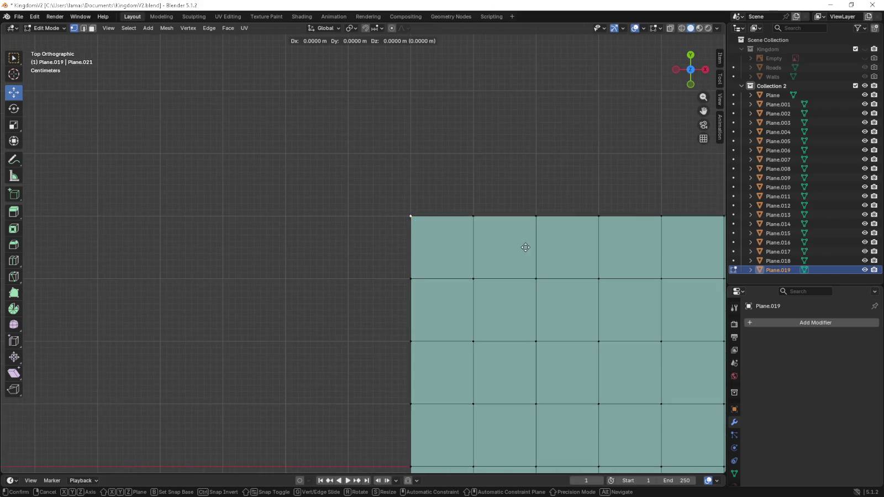
pyautogui.click(511, 232)
pyautogui.scroll(-5, 501, 223)
pyautogui.keyDown('shift'); pyautogui.moveTo(501, 223); pyautogui.dragTo(357, 219, button='middle'); pyautogui.keyUp('shift')
# - Box-select the border edge vertices around the top, right, gap, tabs and left sides
pyautogui.scroll(-1, 215, 214)
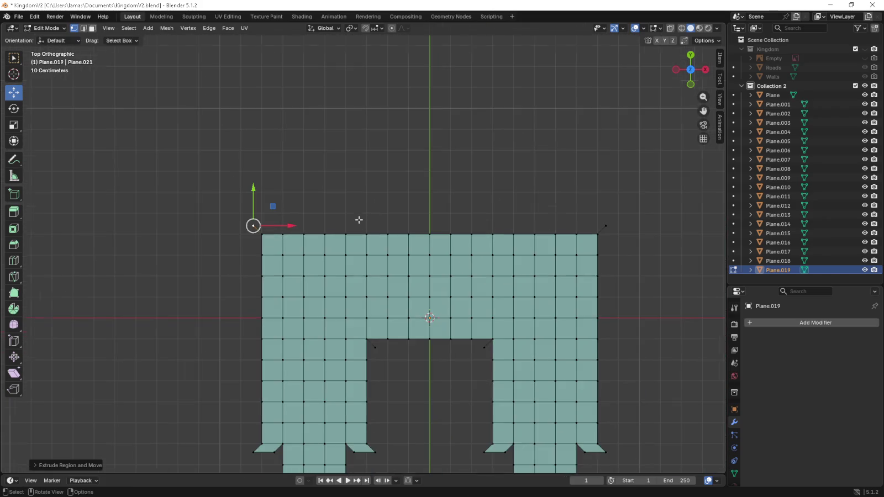
pyautogui.keyDown('shift'); pyautogui.moveTo(247, 213); pyautogui.dragTo(612, 241); pyautogui.keyUp('shift')
pyautogui.keyDown('shift'); pyautogui.moveTo(645, 273); pyautogui.dragTo(555, 201, button='middle'); pyautogui.keyUp('shift')
pyautogui.moveTo(534, 142); pyautogui.dragTo(505, 390)
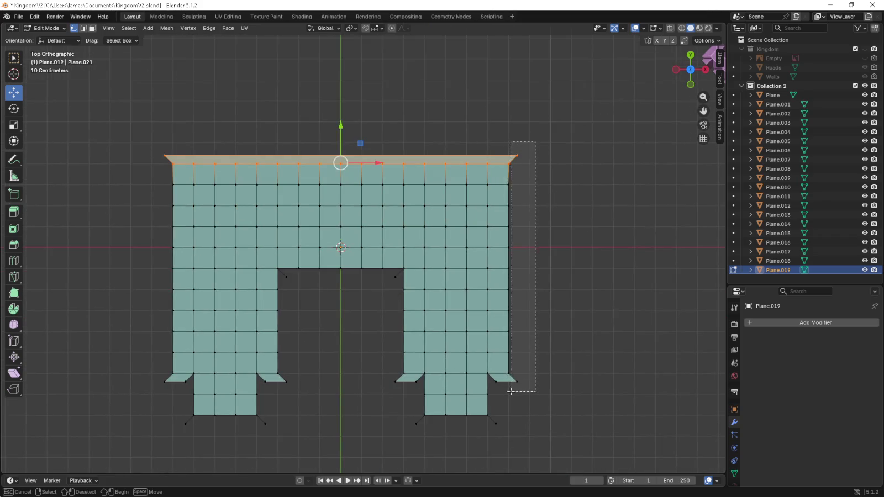
pyautogui.keyDown('shift'); pyautogui.moveTo(497, 420); pyautogui.dragTo(489, 385, button='middle'); pyautogui.keyUp('shift')
pyautogui.moveTo(489, 396); pyautogui.dragTo(476, 337)
pyautogui.moveTo(396, 396); pyautogui.dragTo(500, 381)
pyautogui.moveTo(379, 393)
pyautogui.mouseDown()
pyautogui.moveTo(402, 370)
pyautogui.moveTo(405, 338)
pyautogui.moveTo(392, 234)
pyautogui.mouseUp()
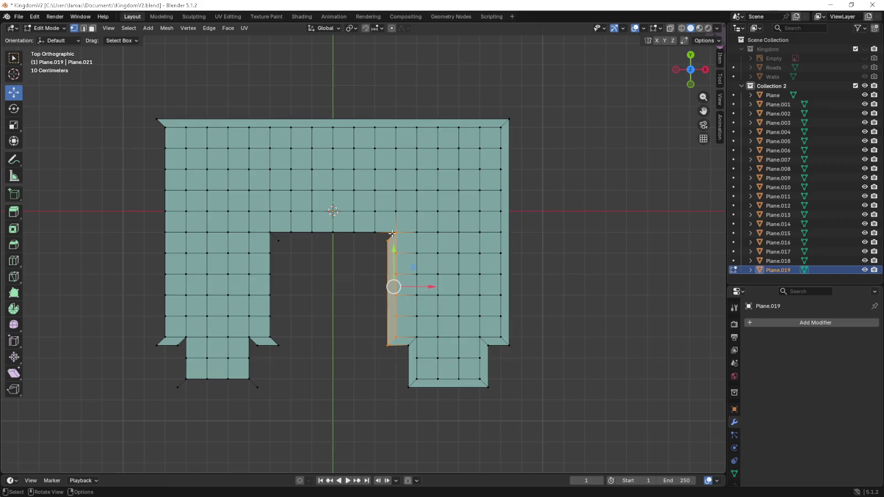
pyautogui.moveTo(267, 227); pyautogui.dragTo(392, 246)
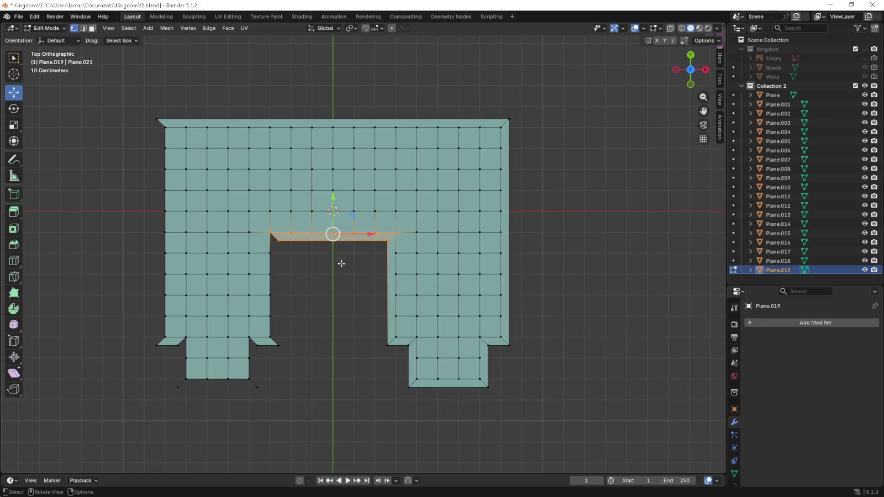
pyautogui.moveTo(270, 234); pyautogui.dragTo(279, 365)
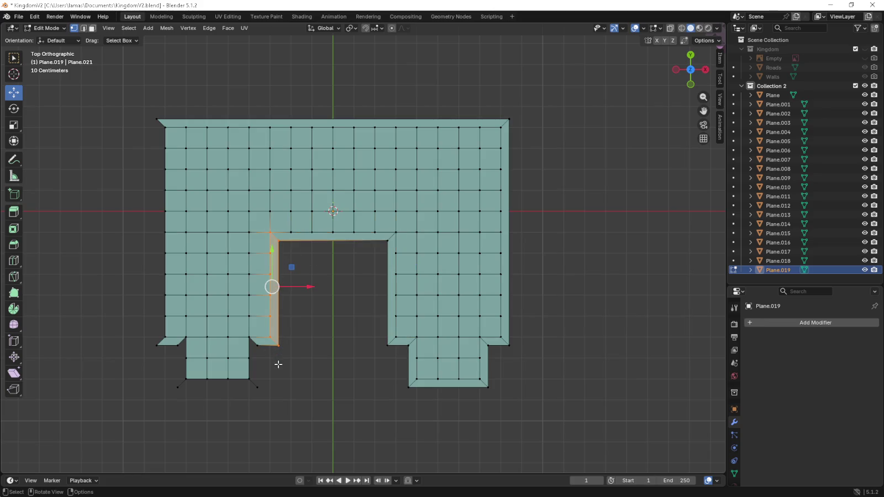
pyautogui.moveTo(243, 330)
pyautogui.mouseDown()
pyautogui.moveTo(260, 393)
pyautogui.moveTo(178, 376)
pyautogui.mouseUp()
pyautogui.moveTo(176, 330); pyautogui.dragTo(191, 394)
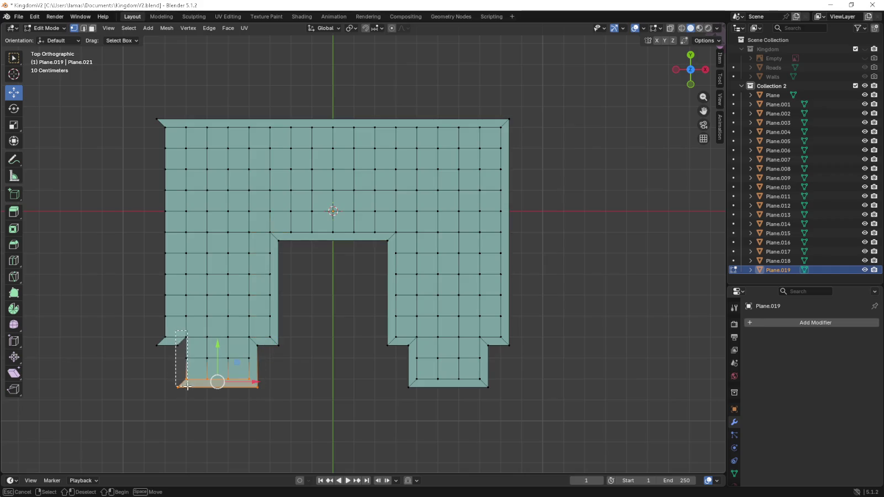
pyautogui.moveTo(156, 356); pyautogui.dragTo(165, 113)
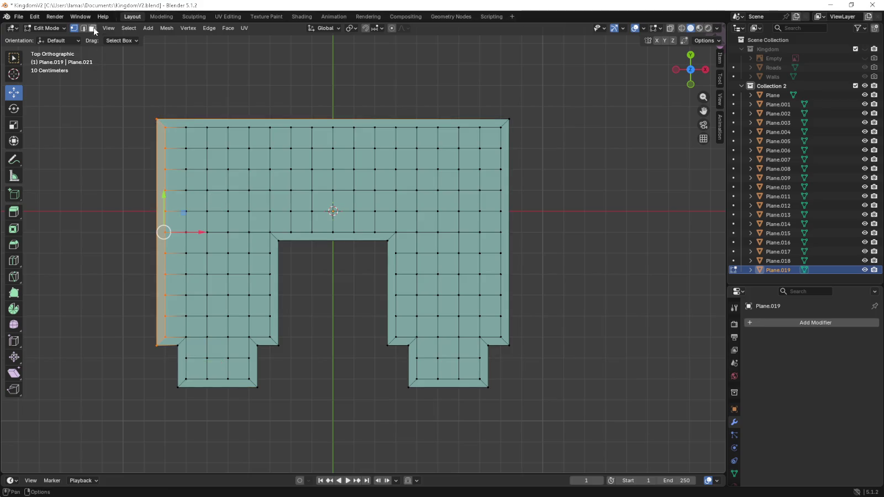
pyautogui.click(165, 128)
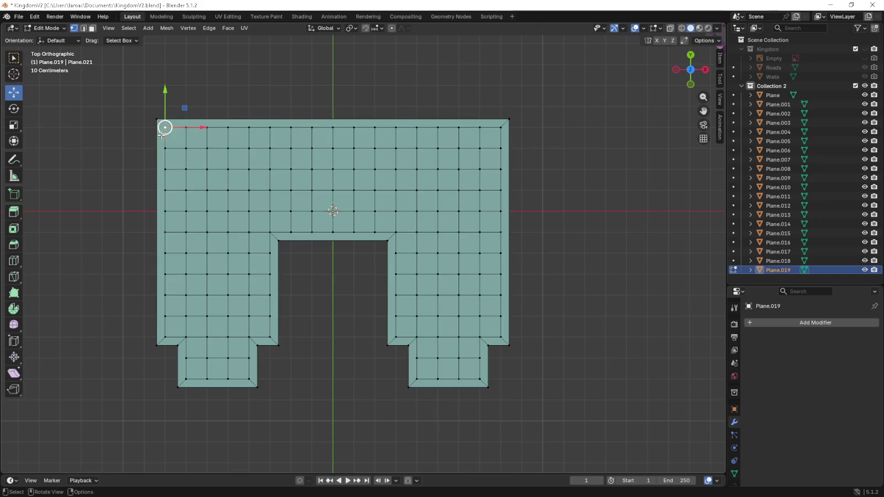
# - In face mode, select the top, left, left-notch and opening border strip faces
pyautogui.press('3')
pyautogui.click(197, 125)
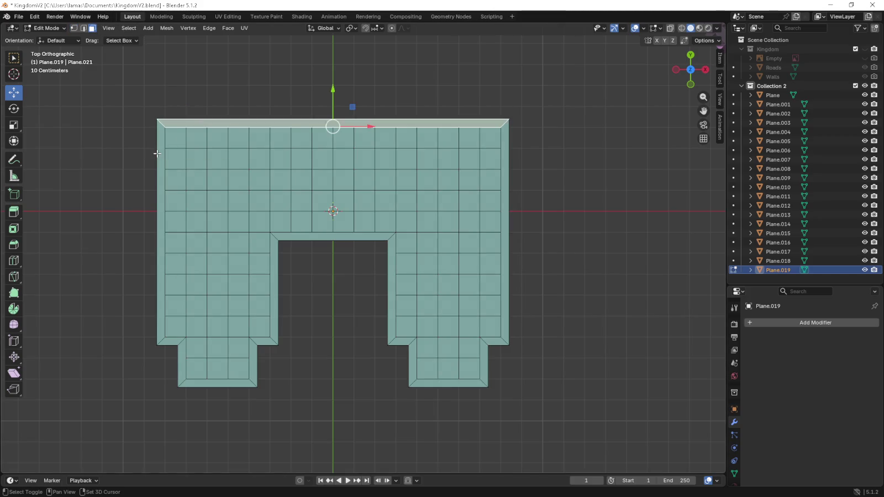
pyautogui.keyDown('shift'); pyautogui.click(162, 326); pyautogui.keyUp('shift')
pyautogui.keyDown('shift'); pyautogui.click(181, 352); pyautogui.keyUp('shift')
pyautogui.keyDown('shift'); pyautogui.click(197, 382); pyautogui.keyUp('shift')
pyautogui.keyDown('shift'); pyautogui.click(251, 352); pyautogui.keyUp('shift')
pyautogui.keyDown('shift'); pyautogui.click(274, 326); pyautogui.keyUp('shift')
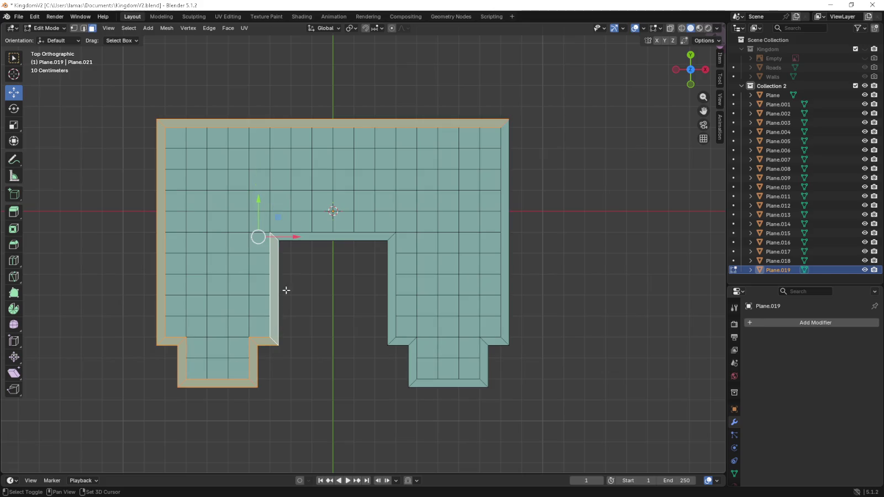
pyautogui.keyDown('shift'); pyautogui.click(301, 236); pyautogui.keyUp('shift')
pyautogui.keyDown('shift'); pyautogui.click(395, 284); pyautogui.keyUp('shift')
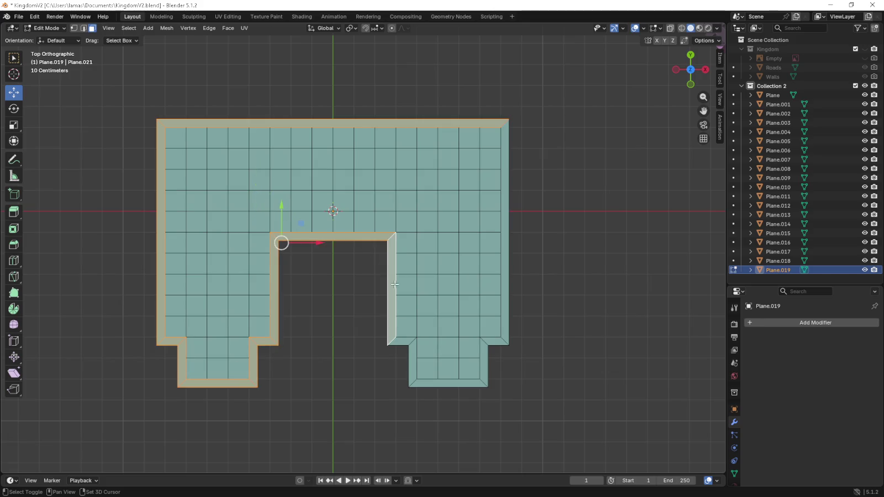
# - Add the right tab and right-side strip faces, then extrude the border into a perimeter ledge
pyautogui.keyDown('shift'); pyautogui.click(403, 341); pyautogui.keyUp('shift')
pyautogui.keyDown('shift'); pyautogui.click(424, 352); pyautogui.keyUp('shift')
pyautogui.keyDown('shift'); pyautogui.click(421, 352); pyautogui.keyUp('shift')
pyautogui.keyDown('shift'); pyautogui.click(413, 364); pyautogui.keyUp('shift')
pyautogui.keyDown('shift'); pyautogui.click(447, 382); pyautogui.keyUp('shift')
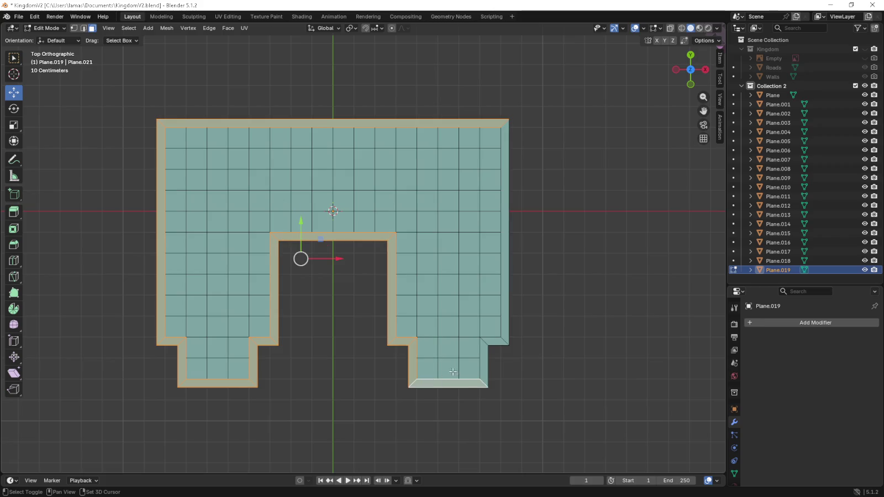
pyautogui.keyDown('shift'); pyautogui.click(482, 373); pyautogui.keyUp('shift')
pyautogui.keyDown('shift'); pyautogui.click(491, 341); pyautogui.keyUp('shift')
pyautogui.keyDown('shift'); pyautogui.click(504, 339); pyautogui.keyUp('shift')
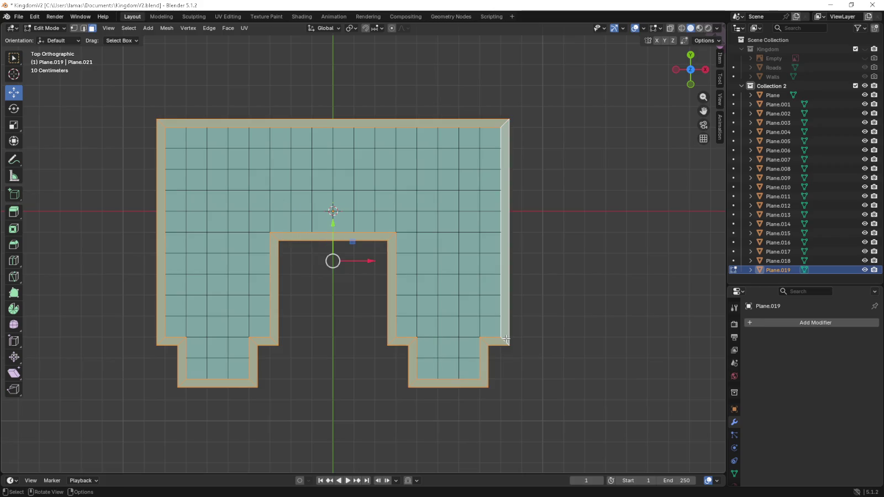
pyautogui.press('KP_1')
pyautogui.press('e')
pyautogui.click(499, 313)
# - Undo the wall extrusion and select the entire mesh from the top view
pyautogui.moveTo(499, 313); pyautogui.dragTo(493, 280, button='middle')
pyautogui.hotkey('ctrl', 'z')
pyautogui.moveTo(444, 207)
pyautogui.mouseDown(button='middle')
pyautogui.moveTo(440, 290)
pyautogui.moveTo(419, 302)
pyautogui.moveTo(412, 290)
pyautogui.mouseUp(button='middle')
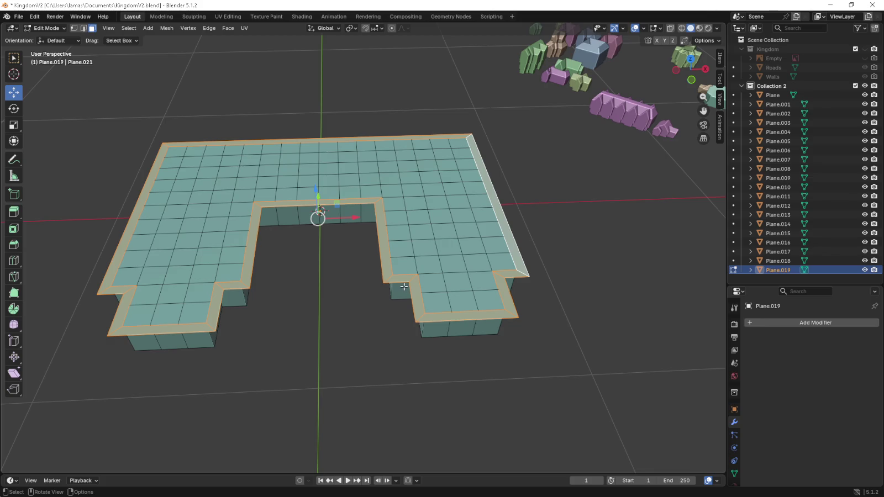
pyautogui.press('KP_7')
pyautogui.moveTo(99, 105); pyautogui.dragTo(532, 416)
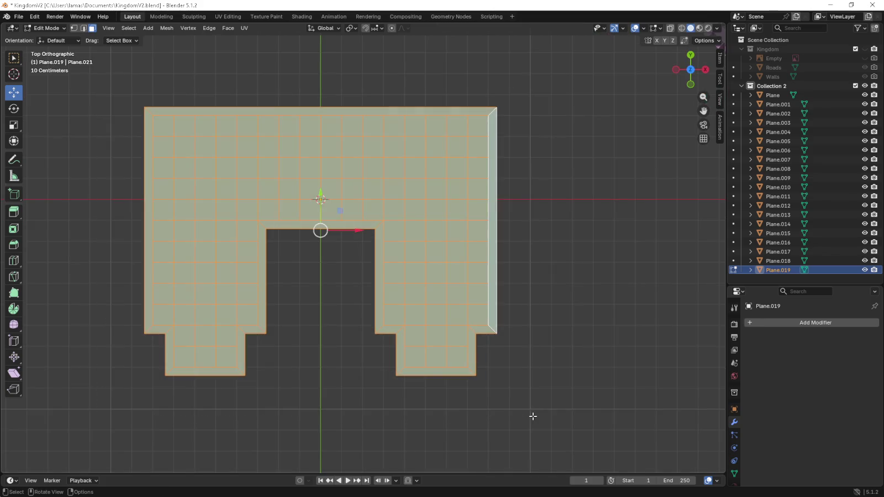
pyautogui.moveTo(555, 412); pyautogui.dragTo(550, 321, button='middle')
pyautogui.press('g')
pyautogui.press('z')
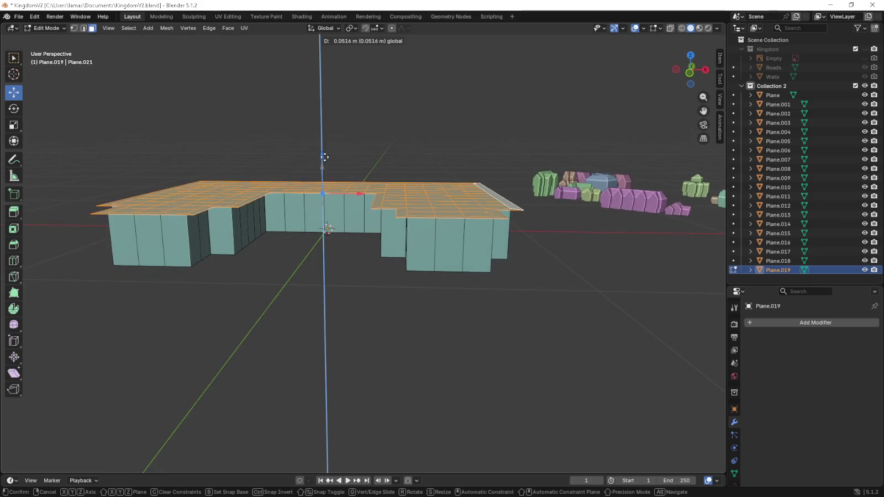
pyautogui.press('Escape')
# - In front view, extrude the top upward 0.3 m twice, then orbit back to perspective
pyautogui.press('KP_1')
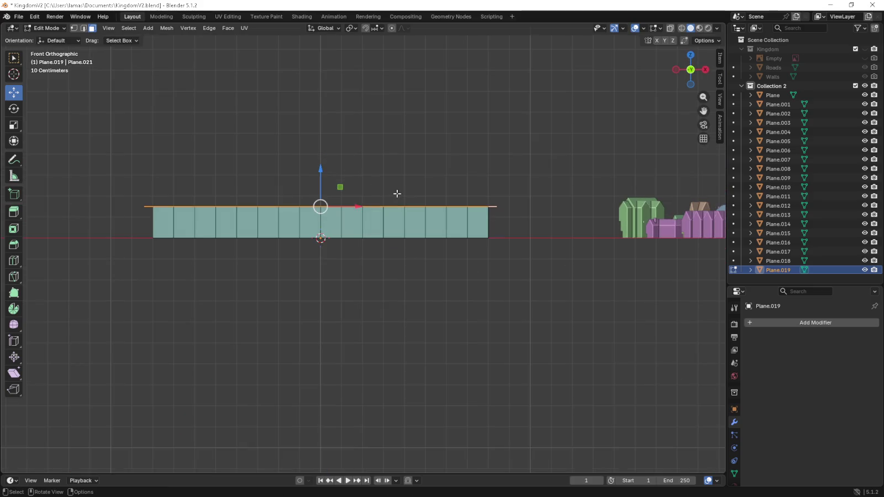
pyautogui.keyDown('shift'); pyautogui.moveTo(376, 184); pyautogui.dragTo(541, 318, button='middle'); pyautogui.keyUp('shift')
pyautogui.press('e')
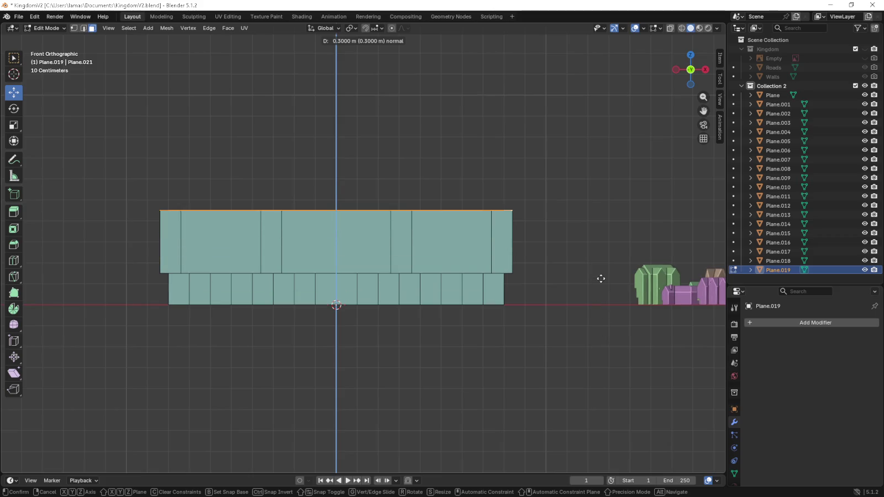
pyautogui.click(600, 275)
pyautogui.keyDown('shift'); pyautogui.moveTo(571, 259); pyautogui.dragTo(567, 295, button='middle'); pyautogui.keyUp('shift')
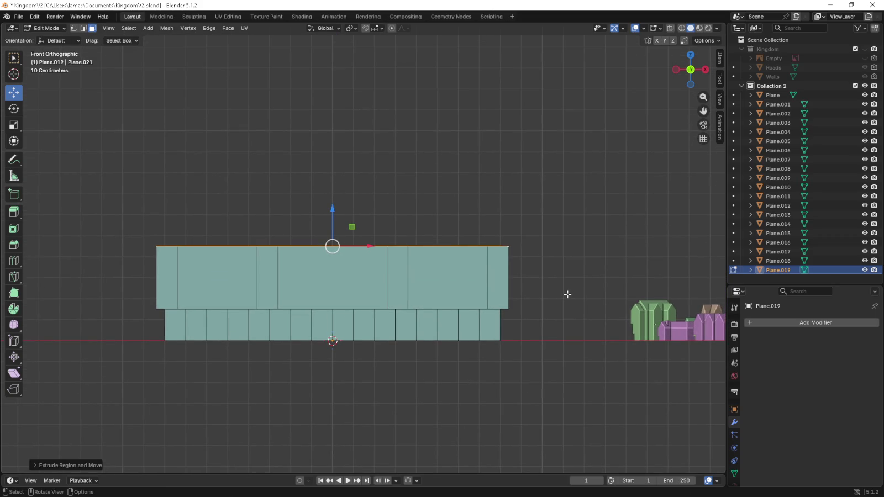
pyautogui.press('e')
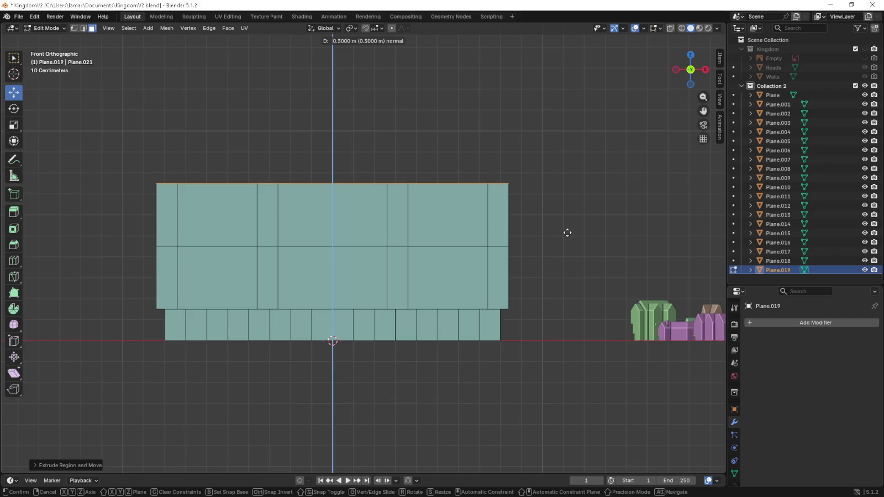
pyautogui.click(568, 233)
pyautogui.moveTo(515, 243); pyautogui.dragTo(504, 248, button='middle')
pyautogui.scroll(-2, 503, 249)
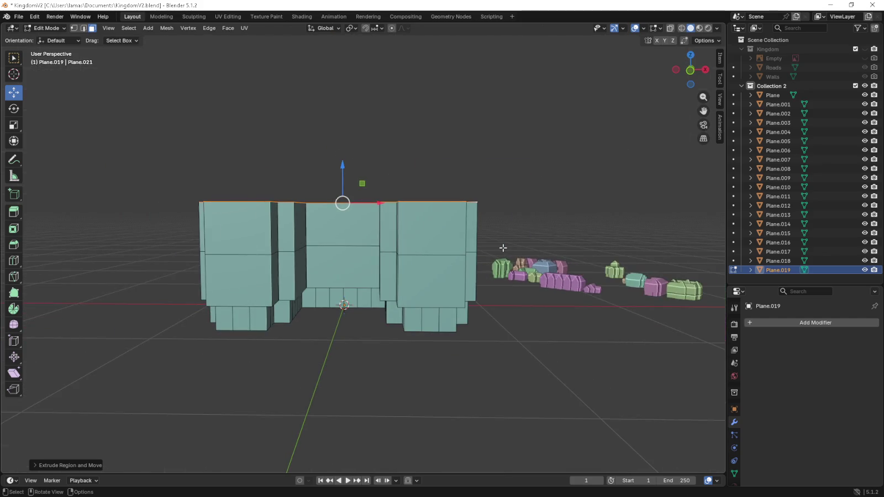
pyautogui.moveTo(503, 248)
pyautogui.mouseDown(button='middle')
pyautogui.moveTo(456, 304)
pyautogui.moveTo(250, 237)
pyautogui.moveTo(355, 221)
pyautogui.mouseUp(button='middle')
pyautogui.scroll(4, 355, 221)
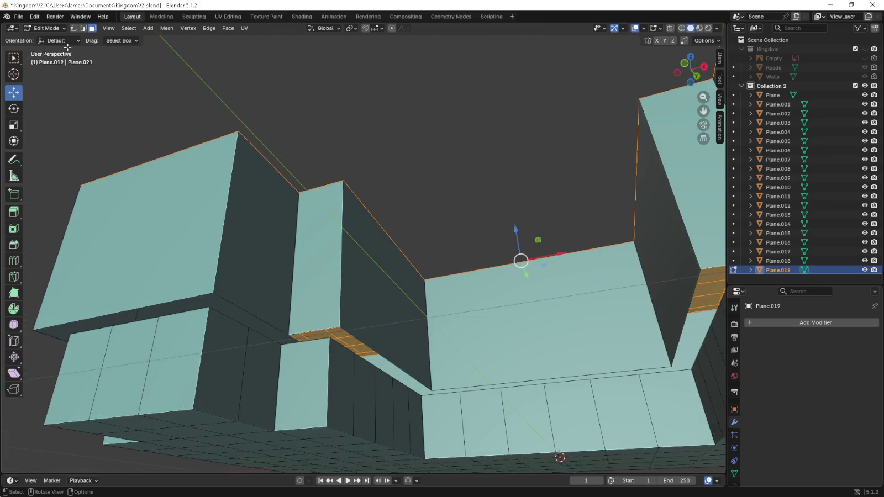
pyautogui.click(282, 344)
pyautogui.keyDown('shift'); pyautogui.click(330, 338); pyautogui.keyUp('shift')
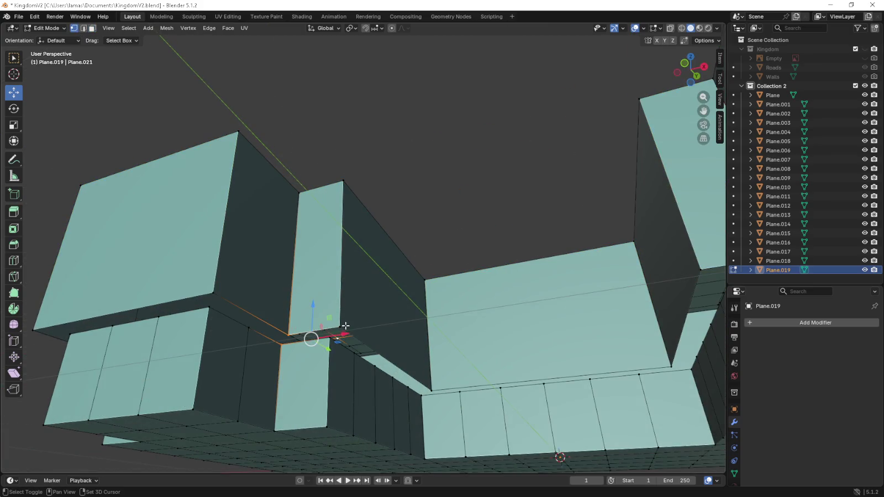
pyautogui.click(330, 339)
pyautogui.keyDown('shift'); pyautogui.click(307, 341); pyautogui.keyUp('shift')
pyautogui.keyDown('shift'); pyautogui.click(396, 363); pyautogui.keyUp('shift')
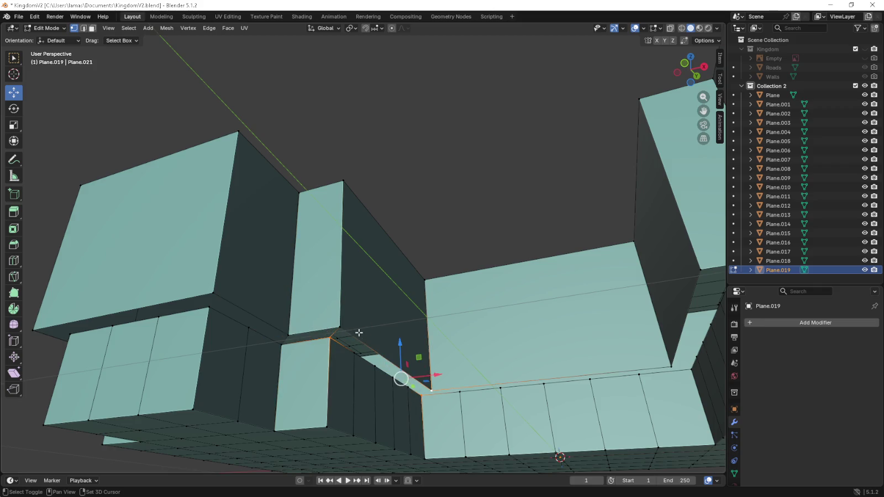
pyautogui.click(418, 397)
pyautogui.keyDown('ctrl'); pyautogui.click(675, 366); pyautogui.keyUp('ctrl')
pyautogui.keyDown('shift'); pyautogui.click(449, 388); pyautogui.keyUp('shift')
pyautogui.moveTo(449, 387); pyautogui.dragTo(430, 365, button='middle')
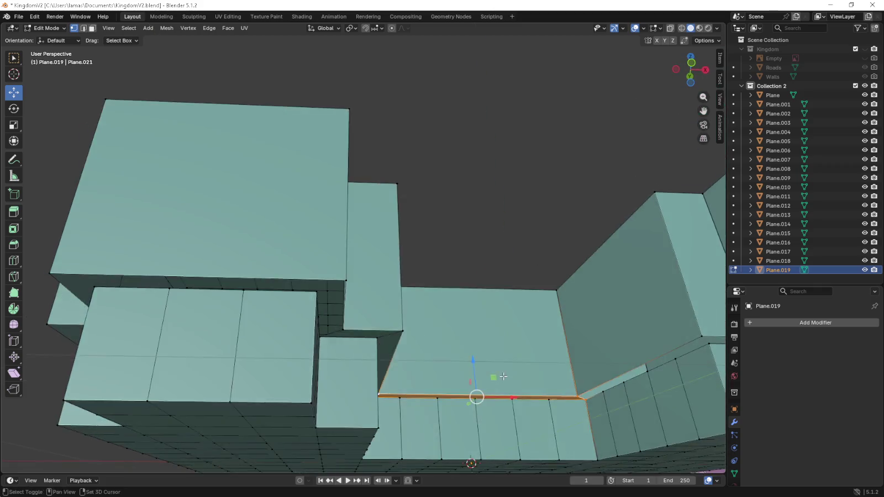
pyautogui.click(423, 360)
pyautogui.keyDown('shift'); pyautogui.click(414, 358); pyautogui.keyUp('shift')
pyautogui.keyDown('shift'); pyautogui.click(476, 286); pyautogui.keyUp('shift')
pyautogui.keyDown('shift'); pyautogui.click(490, 289); pyautogui.keyUp('shift')
pyautogui.keyDown('shift'); pyautogui.click(488, 295); pyautogui.keyUp('shift')
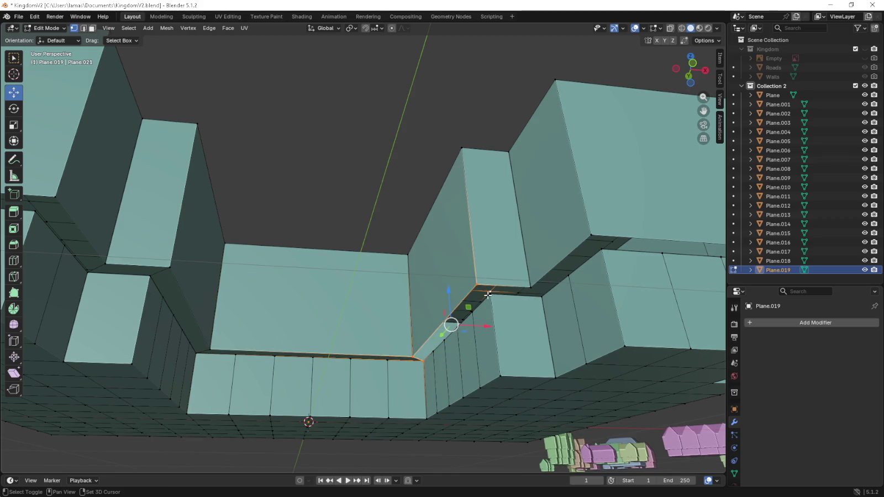
pyautogui.keyDown('shift'); pyautogui.click(491, 293); pyautogui.keyUp('shift')
pyautogui.click(541, 296)
pyautogui.keyDown('shift'); pyautogui.click(530, 287); pyautogui.keyUp('shift')
pyautogui.keyDown('shift'); pyautogui.click(591, 235); pyautogui.keyUp('shift')
pyautogui.keyDown('shift'); pyautogui.click(601, 249); pyautogui.keyUp('shift')
pyautogui.keyDown('shift'); pyautogui.moveTo(638, 261); pyautogui.dragTo(355, 282, button='middle'); pyautogui.keyUp('shift')
pyautogui.click(87, 27)
pyautogui.click(175, 281)
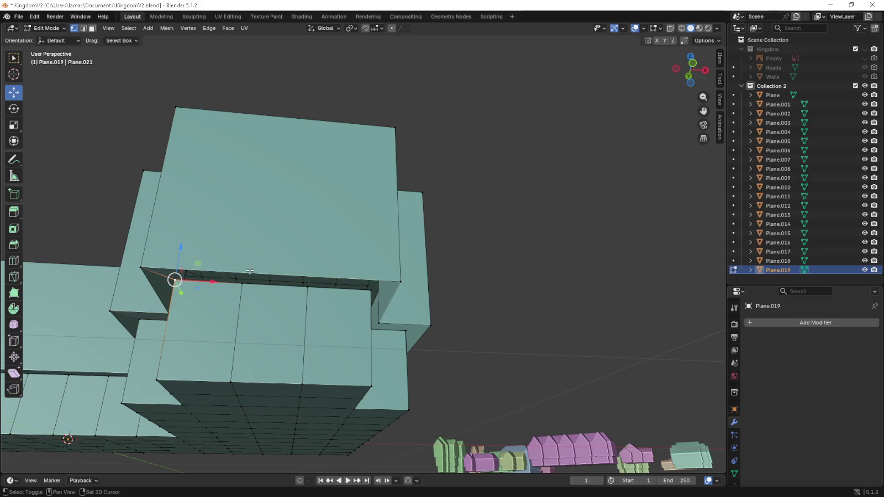
pyautogui.click(370, 287)
pyautogui.keyDown('shift'); pyautogui.click(401, 280); pyautogui.keyUp('shift')
pyautogui.keyDown('shift'); pyautogui.click(141, 268); pyautogui.keyUp('shift')
pyautogui.keyDown('shift'); pyautogui.click(175, 280); pyautogui.keyUp('shift')
pyautogui.moveTo(194, 287); pyautogui.dragTo(309, 309, button='middle')
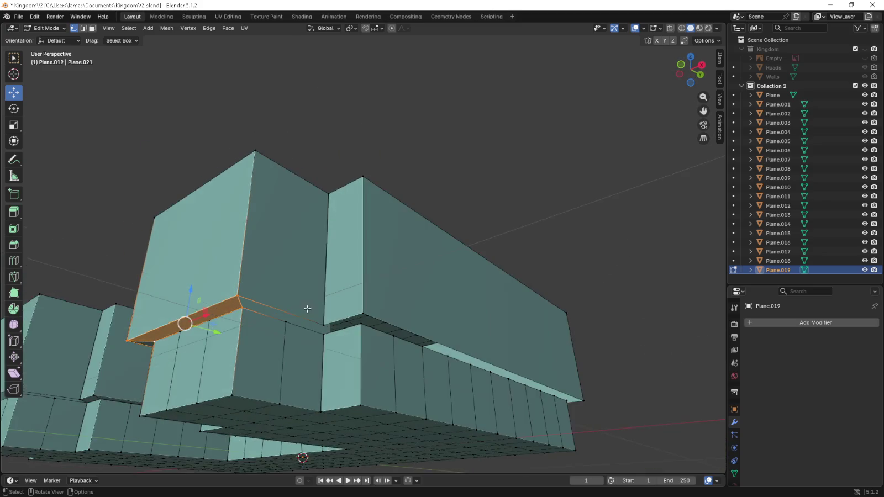
pyautogui.keyDown('shift'); pyautogui.click(325, 326); pyautogui.keyUp('shift')
pyautogui.click(363, 315)
pyautogui.keyDown('shift'); pyautogui.click(325, 327); pyautogui.keyUp('shift')
pyautogui.moveTo(325, 334)
pyautogui.mouseDown(button='middle')
pyautogui.moveTo(306, 335)
pyautogui.moveTo(513, 339)
pyautogui.mouseUp(button='middle')
pyautogui.keyDown('shift'); pyautogui.click(562, 341); pyautogui.keyUp('shift')
pyautogui.moveTo(189, 329); pyautogui.dragTo(232, 331, button='middle')
pyautogui.keyDown('shift'); pyautogui.click(70, 341); pyautogui.keyUp('shift')
pyautogui.moveTo(453, 329)
pyautogui.mouseDown(button='middle')
pyautogui.moveTo(480, 327)
pyautogui.moveTo(320, 359)
pyautogui.mouseUp(button='middle')
pyautogui.click(253, 247)
pyautogui.moveTo(253, 247)
pyautogui.mouseDown(button='middle')
pyautogui.moveTo(684, 288)
pyautogui.moveTo(529, 298)
pyautogui.mouseUp(button='middle')
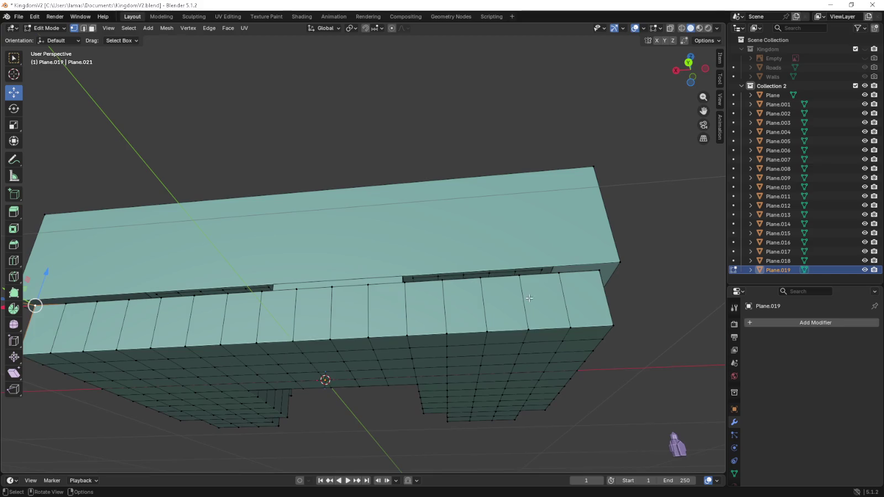
pyautogui.keyDown('shift'); pyautogui.click(609, 272); pyautogui.keyUp('shift')
pyautogui.moveTo(624, 257)
pyautogui.mouseDown(button='middle')
pyautogui.moveTo(99, 261)
pyautogui.moveTo(182, 304)
pyautogui.mouseUp(button='middle')
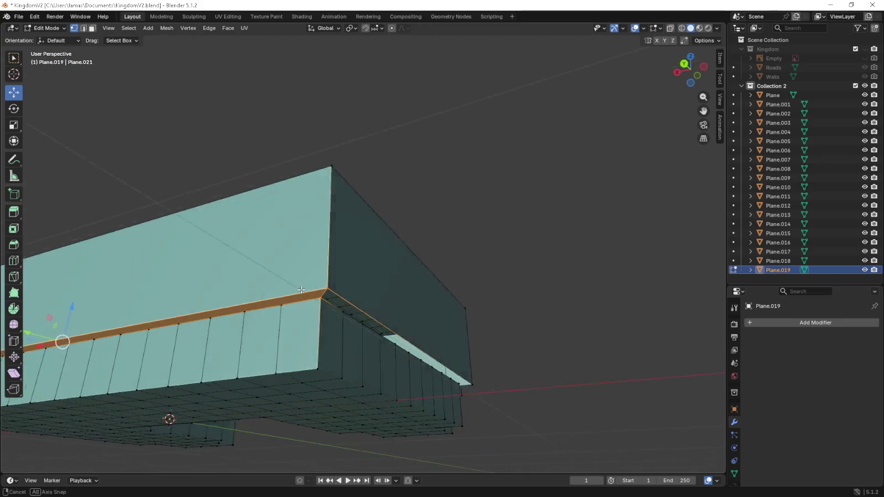
pyautogui.keyDown('shift'); pyautogui.click(178, 297); pyautogui.keyUp('shift')
pyautogui.keyDown('shift'); pyautogui.click(462, 369); pyautogui.keyUp('shift')
pyautogui.moveTo(462, 369); pyautogui.dragTo(365, 359, button='middle')
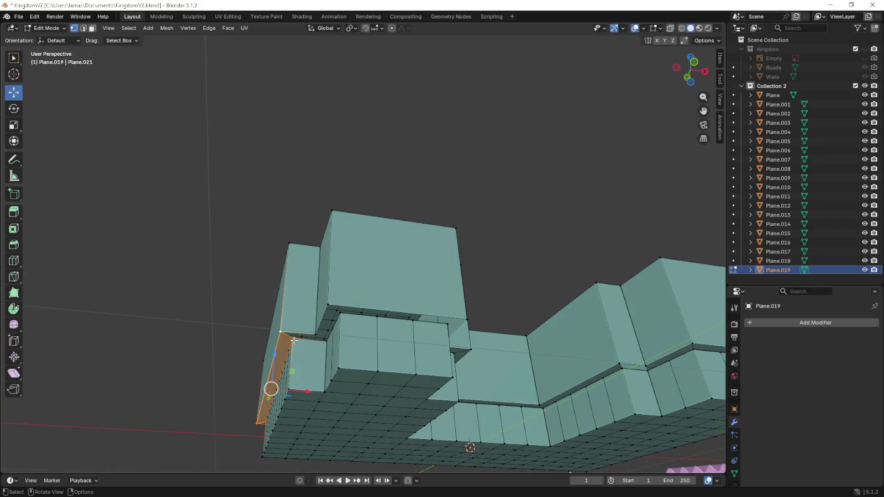
pyautogui.click(294, 341)
pyautogui.keyDown('shift'); pyautogui.click(325, 343); pyautogui.keyUp('shift')
pyautogui.click(319, 340)
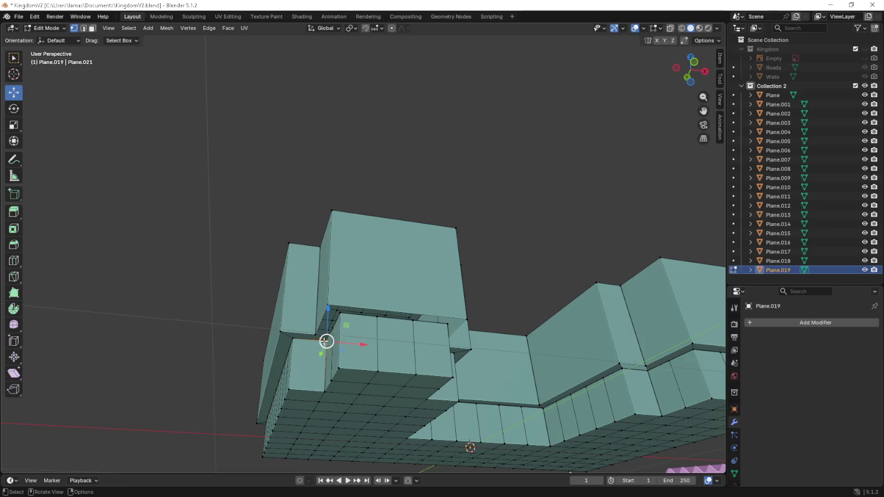
pyautogui.keyDown('shift'); pyautogui.click(343, 312); pyautogui.keyUp('shift')
pyautogui.click(349, 313)
pyautogui.keyDown('shift'); pyautogui.click(425, 318); pyautogui.keyUp('shift')
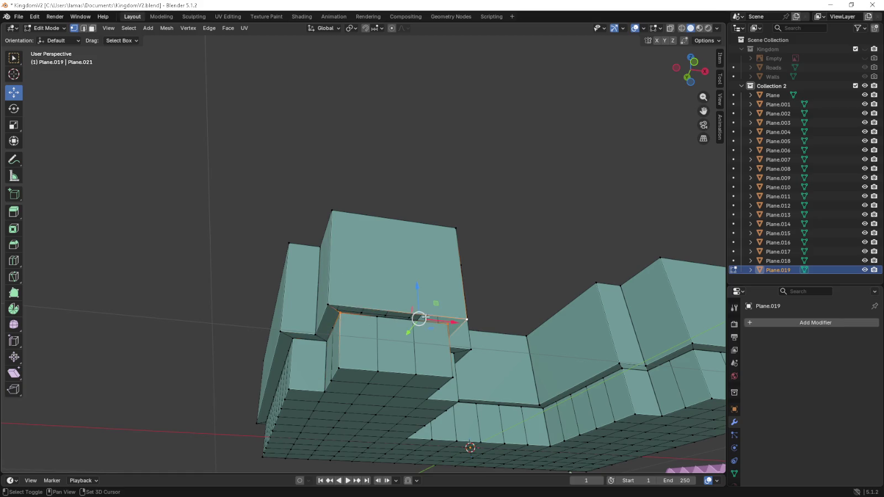
pyautogui.keyDown('shift'); pyautogui.click(334, 302); pyautogui.keyUp('shift')
pyautogui.moveTo(334, 303); pyautogui.dragTo(348, 311, button='middle')
pyautogui.click(285, 315)
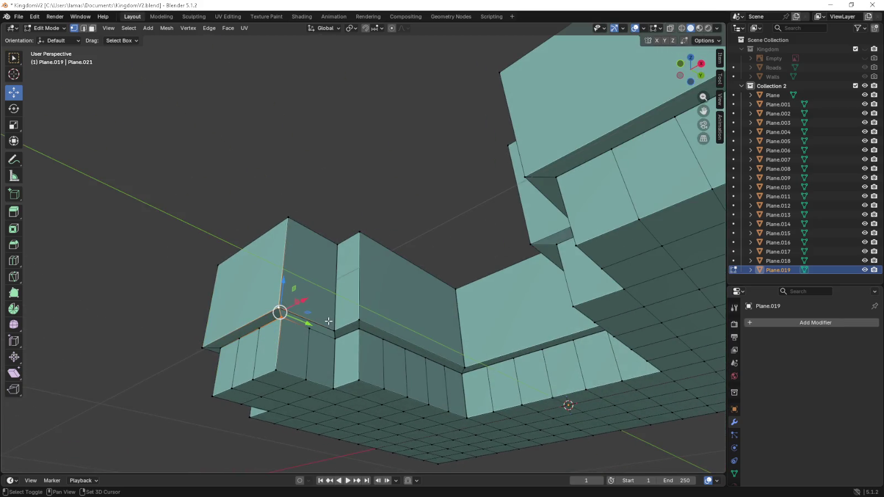
pyautogui.keyDown('shift'); pyautogui.click(333, 338); pyautogui.keyUp('shift')
pyautogui.keyDown('shift'); pyautogui.click(334, 332); pyautogui.keyUp('shift')
pyautogui.scroll(8, 337, 339)
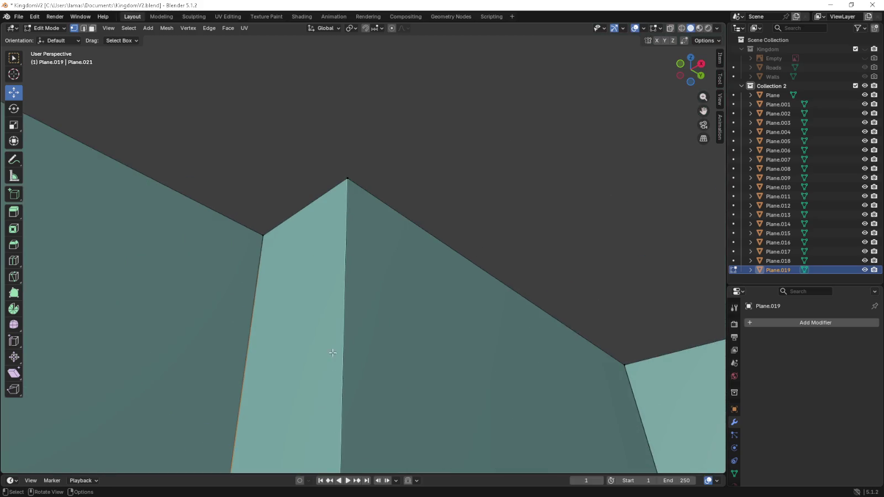
pyautogui.scroll(-2, 353, 253)
pyautogui.click(391, 338)
pyautogui.scroll(-6, 415, 333)
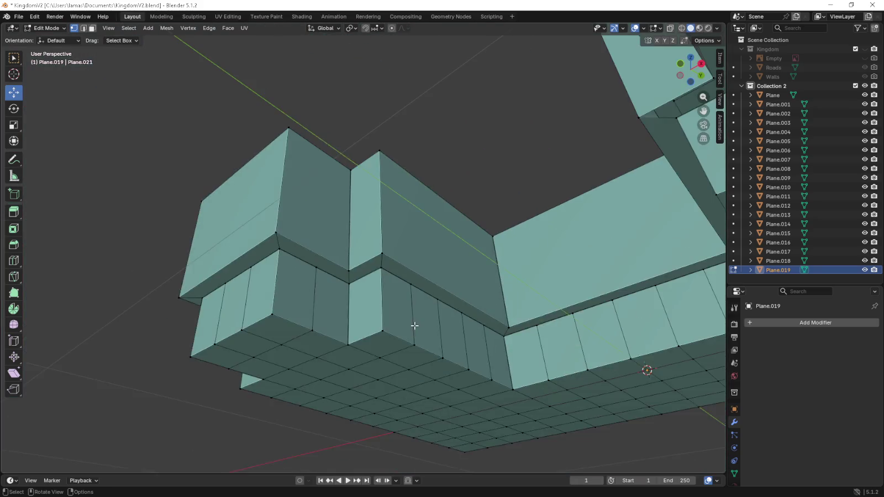
pyautogui.moveTo(414, 326); pyautogui.dragTo(424, 339, button='middle')
# - Select the U outline's corner vertices, including the notch's inner top-right vertex
pyautogui.press('KP_7')
pyautogui.keyDown('shift'); pyautogui.moveTo(337, 338); pyautogui.dragTo(248, 281, button='middle'); pyautogui.keyUp('shift')
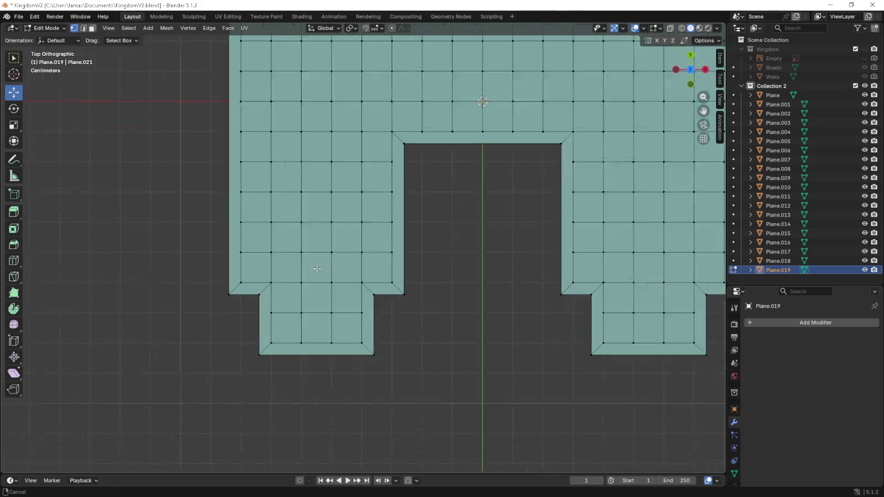
pyautogui.click(216, 286)
pyautogui.keyDown('shift'); pyautogui.click(247, 287); pyautogui.keyUp('shift')
pyautogui.keyDown('shift'); pyautogui.click(246, 347); pyautogui.keyUp('shift')
pyautogui.keyDown('shift'); pyautogui.click(549, 287); pyautogui.keyUp('shift')
pyautogui.keyDown('shift'); pyautogui.click(577, 287); pyautogui.keyUp('shift')
pyautogui.keyDown('shift'); pyautogui.click(577, 346); pyautogui.keyUp('shift')
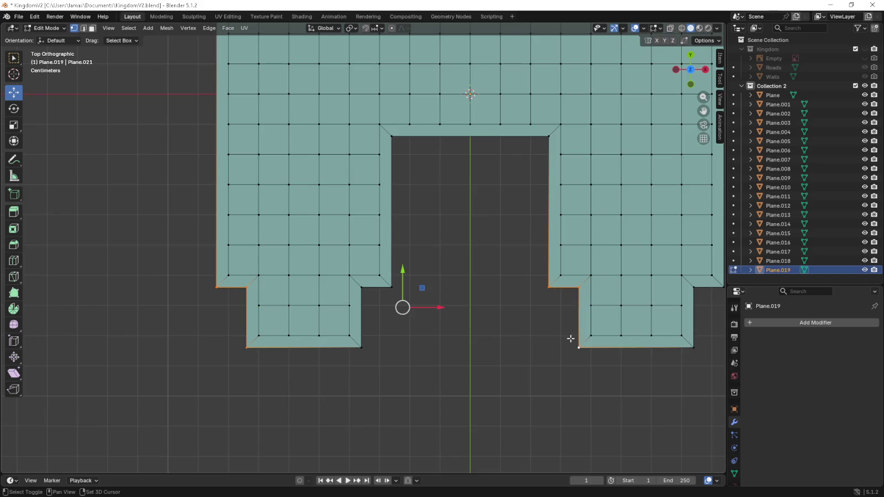
pyautogui.moveTo(542, 326); pyautogui.dragTo(472, 297, button='middle')
pyautogui.keyDown('shift'); pyautogui.click(484, 176); pyautogui.keyUp('shift')
pyautogui.press('KP_7')
# - Move the selected outline vertices inward to start the border strip
pyautogui.scroll(1, 416, 183)
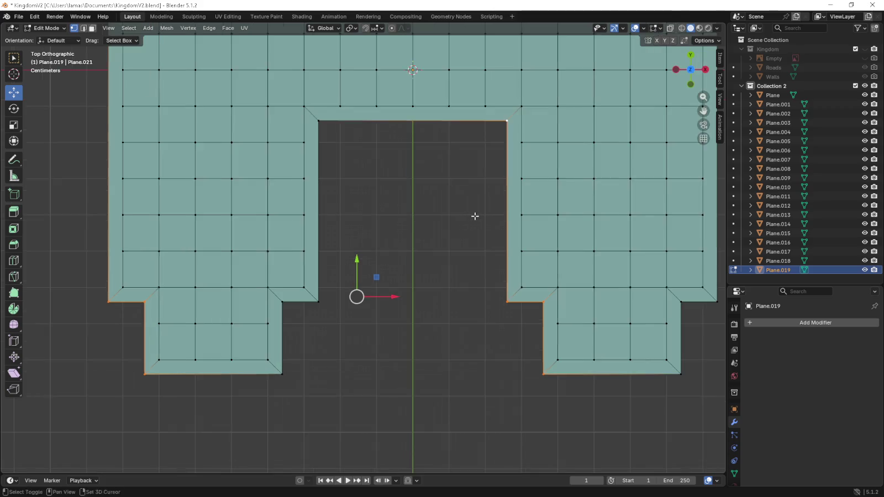
pyautogui.scroll(1, 474, 215)
pyautogui.scroll(2, 487, 207)
pyautogui.scroll(1, 442, 241)
pyautogui.keyDown('shift'); pyautogui.moveTo(442, 241); pyautogui.dragTo(499, 241, button='middle'); pyautogui.keyUp('shift')
pyautogui.press('g')
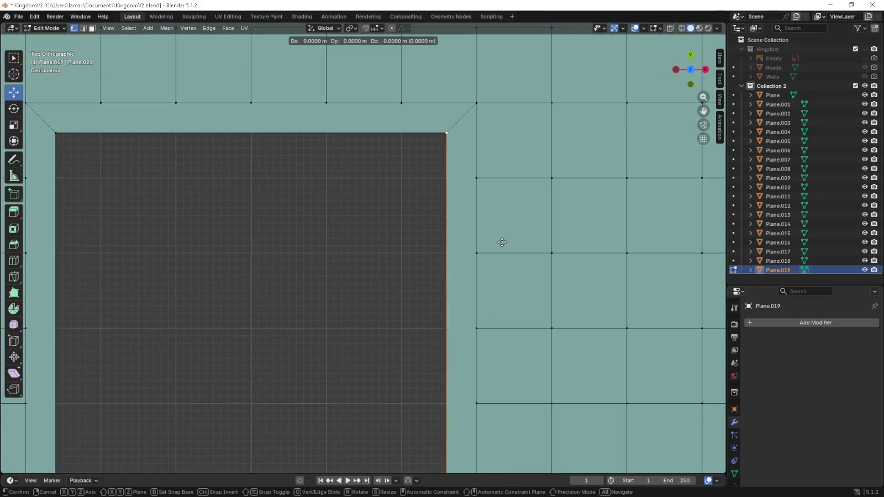
pyautogui.click(477, 270)
# - Select the left inner-corner vertices and the right-side outline vertices
pyautogui.scroll(-6, 467, 271)
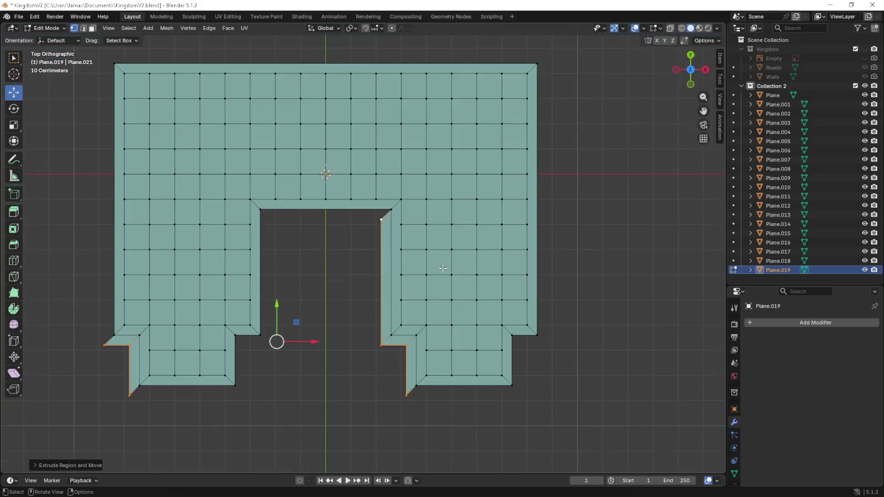
pyautogui.keyDown('shift'); pyautogui.moveTo(303, 249); pyautogui.dragTo(297, 321, button='middle'); pyautogui.keyUp('shift')
pyautogui.click(285, 349)
pyautogui.keyDown('shift'); pyautogui.click(286, 300); pyautogui.keyUp('shift')
pyautogui.keyDown('shift'); pyautogui.click(310, 300); pyautogui.keyUp('shift')
pyautogui.keyDown('shift'); pyautogui.click(310, 175); pyautogui.keyUp('shift')
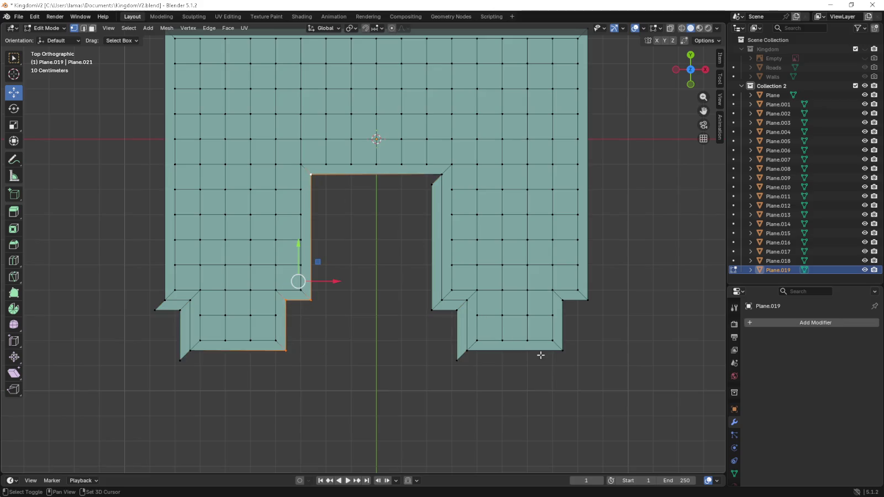
pyautogui.keyDown('shift'); pyautogui.click(562, 351); pyautogui.keyUp('shift')
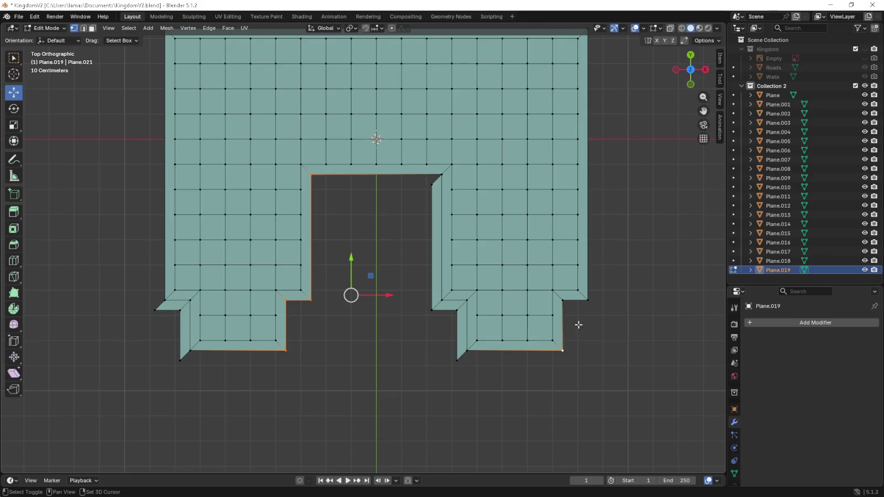
pyautogui.keyDown('shift'); pyautogui.click(586, 306); pyautogui.keyUp('shift')
pyautogui.keyDown('shift'); pyautogui.click(563, 301); pyautogui.keyUp('shift')
pyautogui.keyDown('shift'); pyautogui.moveTo(588, 355); pyautogui.dragTo(480, 305, button='middle'); pyautogui.keyUp('shift')
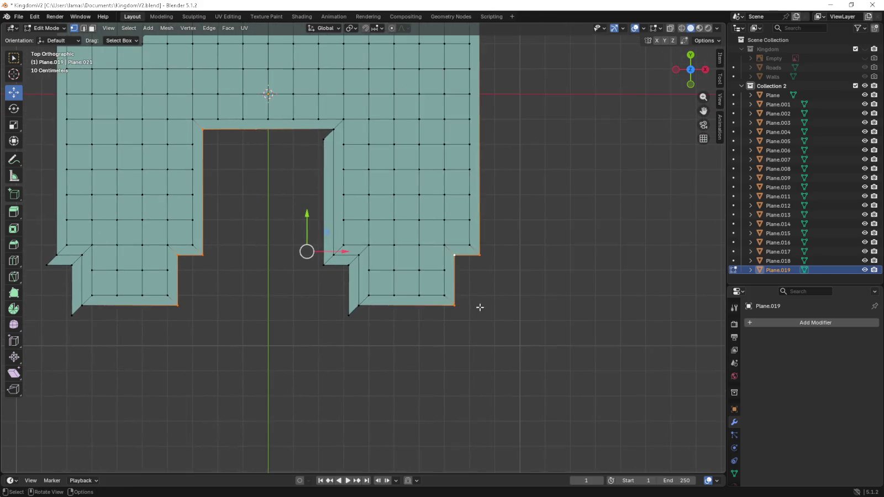
# - Move the selected right-side vertices into their new position
pyautogui.scroll(3, 503, 341)
pyautogui.keyDown('shift'); pyautogui.moveTo(503, 341); pyautogui.dragTo(357, 256, button='middle'); pyautogui.keyUp('shift')
pyautogui.scroll(1, 446, 258)
pyautogui.press('g')
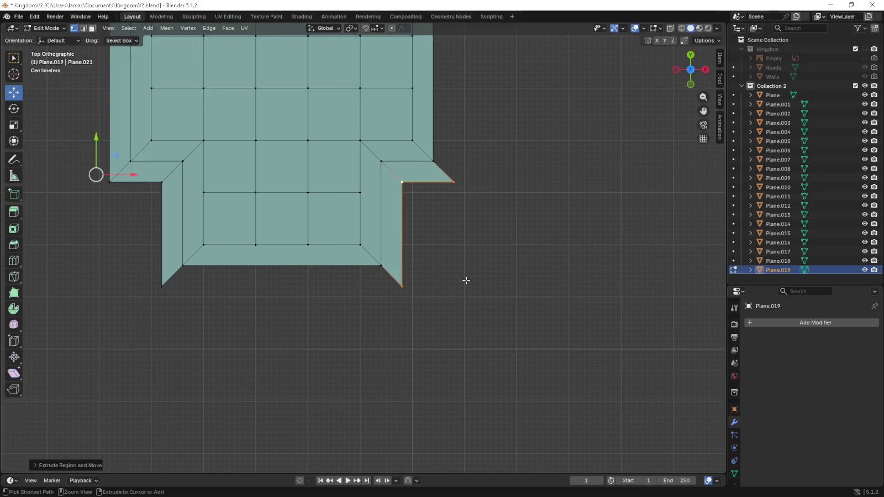
pyautogui.click(461, 276)
# - Square off the top-left and top-right corners by moving their corner vertices outward
pyautogui.scroll(-5, 463, 277)
pyautogui.moveTo(464, 278)
pyautogui.keyDown('shift'); pyautogui.mouseDown(button='middle')
pyautogui.moveTo(393, 350)
pyautogui.moveTo(477, 408)
pyautogui.mouseUp(button='middle'); pyautogui.keyUp('shift')
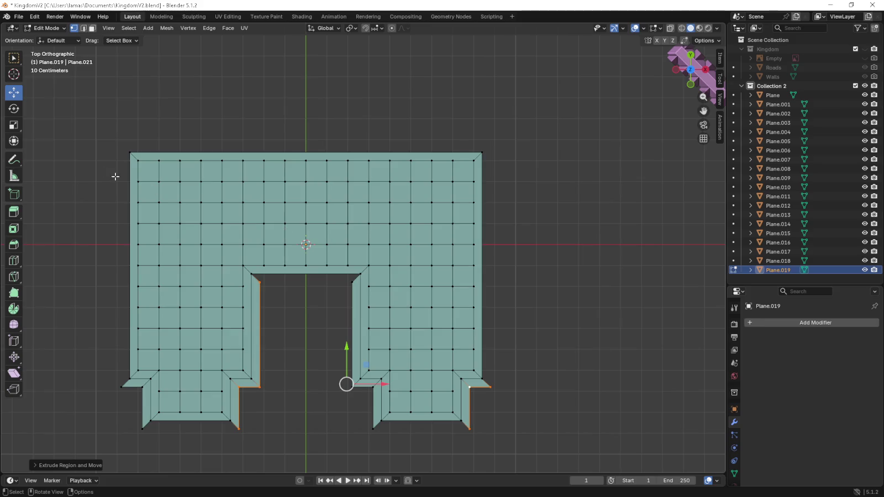
pyautogui.click(126, 154)
pyautogui.keyDown('shift'); pyautogui.moveTo(125, 154); pyautogui.dragTo(270, 210, button='middle'); pyautogui.keyUp('shift')
pyautogui.scroll(3, 199, 201)
pyautogui.keyDown('shift'); pyautogui.moveTo(199, 200); pyautogui.dragTo(316, 249, button='middle'); pyautogui.keyUp('shift')
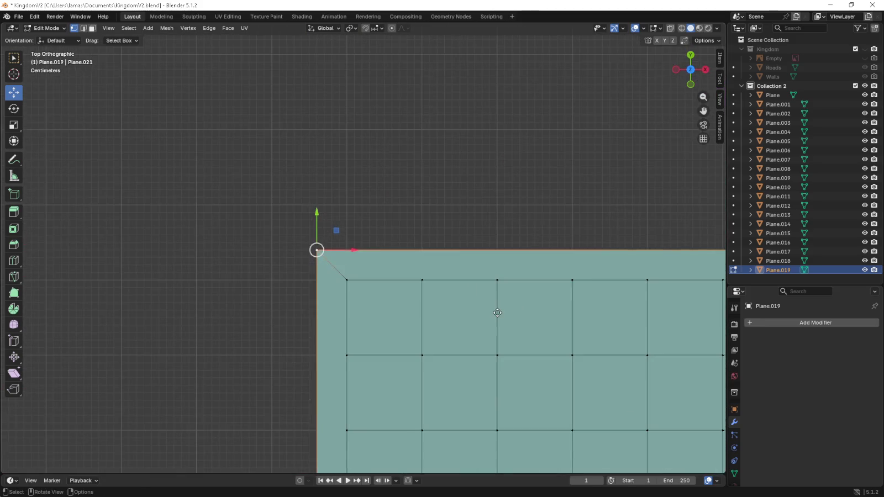
pyautogui.press('g')
pyautogui.click(473, 289)
pyautogui.scroll(-2, 473, 289)
pyautogui.keyDown('shift'); pyautogui.moveTo(473, 289); pyautogui.dragTo(303, 249, button='middle'); pyautogui.keyUp('shift')
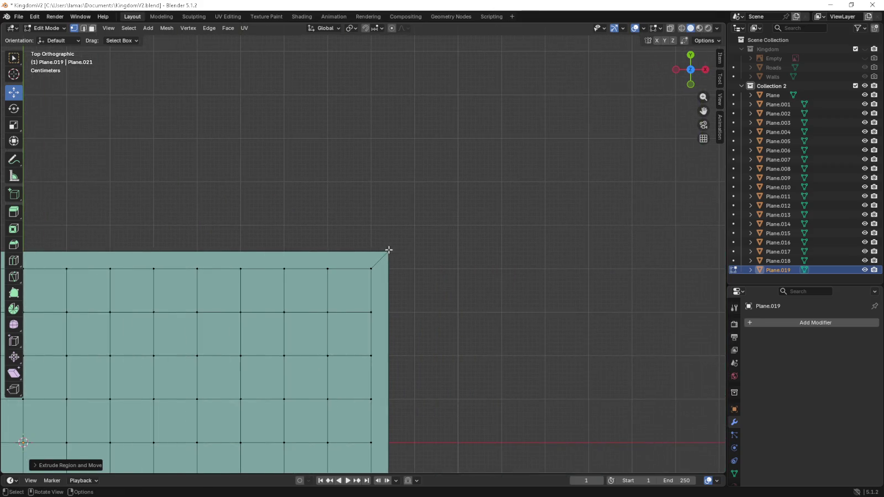
pyautogui.click(391, 250)
pyautogui.press('g')
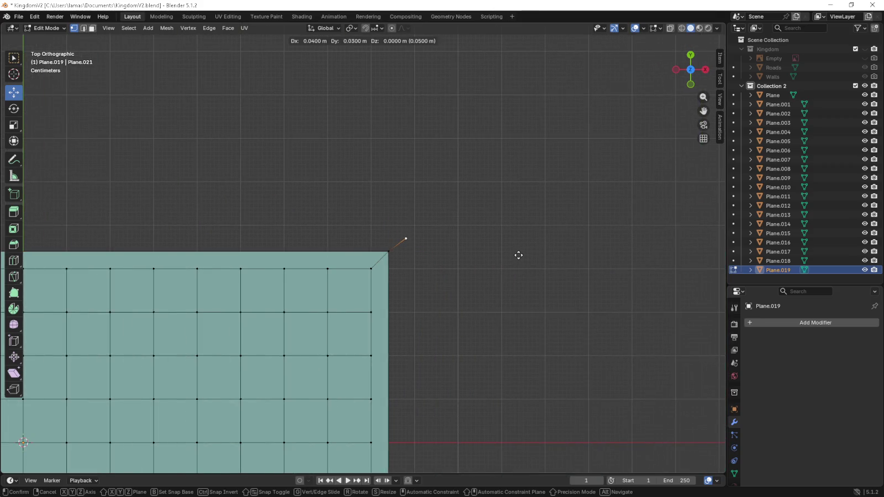
pyautogui.click(518, 255)
# - Select the outer right, tab bottom and notch edges of the outline
pyautogui.scroll(-3, 517, 253)
pyautogui.keyDown('shift'); pyautogui.moveTo(493, 219); pyautogui.dragTo(474, 191, button='middle'); pyautogui.keyUp('shift')
pyautogui.moveTo(394, 365)
pyautogui.mouseDown()
pyautogui.moveTo(381, 323)
pyautogui.moveTo(386, 117)
pyautogui.mouseUp()
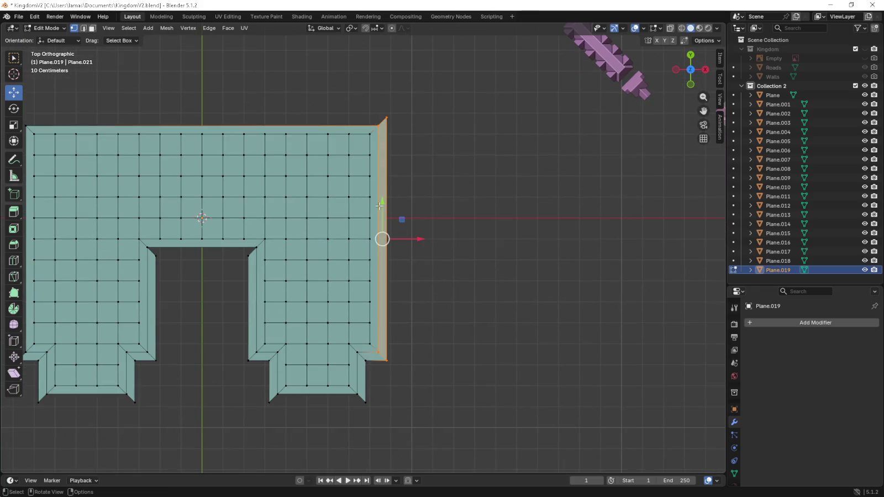
pyautogui.moveTo(372, 425); pyautogui.dragTo(241, 393)
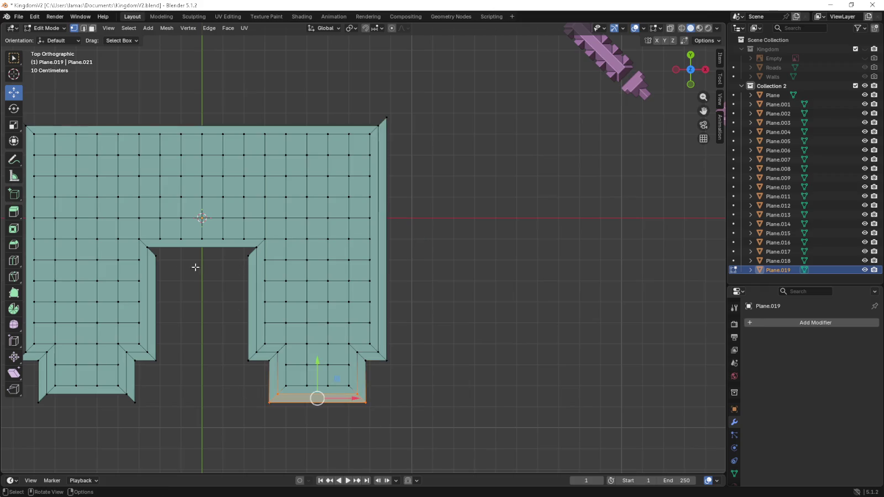
pyautogui.moveTo(144, 243); pyautogui.dragTo(259, 258)
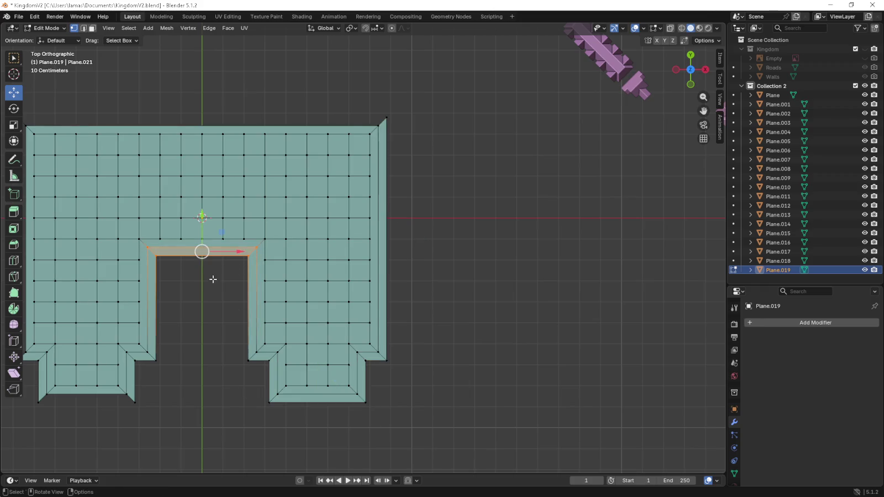
pyautogui.keyDown('shift'); pyautogui.moveTo(211, 278); pyautogui.dragTo(350, 247, button='middle'); pyautogui.keyUp('shift')
pyautogui.moveTo(285, 380)
pyautogui.mouseDown()
pyautogui.moveTo(166, 363)
pyautogui.moveTo(168, 74)
pyautogui.moveTo(548, 95)
pyautogui.mouseUp()
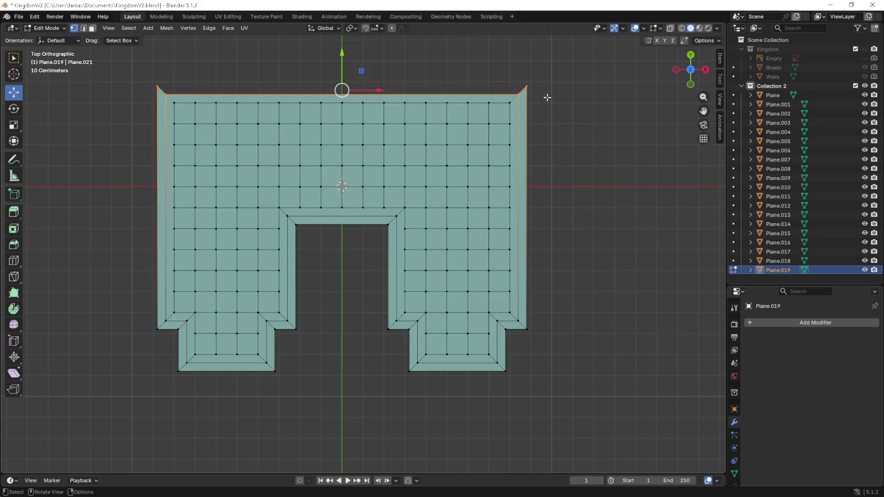
# - Select the entire floor mesh in front view and begin extruding it upward
pyautogui.moveTo(133, 74); pyautogui.dragTo(548, 405)
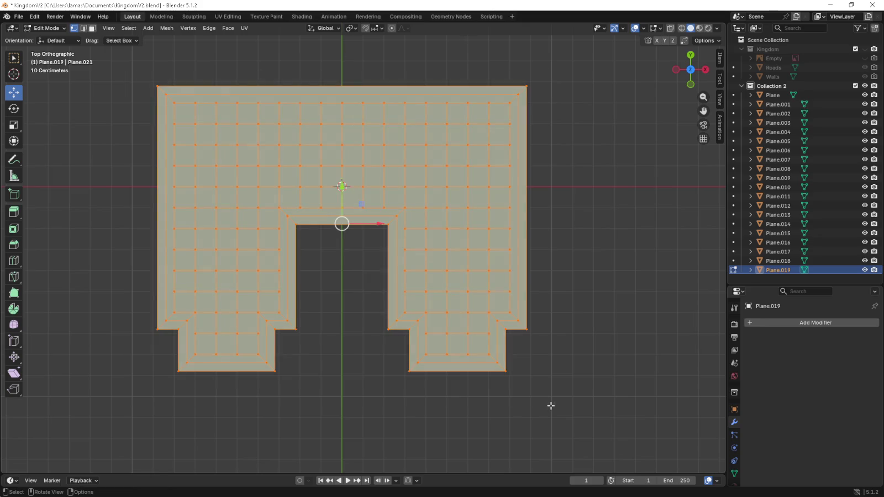
pyautogui.press('KP_1')
pyautogui.scroll(2, 552, 381)
pyautogui.press('e')
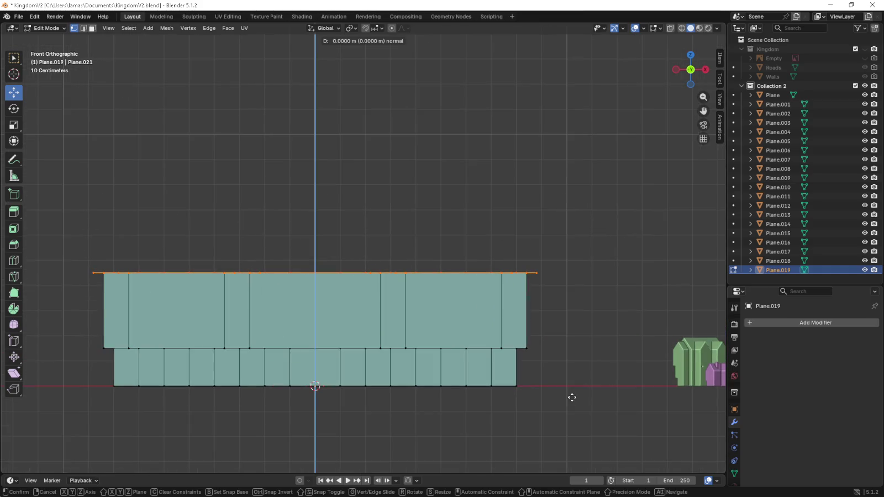
# - Confirm the 0.3 m extrusion of the floor and view the new tier in perspective
pyautogui.click(563, 328)
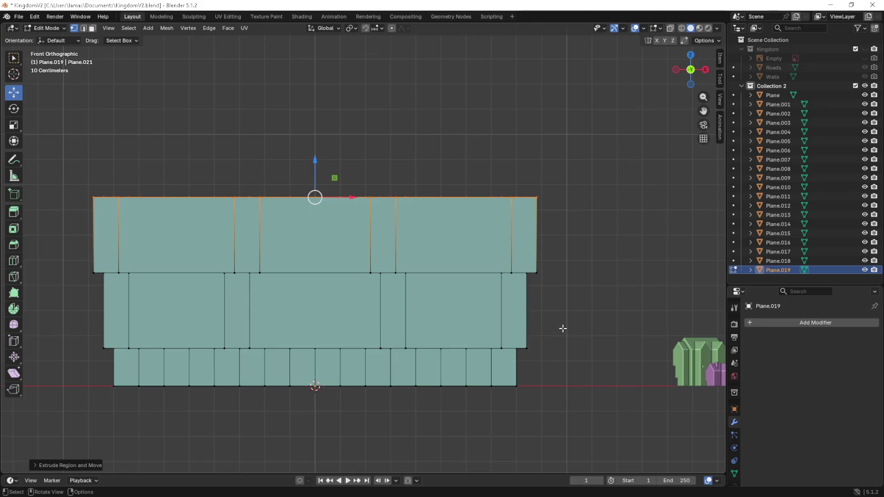
pyautogui.moveTo(466, 304); pyautogui.dragTo(437, 287, button='middle')
pyautogui.scroll(5, 436, 287)
# - Select the edges along the central seam and fill that gap with a face
pyautogui.keyDown('alt'); pyautogui.click(432, 313); pyautogui.keyUp('alt')
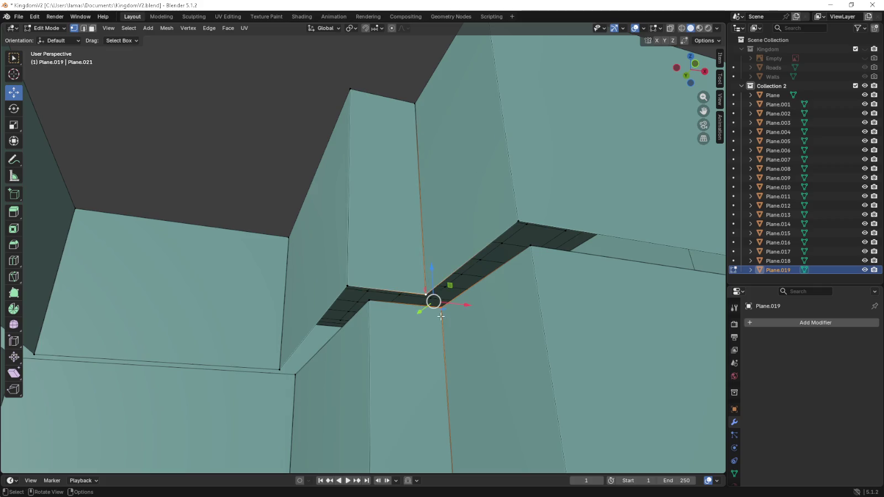
pyautogui.keyDown('alt'); pyautogui.click(523, 261); pyautogui.keyUp('alt')
pyautogui.moveTo(523, 262); pyautogui.dragTo(246, 257, button='middle')
pyautogui.click(129, 222)
pyautogui.keyDown('shift'); pyautogui.click(346, 250); pyautogui.keyUp('shift')
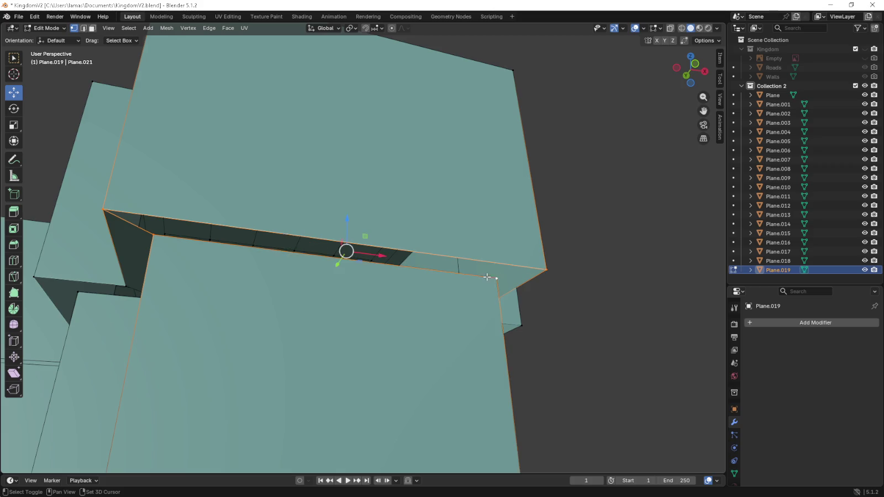
pyautogui.moveTo(345, 251); pyautogui.dragTo(138, 349, button='middle')
pyautogui.click(147, 321)
pyautogui.keyDown('shift'); pyautogui.click(243, 294); pyautogui.keyUp('shift')
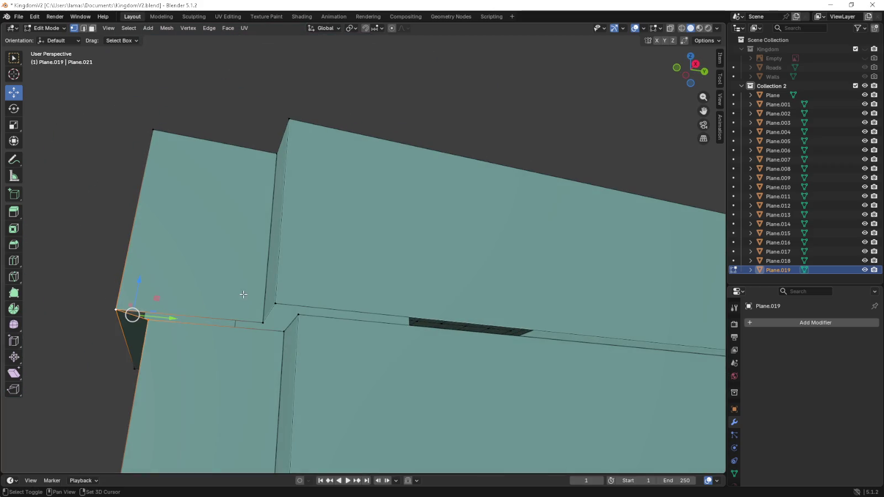
pyautogui.keyDown('shift'); pyautogui.click(287, 331); pyautogui.keyUp('shift')
pyautogui.click(282, 329)
pyautogui.keyDown('alt'); pyautogui.click(293, 316); pyautogui.keyUp('alt')
pyautogui.keyDown('alt'); pyautogui.keyDown('shift'); pyautogui.click(297, 313); pyautogui.keyUp('shift'); pyautogui.keyUp('alt')
pyautogui.moveTo(297, 313)
pyautogui.mouseDown(button='middle')
pyautogui.moveTo(512, 347)
pyautogui.moveTo(478, 342)
pyautogui.mouseUp(button='middle')
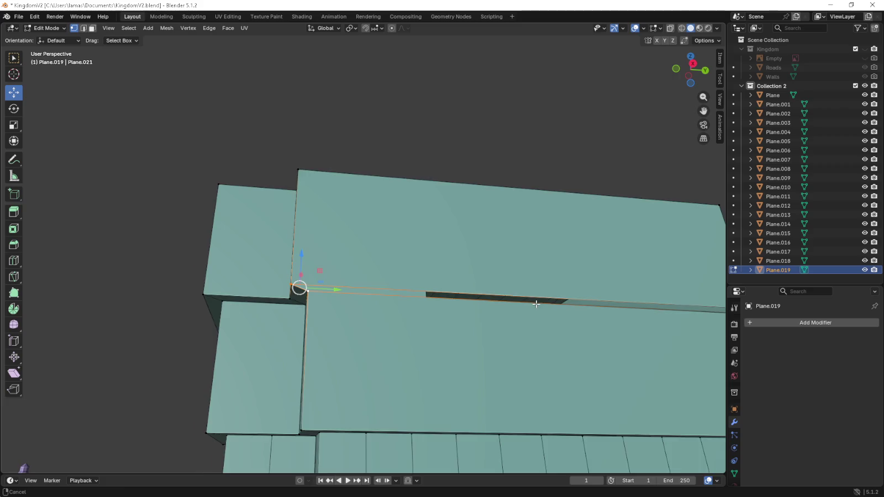
pyautogui.keyDown('ctrl'); pyautogui.hscroll(5, 409, 327); pyautogui.keyUp('ctrl')
pyautogui.press('f')
# - Select the seam edges and face at the building's corner where tiers meet
pyautogui.moveTo(508, 310)
pyautogui.mouseDown(button='middle')
pyautogui.moveTo(414, 311)
pyautogui.moveTo(386, 292)
pyautogui.moveTo(605, 340)
pyautogui.mouseUp(button='middle')
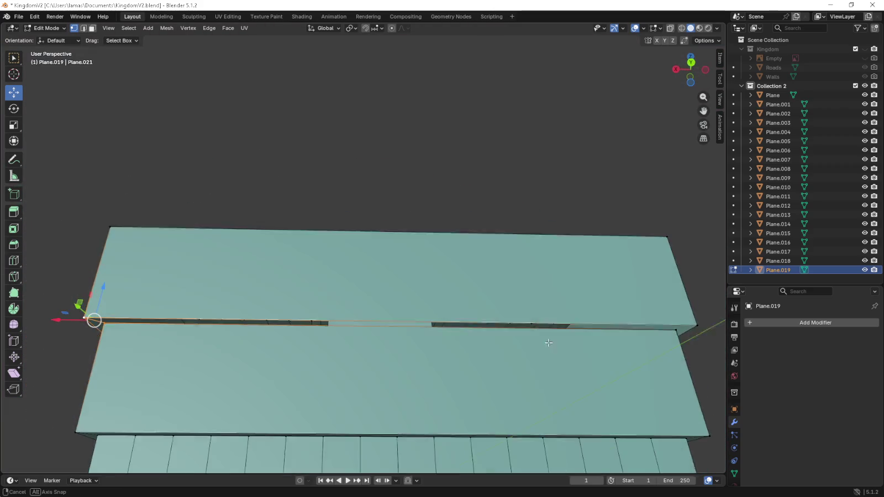
pyautogui.moveTo(605, 341)
pyautogui.mouseDown(button='middle')
pyautogui.moveTo(592, 287)
pyautogui.moveTo(218, 275)
pyautogui.mouseUp(button='middle')
pyautogui.keyDown('shift'); pyautogui.click(604, 276); pyautogui.keyUp('shift')
pyautogui.keyDown('shift'); pyautogui.click(596, 282); pyautogui.keyUp('shift')
pyautogui.scroll(3, 218, 276)
pyautogui.keyDown('shift'); pyautogui.click(237, 237); pyautogui.keyUp('shift')
pyautogui.keyDown('shift'); pyautogui.click(237, 237); pyautogui.keyUp('shift')
pyautogui.keyDown('shift'); pyautogui.click(672, 272); pyautogui.keyUp('shift')
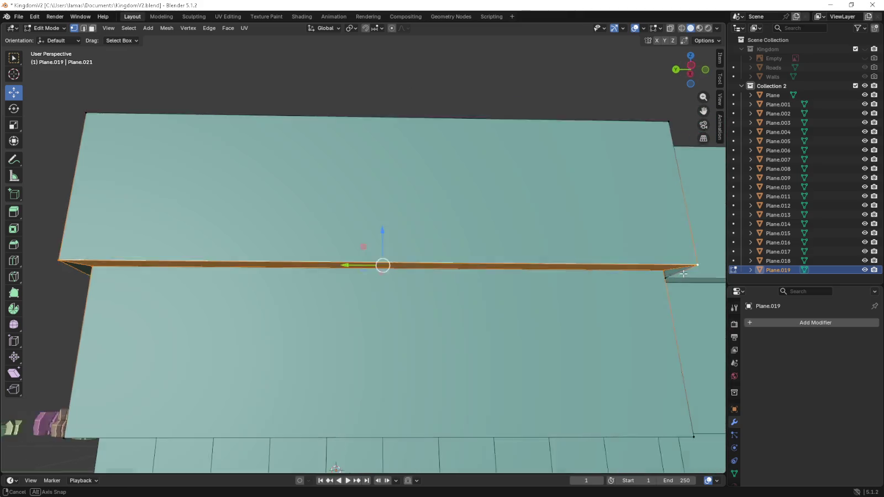
pyautogui.moveTo(671, 272); pyautogui.dragTo(598, 275, button='middle')
pyautogui.click(313, 243)
pyautogui.click(267, 237)
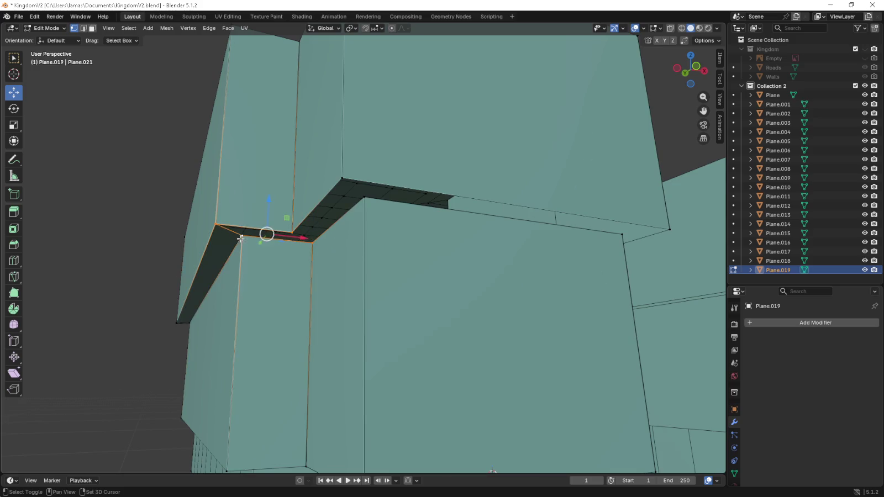
pyautogui.keyDown('shift'); pyautogui.click(309, 235); pyautogui.keyUp('shift')
pyautogui.keyDown('shift'); pyautogui.click(340, 171); pyautogui.keyUp('shift')
pyautogui.click(375, 198)
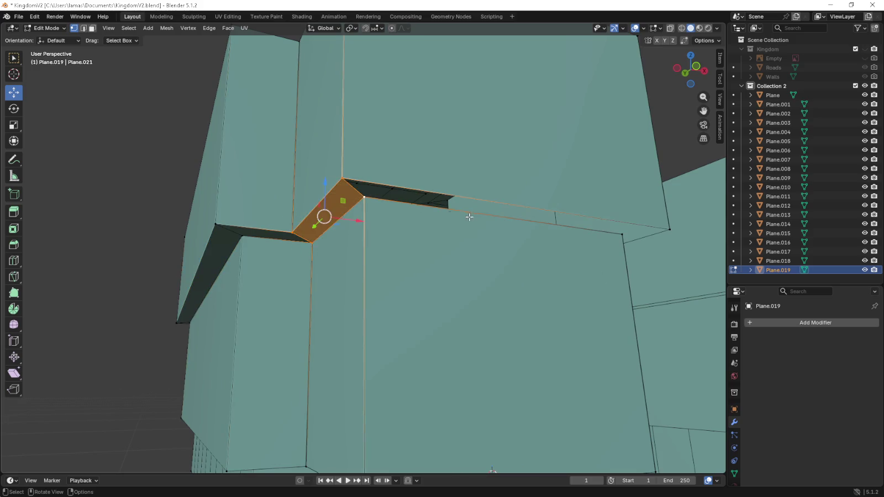
# - Select the dark strip face and the corner edges along the seam
pyautogui.moveTo(470, 211); pyautogui.dragTo(208, 191, button='middle')
pyautogui.click(208, 191)
pyautogui.click(327, 190)
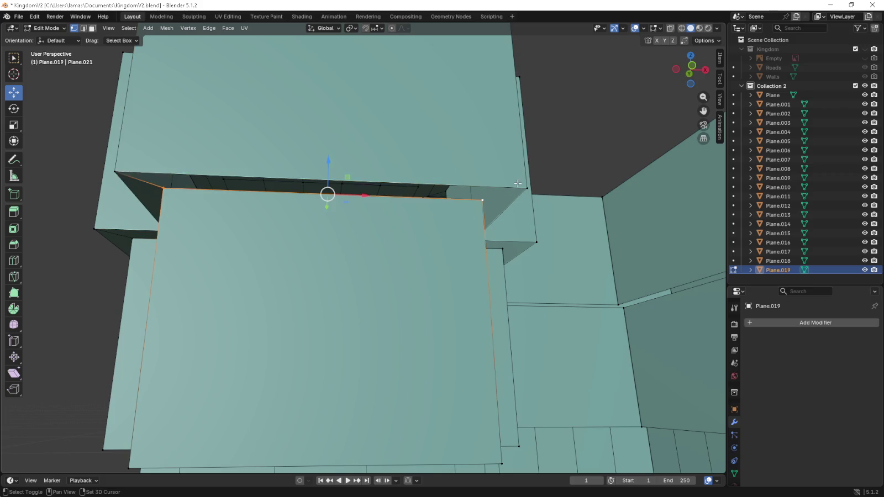
pyautogui.keyDown('shift'); pyautogui.click(327, 188); pyautogui.keyUp('shift')
pyautogui.moveTo(328, 188); pyautogui.dragTo(266, 194, button='middle')
pyautogui.click(270, 191)
pyautogui.keyDown('shift'); pyautogui.click(315, 244); pyautogui.keyUp('shift')
pyautogui.click(320, 241)
pyautogui.click(318, 239)
pyautogui.keyDown('shift'); pyautogui.click(376, 246); pyautogui.keyUp('shift')
# - Select the upper block's bottom-edge vertices and the faces around the wall gap
pyautogui.click(424, 299)
pyautogui.keyDown('shift'); pyautogui.click(440, 296); pyautogui.keyUp('shift')
pyautogui.keyDown('shift'); pyautogui.click(643, 287); pyautogui.keyUp('shift')
pyautogui.scroll(-5, 646, 284)
pyautogui.moveTo(646, 284); pyautogui.dragTo(517, 282, button='middle')
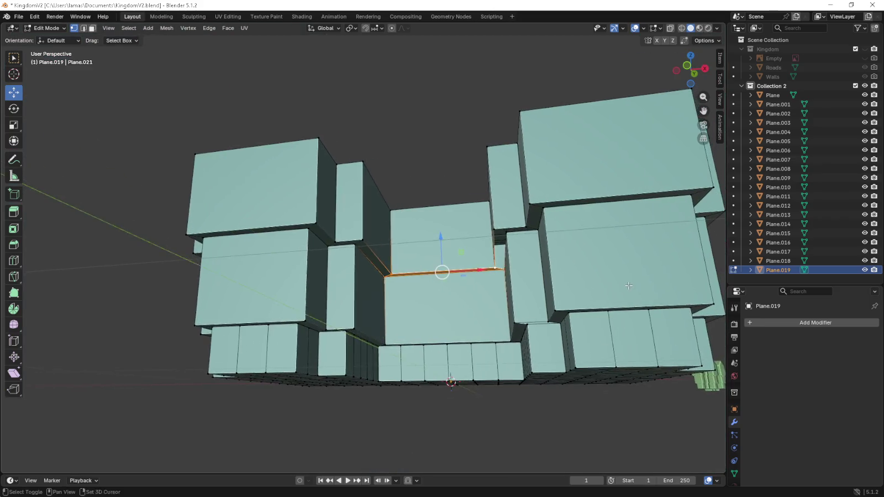
pyautogui.click(361, 278)
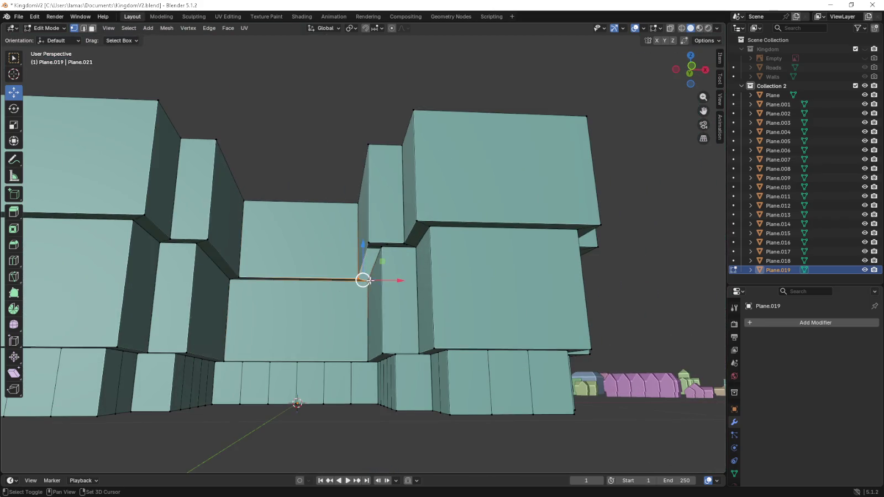
pyautogui.click(364, 262)
pyautogui.keyDown('shift'); pyautogui.click(381, 247); pyautogui.keyUp('shift')
pyautogui.keyDown('shift'); pyautogui.click(368, 243); pyautogui.keyUp('shift')
pyautogui.keyDown('shift'); pyautogui.click(404, 244); pyautogui.keyUp('shift')
pyautogui.keyDown('shift'); pyautogui.click(418, 248); pyautogui.keyUp('shift')
pyautogui.scroll(4, 426, 255)
pyautogui.scroll(-6, 427, 254)
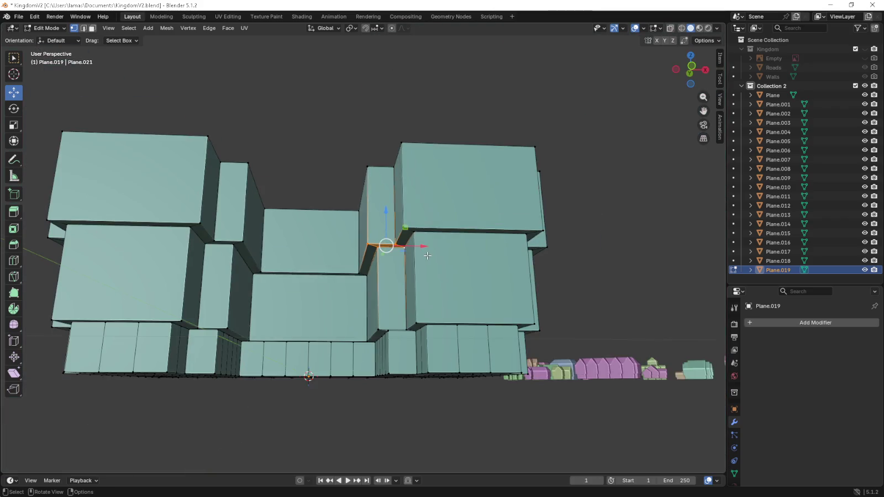
pyautogui.press('KP_7')
# - In face mode, box-select the upper block plus the left and right wing top faces
pyautogui.keyDown('shift'); pyautogui.moveTo(285, 145); pyautogui.dragTo(293, 110, button='middle'); pyautogui.keyUp('shift')
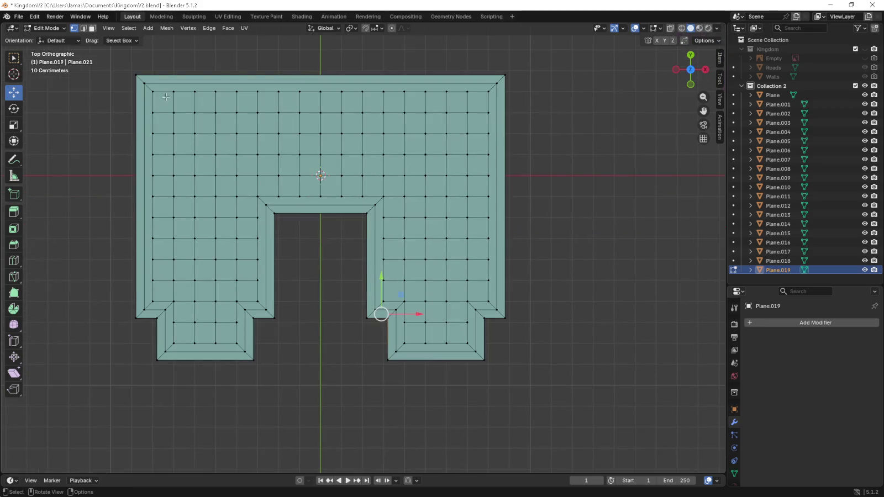
pyautogui.click(92, 28)
pyautogui.moveTo(161, 99); pyautogui.dragTo(319, 155)
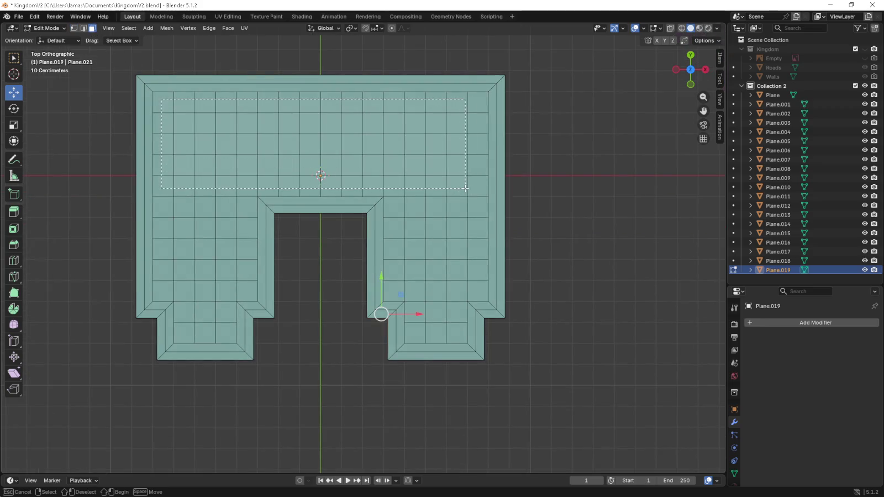
pyautogui.moveTo(466, 189); pyautogui.dragTo(470, 194)
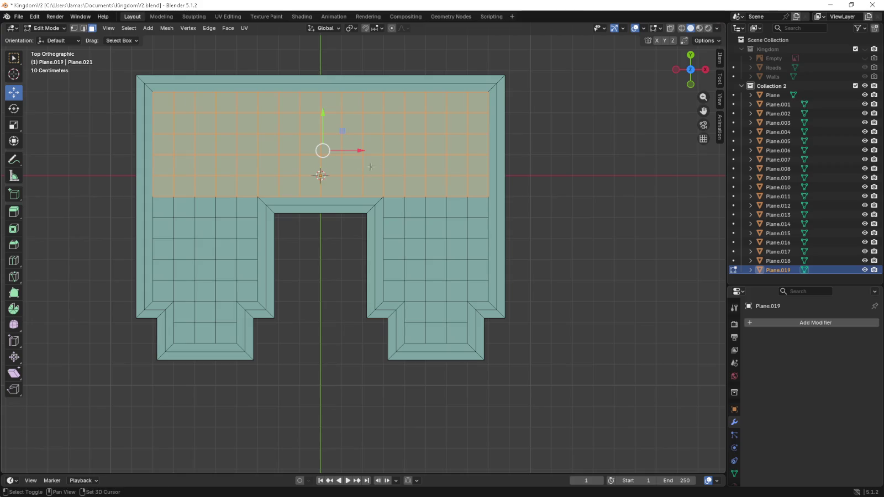
pyautogui.press('b')
pyautogui.moveTo(433, 193)
pyautogui.mouseDown()
pyautogui.moveTo(492, 195)
pyautogui.moveTo(493, 203)
pyautogui.mouseUp()
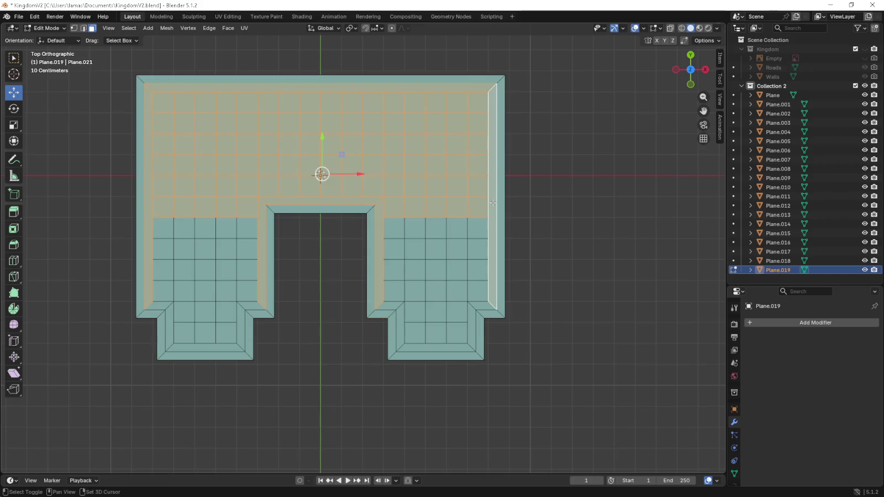
pyautogui.moveTo(153, 211)
pyautogui.mouseDown()
pyautogui.moveTo(231, 294)
pyautogui.moveTo(235, 318)
pyautogui.mouseUp()
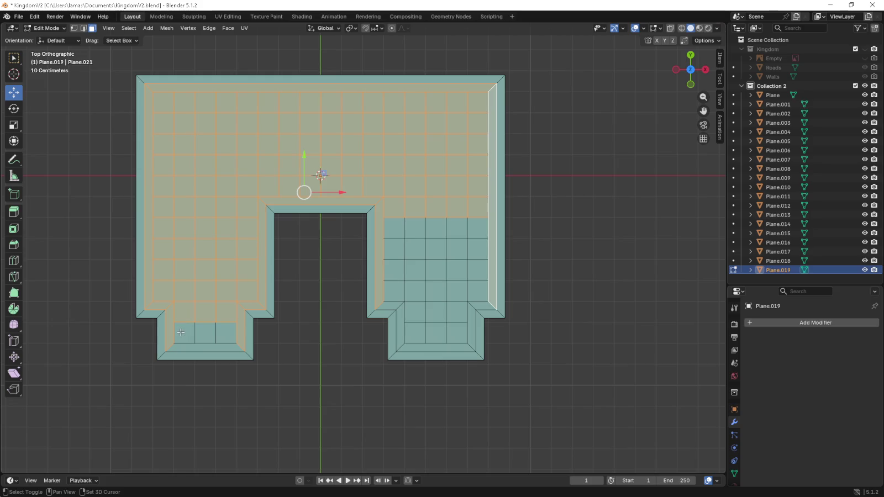
pyautogui.moveTo(181, 332); pyautogui.dragTo(243, 348)
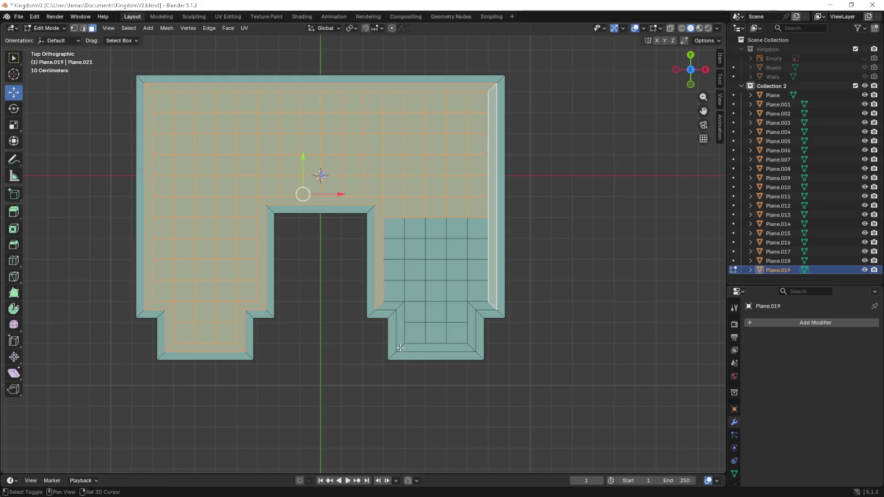
pyautogui.moveTo(399, 350); pyautogui.dragTo(470, 218)
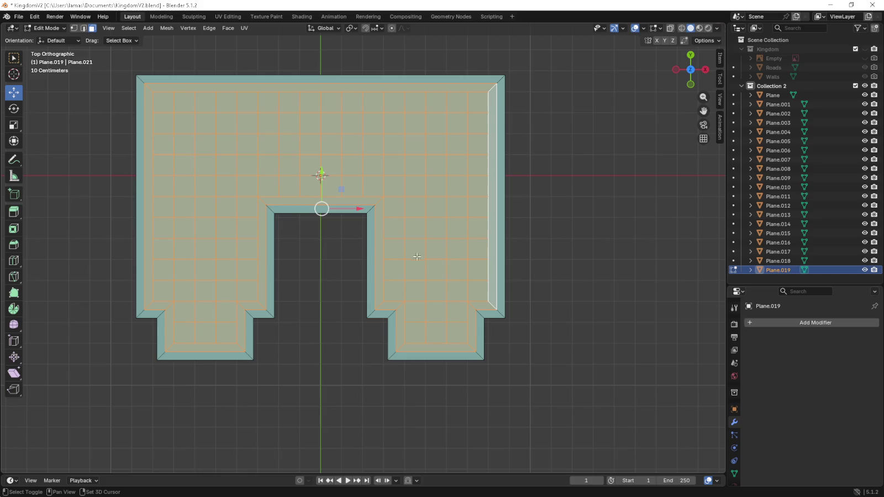
pyautogui.press('KP_1')
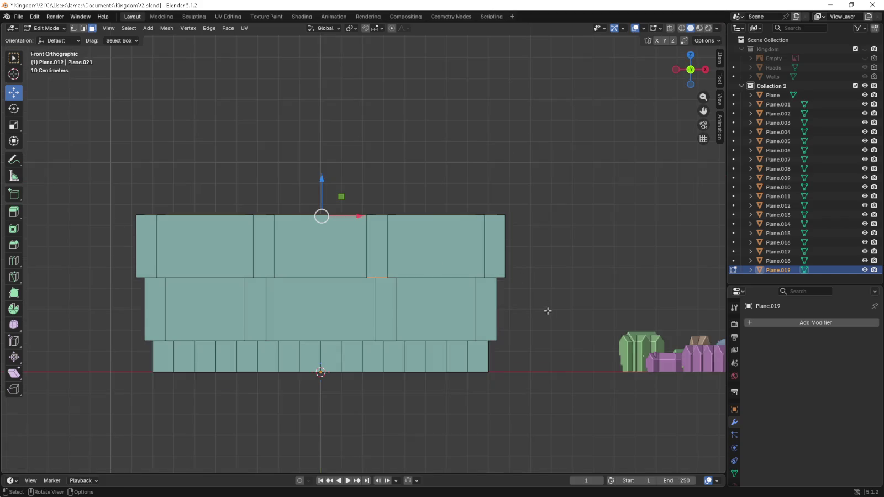
# - Extrude the selected top faces up 0.3 m and check the new tier from the front
pyautogui.press('e')
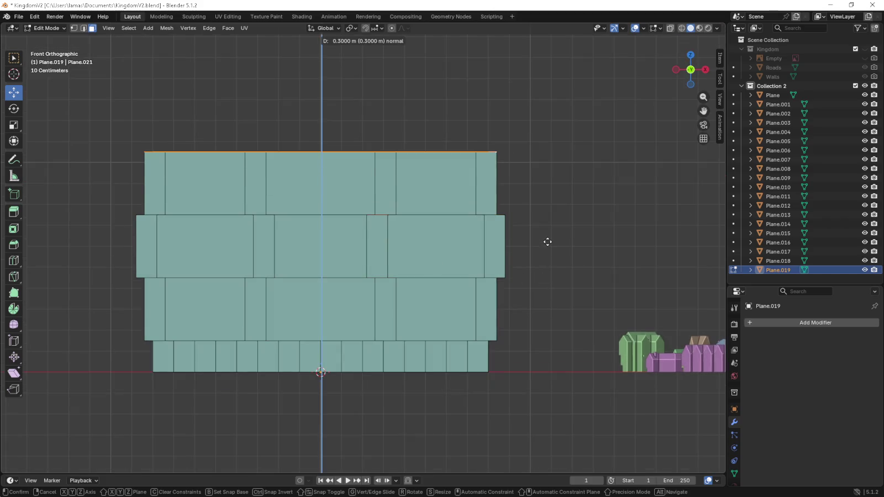
pyautogui.click(547, 241)
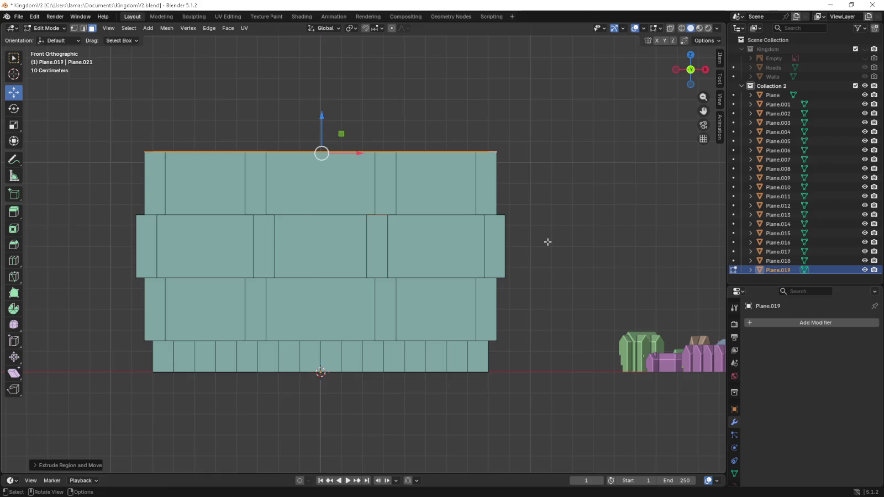
pyautogui.moveTo(547, 241)
pyautogui.mouseDown(button='middle')
pyautogui.moveTo(494, 250)
pyautogui.moveTo(468, 275)
pyautogui.moveTo(477, 291)
pyautogui.mouseUp(button='middle')
pyautogui.scroll(-5, 495, 250)
pyautogui.scroll(4, 459, 263)
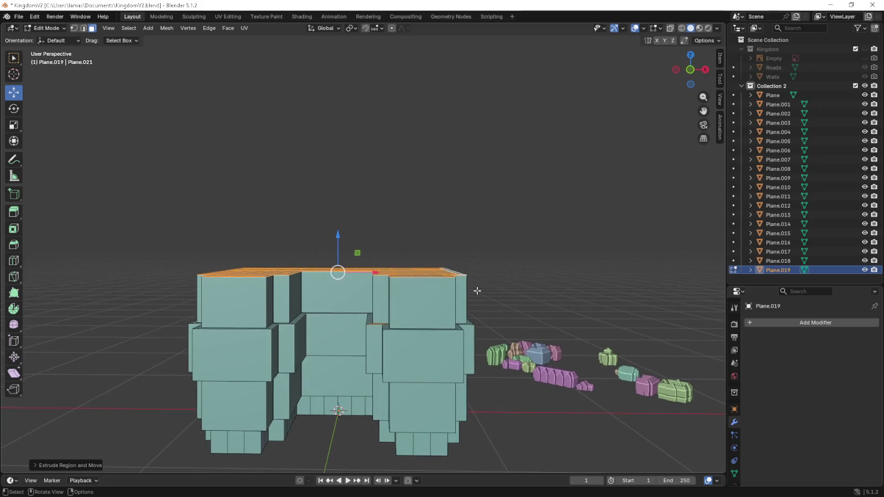
pyautogui.moveTo(426, 337)
pyautogui.mouseDown(button='middle')
pyautogui.moveTo(453, 326)
pyautogui.moveTo(413, 296)
pyautogui.mouseUp(button='middle')
pyautogui.press('KP_1')
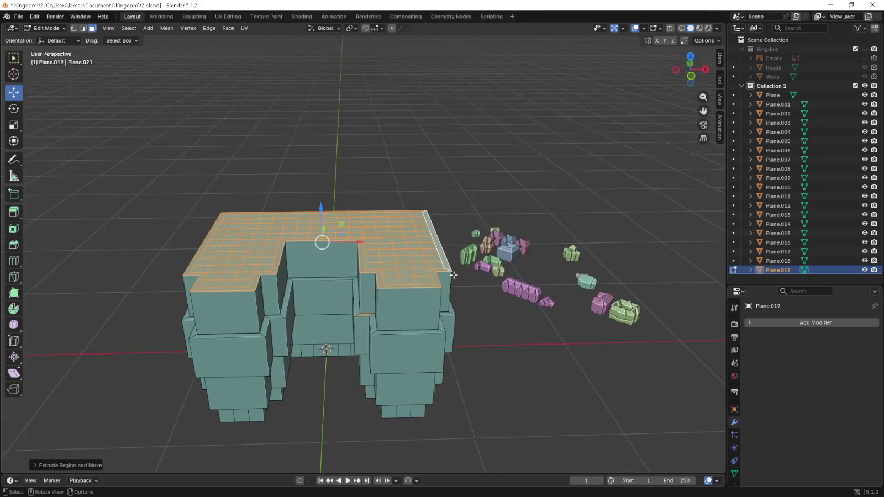
pyautogui.hotkey('ctrl', 'r')
# - Place a loop cut across the left wing, then view the mesh from the top
pyautogui.click(413, 295)
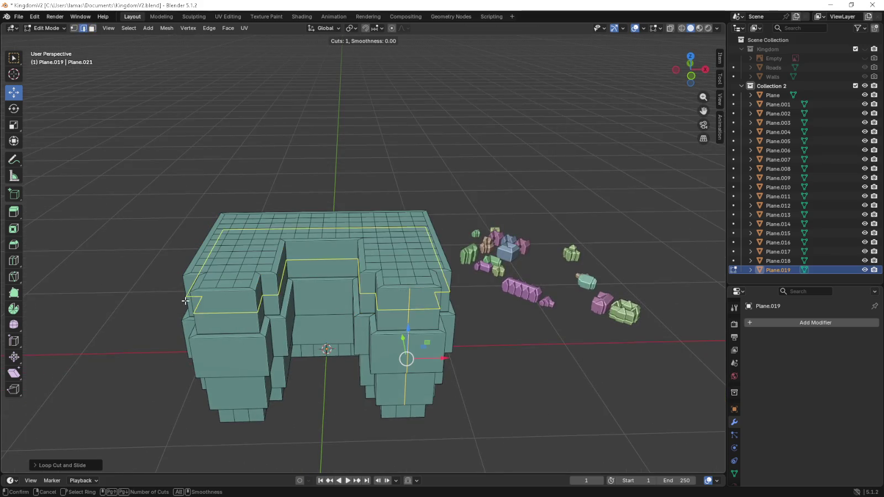
pyautogui.click(213, 295)
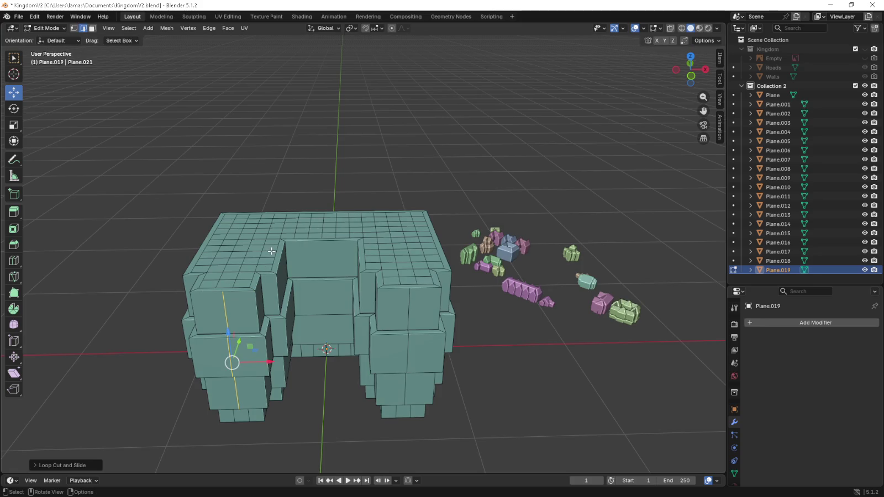
pyautogui.press('KP_7')
pyautogui.keyDown('shift'); pyautogui.moveTo(295, 185); pyautogui.dragTo(302, 186, button='middle'); pyautogui.keyUp('shift')
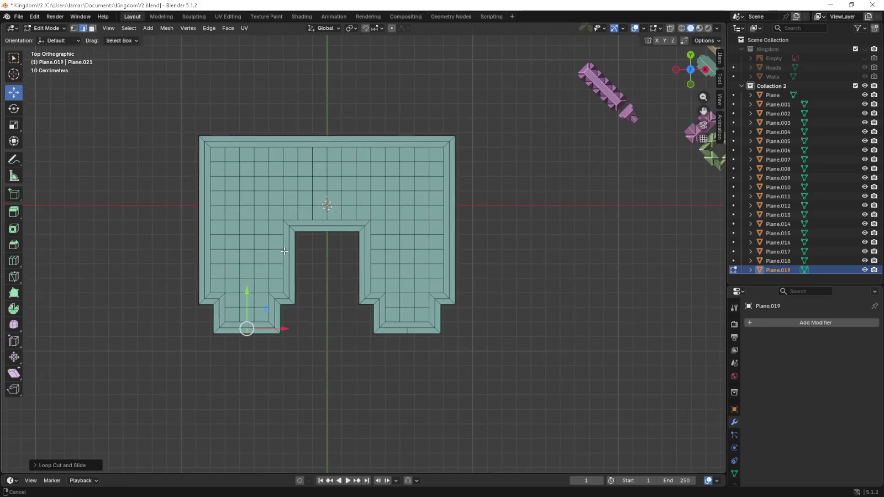
pyautogui.scroll(2, 303, 182)
# - Add loop cuts through the upper grid and lengthwise down the right and left wings
pyautogui.hotkey('ctrl', 'r')
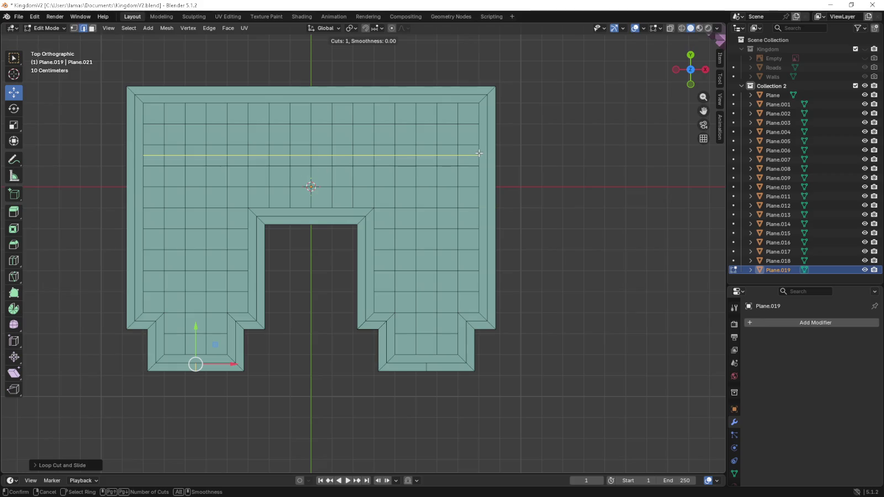
pyautogui.click(478, 153)
pyautogui.click(478, 153)
pyautogui.hotkey('ctrl', 'r')
pyautogui.click(426, 105)
pyautogui.click(426, 105)
pyautogui.hotkey('ctrl', 'r')
pyautogui.click(195, 106)
pyautogui.click(196, 107)
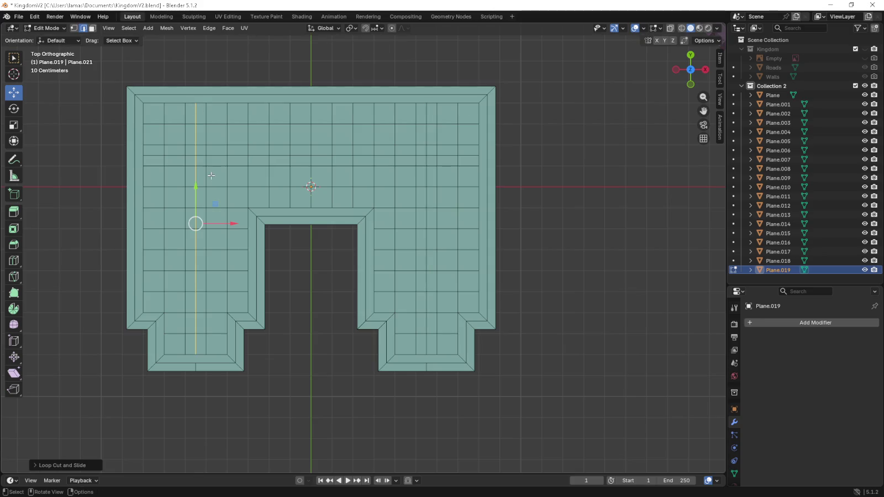
# - In vertex mode, select the two loop-crossing vertices and both front corner vertices
pyautogui.click(73, 28)
pyautogui.click(196, 157)
pyautogui.keyDown('shift'); pyautogui.click(195, 372); pyautogui.keyUp('shift')
pyautogui.keyDown('shift'); pyautogui.click(425, 372); pyautogui.keyUp('shift')
pyautogui.keyDown('shift'); pyautogui.click(429, 156); pyautogui.keyUp('shift')
pyautogui.press('KP_1')
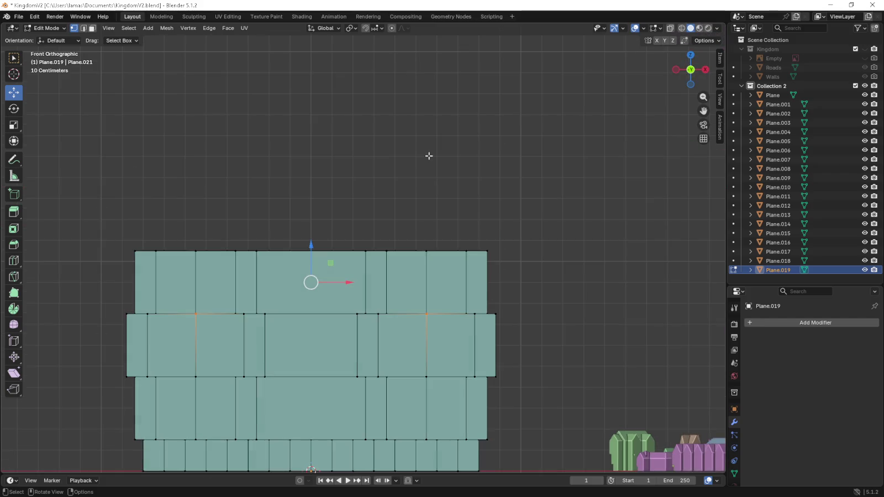
pyautogui.moveTo(541, 325); pyautogui.dragTo(418, 364, button='middle')
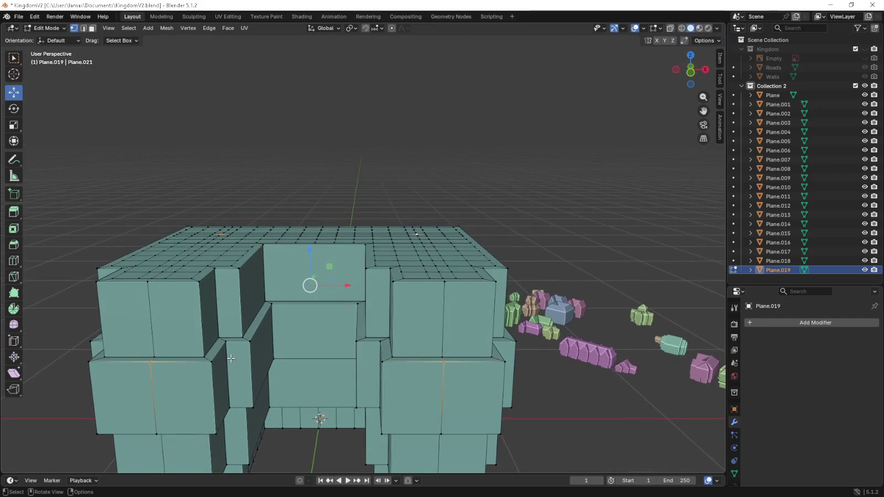
# - Select the wing-top points and extrude them straight upward in front view
pyautogui.keyDown('alt'); pyautogui.keyDown('shift'); pyautogui.click(447, 360); pyautogui.keyUp('shift'); pyautogui.keyUp('alt')
pyautogui.keyDown('alt'); pyautogui.keyDown('shift'); pyautogui.click(449, 283); pyautogui.keyUp('shift'); pyautogui.keyUp('alt')
pyautogui.keyDown('alt'); pyautogui.keyDown('shift'); pyautogui.click(154, 287); pyautogui.keyUp('shift'); pyautogui.keyUp('alt')
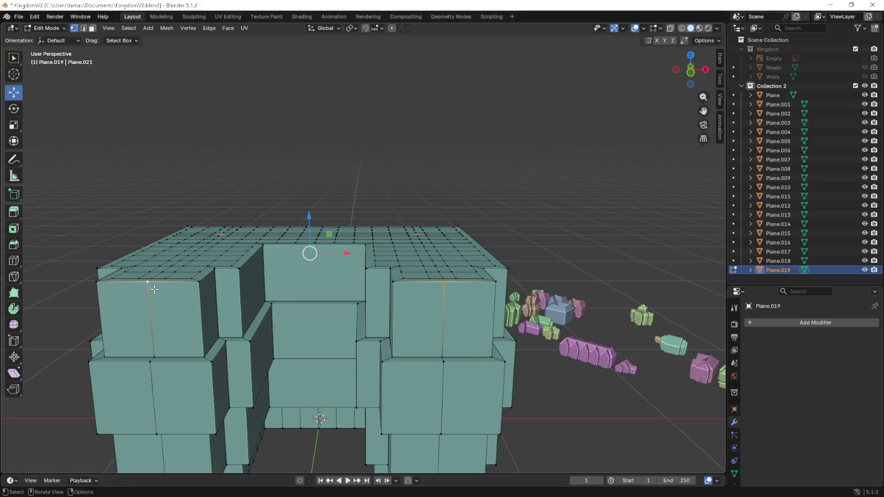
pyautogui.press('KP_1')
pyautogui.press('g')
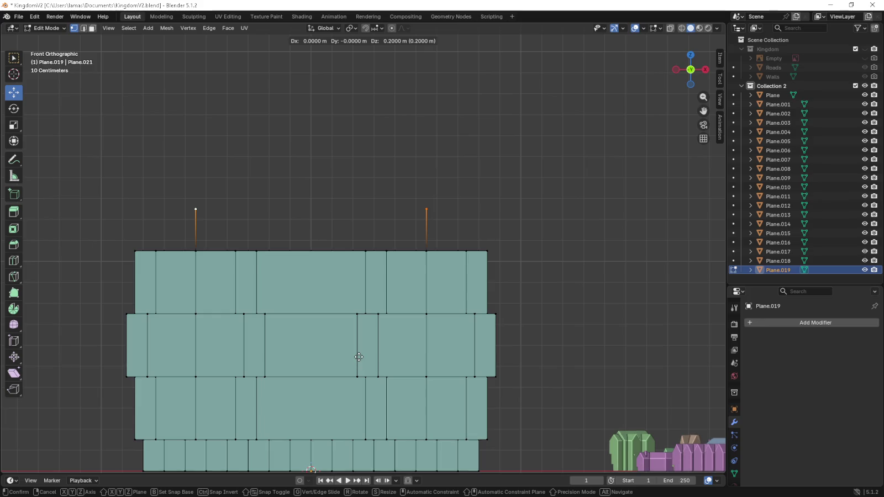
pyautogui.click(360, 353)
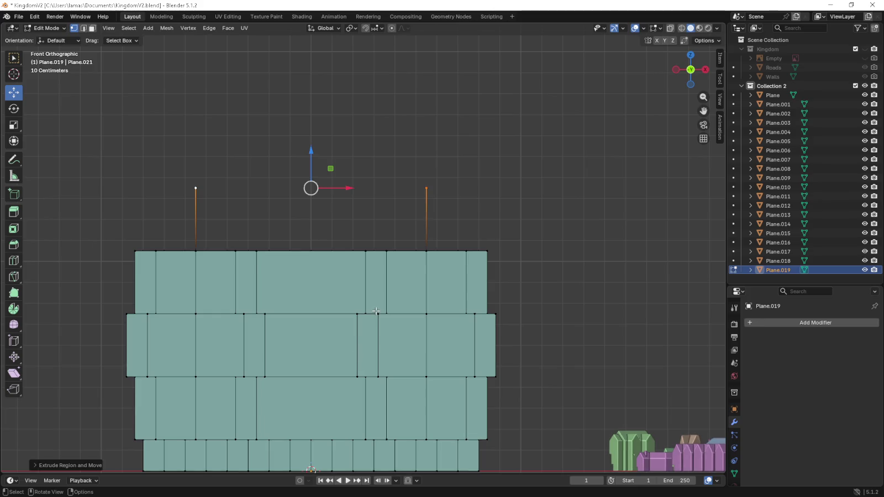
# - Lower the new peak points to about 0.2 m high and look down on the top grid
pyautogui.moveTo(314, 171); pyautogui.dragTo(312, 192)
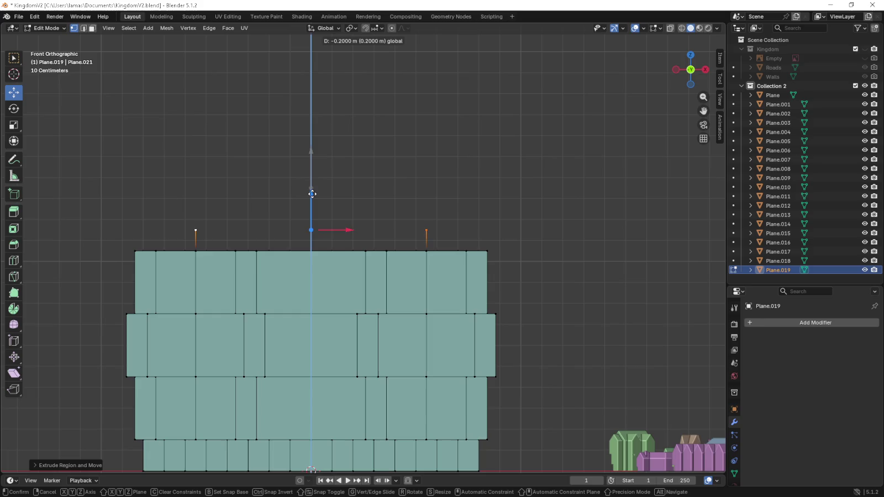
pyautogui.scroll(-2, 344, 255)
pyautogui.moveTo(403, 274)
pyautogui.keyDown('shift'); pyautogui.mouseDown(button='middle')
pyautogui.moveTo(388, 260)
pyautogui.moveTo(403, 285)
pyautogui.mouseUp(button='middle'); pyautogui.keyUp('shift')
pyautogui.scroll(2, 402, 280)
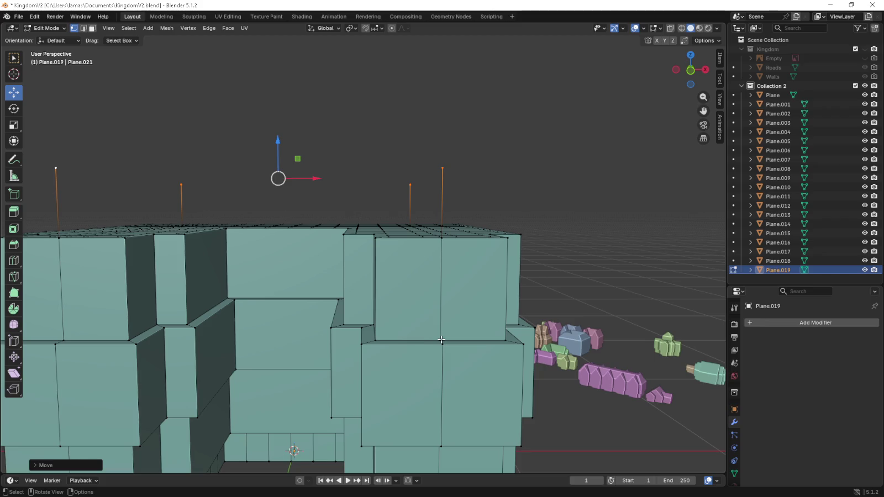
pyautogui.moveTo(394, 294); pyautogui.dragTo(381, 279, button='middle')
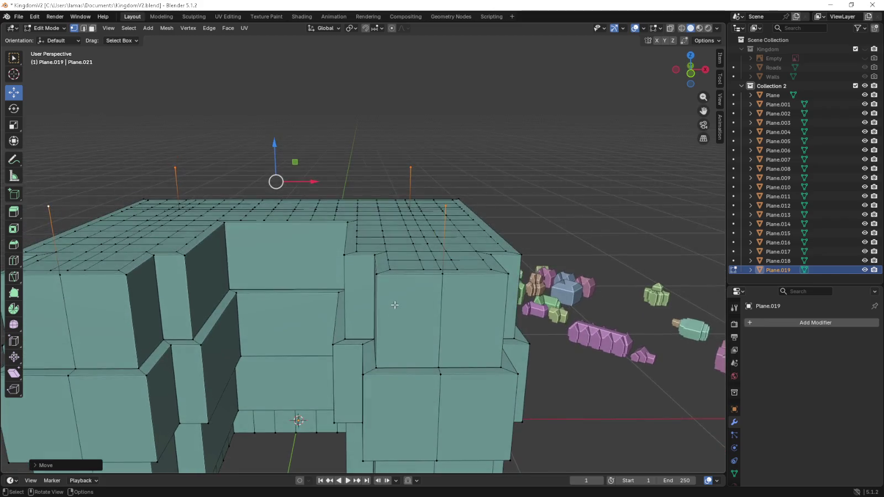
# - Select the right wing's corner and peak vertices and fill its triangular gable face
pyautogui.click(377, 273)
pyautogui.keyDown('shift'); pyautogui.click(442, 274); pyautogui.keyUp('shift')
pyautogui.keyDown('shift'); pyautogui.click(444, 207); pyautogui.keyUp('shift')
pyautogui.keyDown('shift'); pyautogui.click(446, 206); pyautogui.keyUp('shift')
pyautogui.keyDown('shift'); pyautogui.click(495, 273); pyautogui.keyUp('shift')
pyautogui.press('g')
pyautogui.press('z')
pyautogui.click(506, 254)
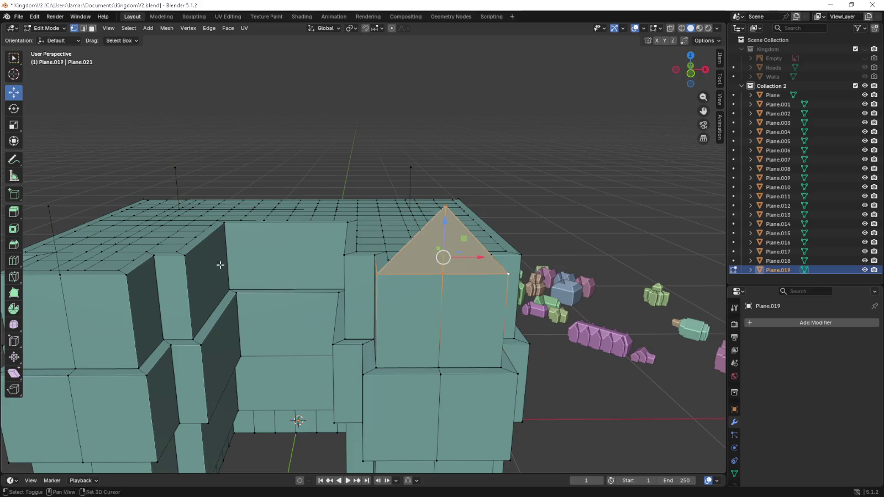
pyautogui.moveTo(497, 260); pyautogui.dragTo(387, 265, button='middle')
# - Fill the left wing's triangular gable face from its front corners and peak vertex
pyautogui.click(173, 286)
pyautogui.click(240, 284)
pyautogui.keyDown('shift'); pyautogui.click(173, 286); pyautogui.keyUp('shift')
pyautogui.keyDown('shift'); pyautogui.click(234, 219); pyautogui.keyUp('shift')
pyautogui.keyDown('shift'); pyautogui.click(306, 286); pyautogui.keyUp('shift')
pyautogui.press('f')
pyautogui.moveTo(380, 245); pyautogui.dragTo(339, 249, button='middle')
# - Select the right wing's peak and back-corner top vertex, then inspect the roof from above
pyautogui.click(493, 284)
pyautogui.keyDown('shift'); pyautogui.click(595, 194); pyautogui.keyUp('shift')
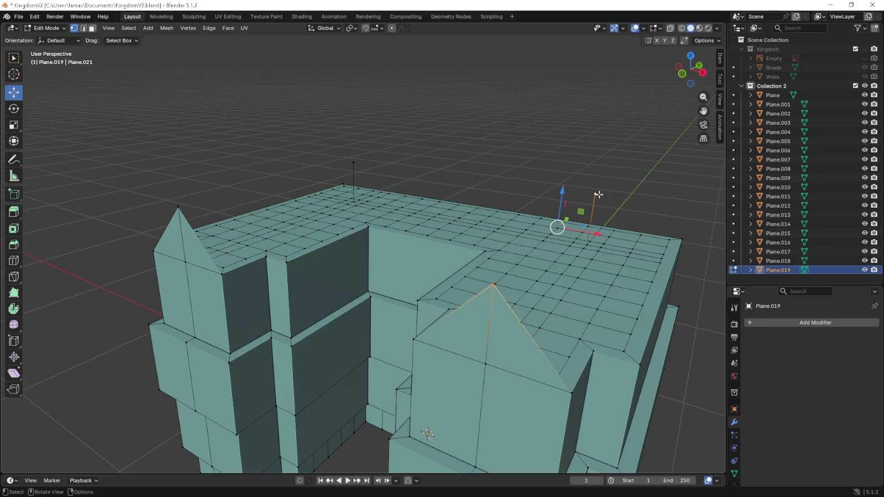
pyautogui.moveTo(599, 195); pyautogui.dragTo(539, 199, button='middle')
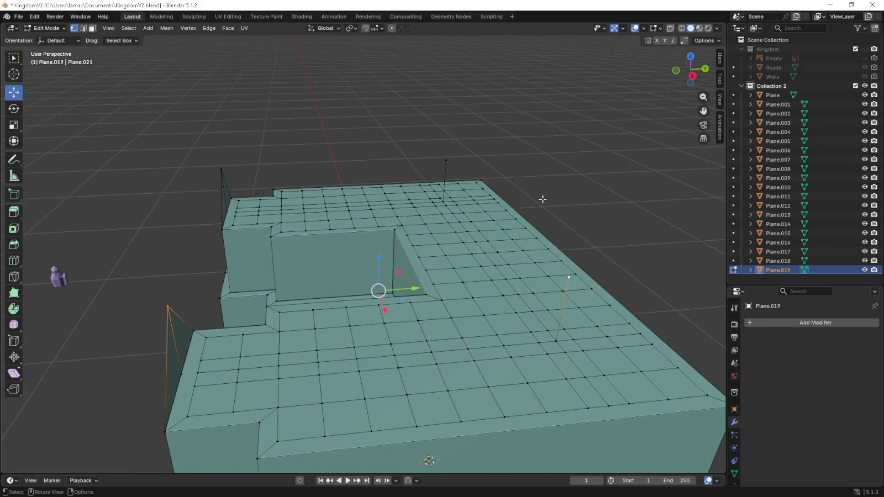
pyautogui.press('KP_7')
pyautogui.keyDown('shift'); pyautogui.moveTo(580, 276); pyautogui.dragTo(521, 275, button='middle'); pyautogui.keyUp('shift')
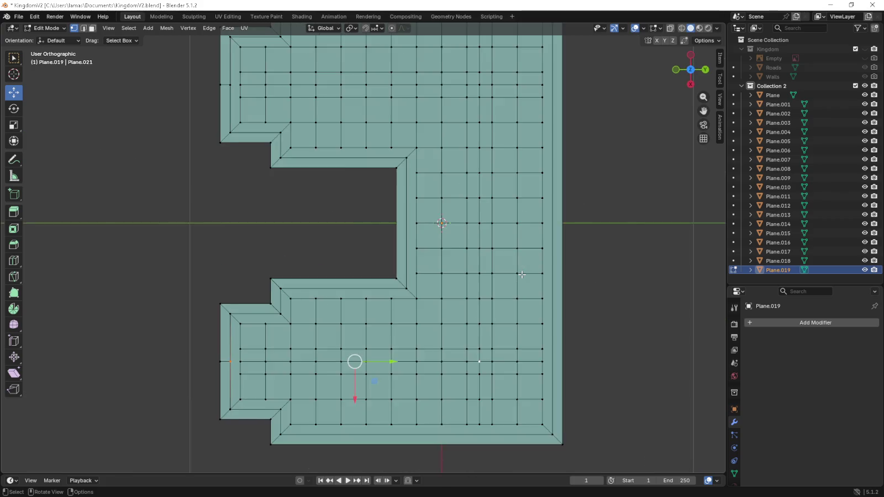
pyautogui.press('KP_8')
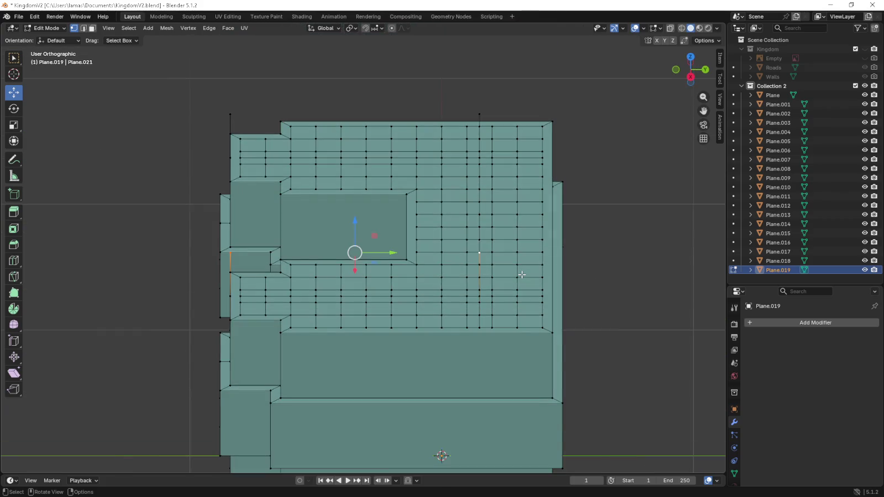
pyautogui.press('KP_2')
pyautogui.moveTo(216, 277)
pyautogui.mouseDown(button='middle')
pyautogui.moveTo(323, 251)
pyautogui.moveTo(298, 259)
pyautogui.moveTo(274, 251)
pyautogui.mouseUp(button='middle')
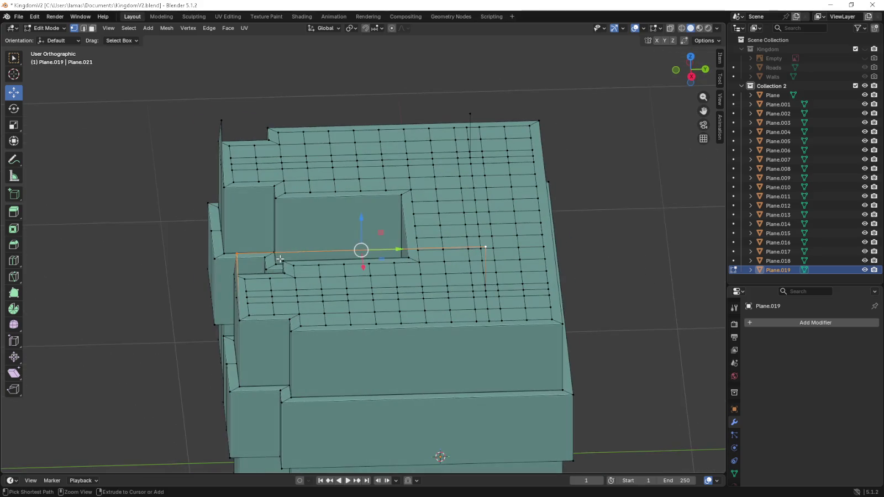
# - Add multiple loop cuts across the roof and view it from the top
pyautogui.hotkey('ctrl', 'r')
pyautogui.scroll(1, 271, 252)
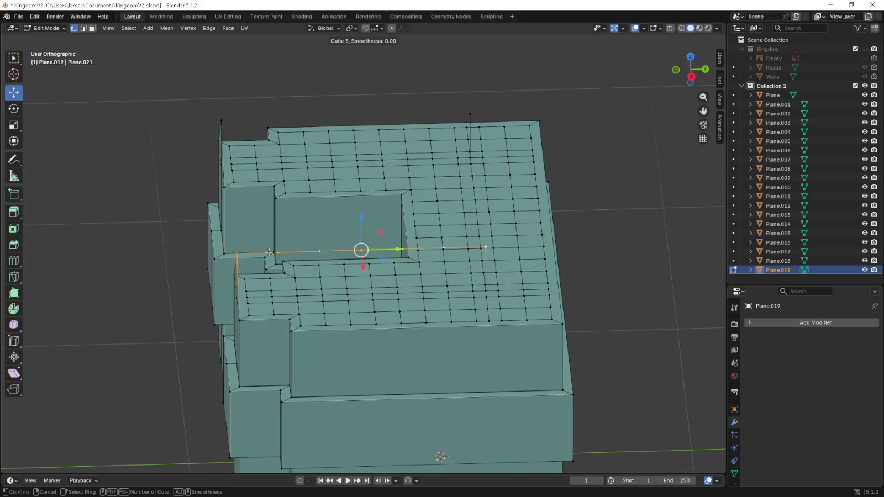
pyautogui.click(269, 252)
pyautogui.press('KP_7')
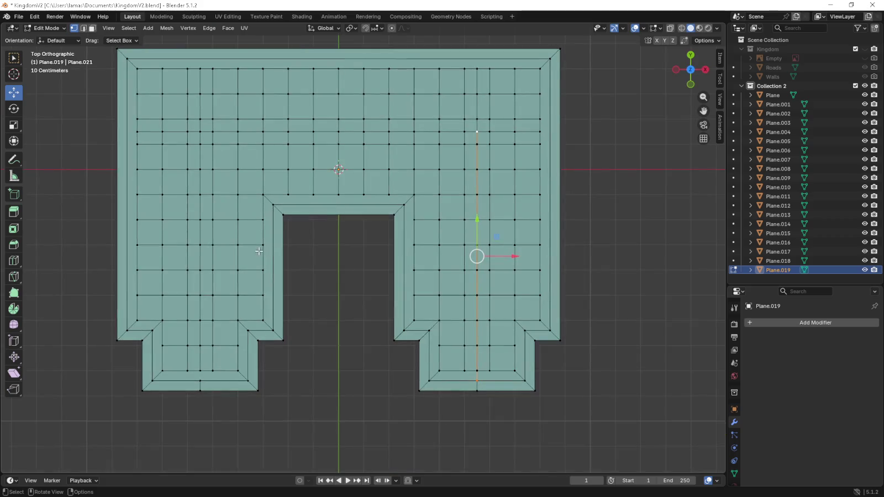
# - Cut nine evenly spaced loops across the right wing
pyautogui.hotkey('ctrl', 'r')
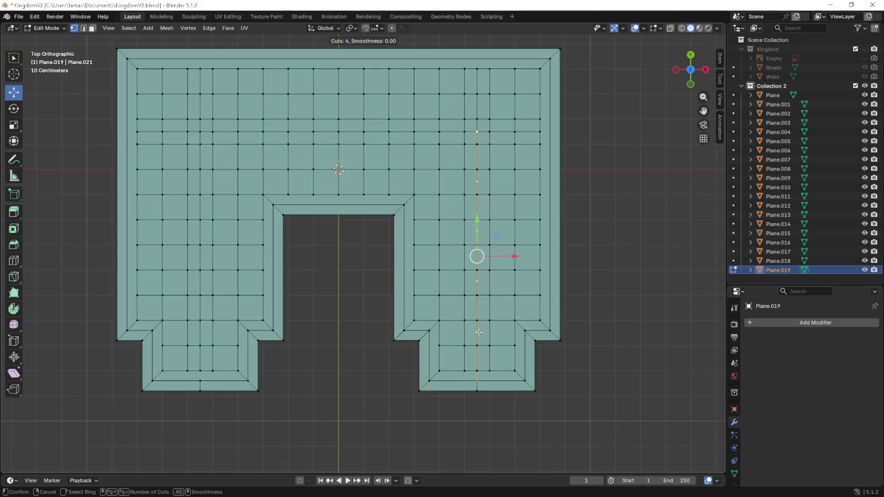
pyautogui.click(478, 332)
pyautogui.rightClick(478, 333)
pyautogui.scroll(5, 507, 322)
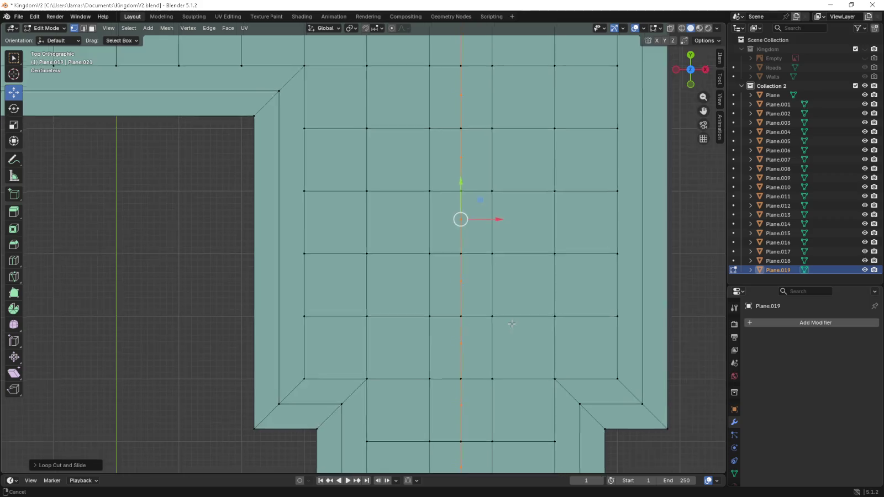
pyautogui.scroll(-5, 480, 301)
pyautogui.moveTo(272, 291)
pyautogui.keyDown('shift'); pyautogui.mouseDown(button='middle')
pyautogui.moveTo(411, 296)
pyautogui.moveTo(207, 261)
pyautogui.mouseUp(button='middle'); pyautogui.keyUp('shift')
# - Select two roof vertices, then add an 8-cut evenly spaced loop down the left wing
pyautogui.click(208, 300)
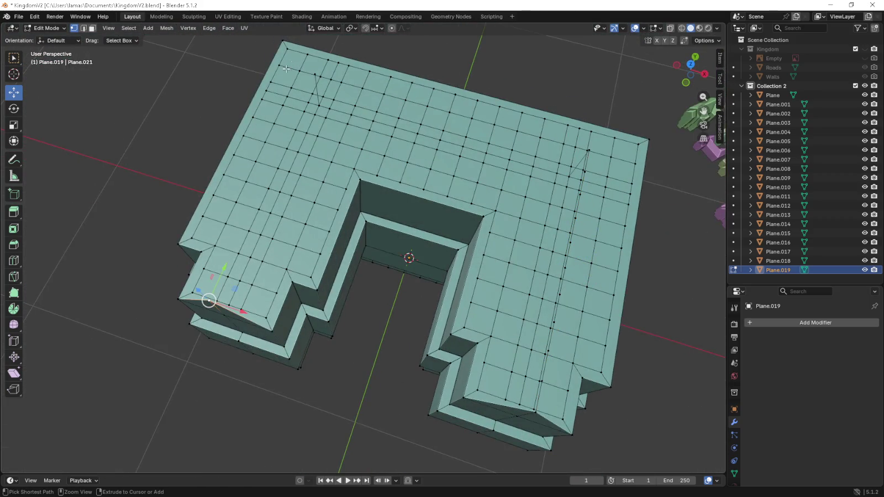
pyautogui.keyDown('ctrl'); pyautogui.click(313, 71); pyautogui.keyUp('ctrl')
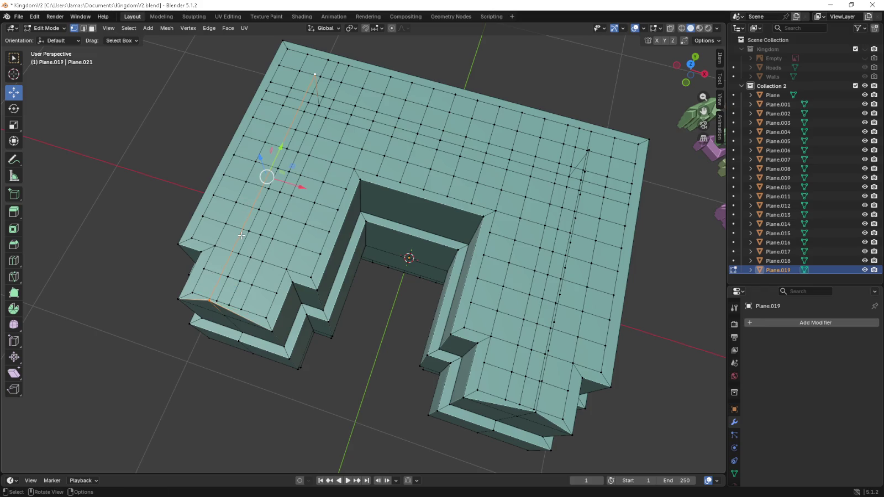
pyautogui.press('KP_7')
pyautogui.scroll(2, 261, 315)
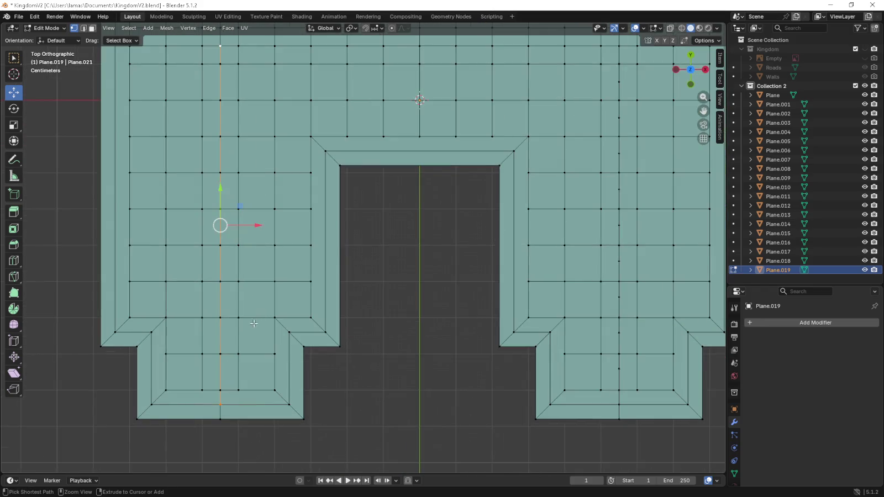
pyautogui.hotkey('ctrl', 'r')
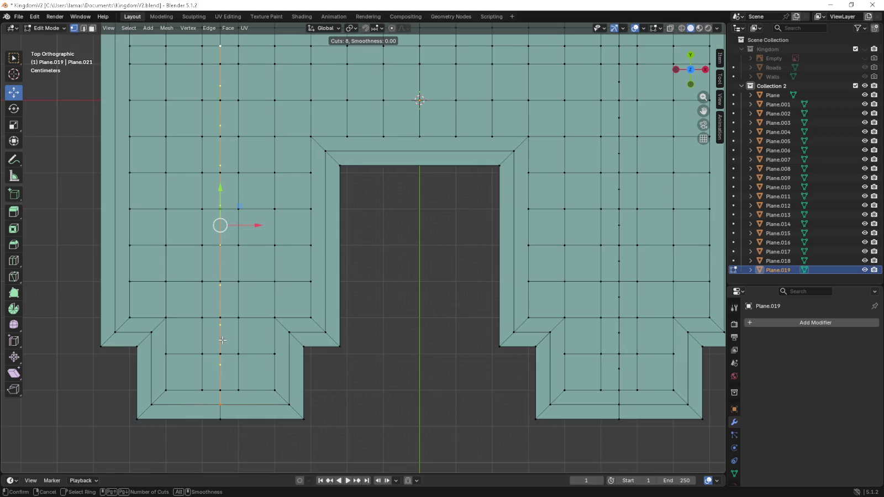
pyautogui.click(222, 339)
pyautogui.rightClick(222, 339)
pyautogui.moveTo(379, 353)
pyautogui.keyDown('shift'); pyautogui.mouseDown(button='middle')
pyautogui.moveTo(260, 290)
pyautogui.moveTo(205, 241)
pyautogui.moveTo(355, 373)
pyautogui.mouseUp(button='middle'); pyautogui.keyUp('shift')
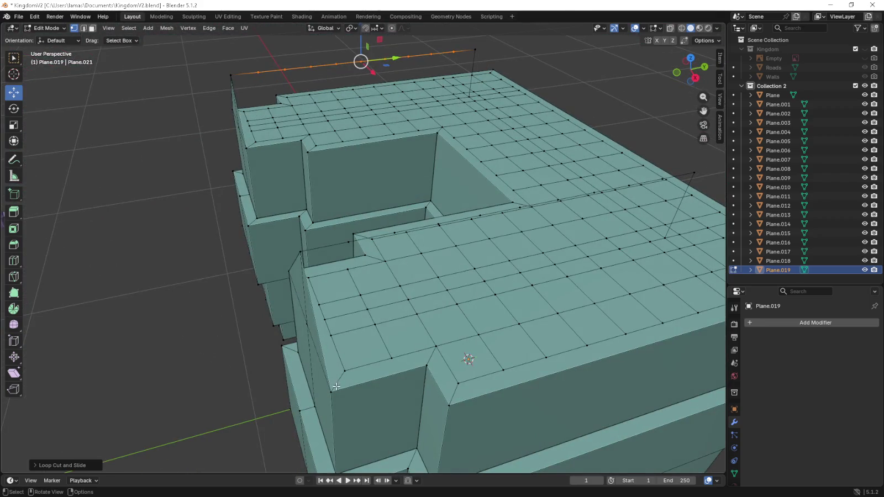
# - Fill the first open corner gap with a four-vertex face
pyautogui.click(336, 387)
pyautogui.keyDown('shift'); pyautogui.click(427, 367); pyautogui.keyUp('shift')
pyautogui.keyDown('shift'); pyautogui.click(395, 233); pyautogui.keyUp('shift')
pyautogui.keyDown('shift'); pyautogui.click(302, 243); pyautogui.keyUp('shift')
pyautogui.press('f')
# - Fill the gap at the building's top corner with a four-vertex face
pyautogui.moveTo(302, 243); pyautogui.dragTo(379, 221, button='middle')
pyautogui.click(379, 221)
pyautogui.keyDown('shift'); pyautogui.click(451, 232); pyautogui.keyUp('shift')
pyautogui.keyDown('shift'); pyautogui.click(468, 133); pyautogui.keyUp('shift')
pyautogui.keyDown('shift'); pyautogui.click(398, 123); pyautogui.keyUp('shift')
pyautogui.press('f')
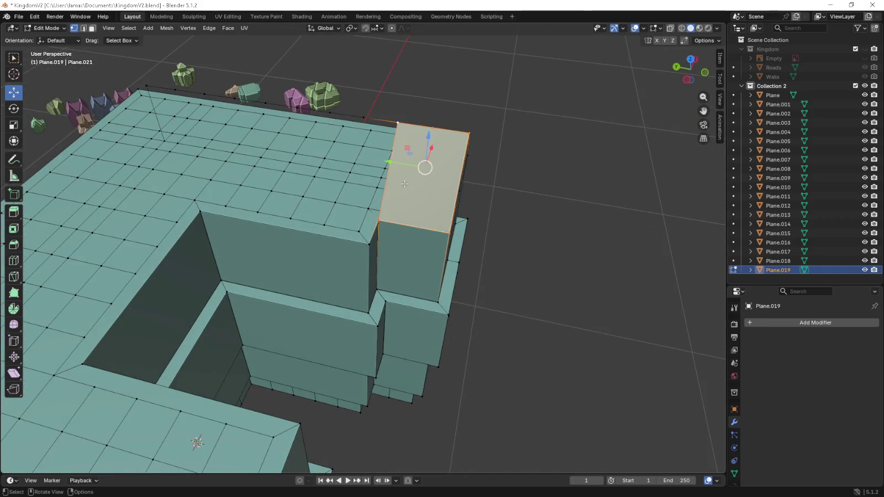
# - Select the corners of the slanted wing-end top, then select only its top corner vertex
pyautogui.moveTo(405, 184); pyautogui.dragTo(311, 307, button='middle')
pyautogui.click(312, 307)
pyautogui.keyDown('shift'); pyautogui.click(387, 322); pyautogui.keyUp('shift')
pyautogui.keyDown('shift'); pyautogui.click(408, 213); pyautogui.keyUp('shift')
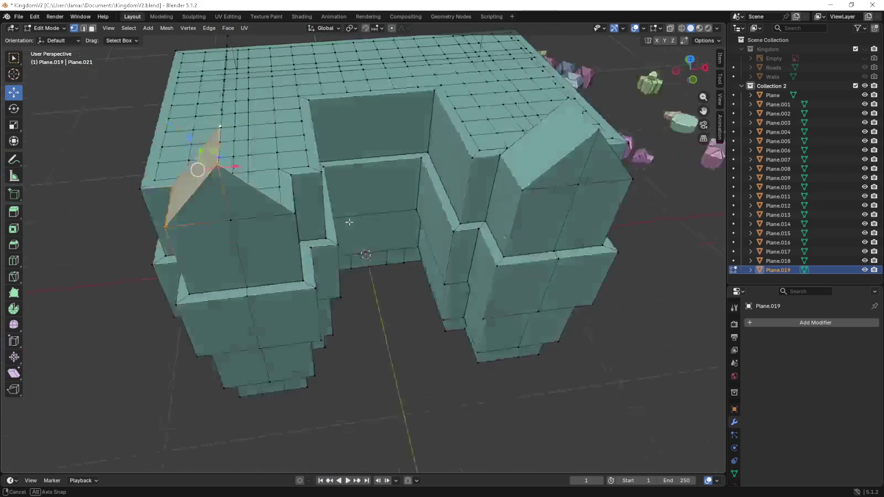
pyautogui.moveTo(335, 199); pyautogui.dragTo(372, 275, button='middle')
pyautogui.keyDown('shift'); pyautogui.click(368, 272); pyautogui.keyUp('shift')
pyautogui.keyDown('shift'); pyautogui.click(333, 205); pyautogui.keyUp('shift')
pyautogui.keyDown('shift'); pyautogui.click(288, 227); pyautogui.keyUp('shift')
pyautogui.moveTo(337, 258)
pyautogui.mouseDown(button='middle')
pyautogui.moveTo(288, 260)
pyautogui.moveTo(306, 223)
pyautogui.moveTo(348, 194)
pyautogui.mouseUp(button='middle')
pyautogui.click(320, 167)
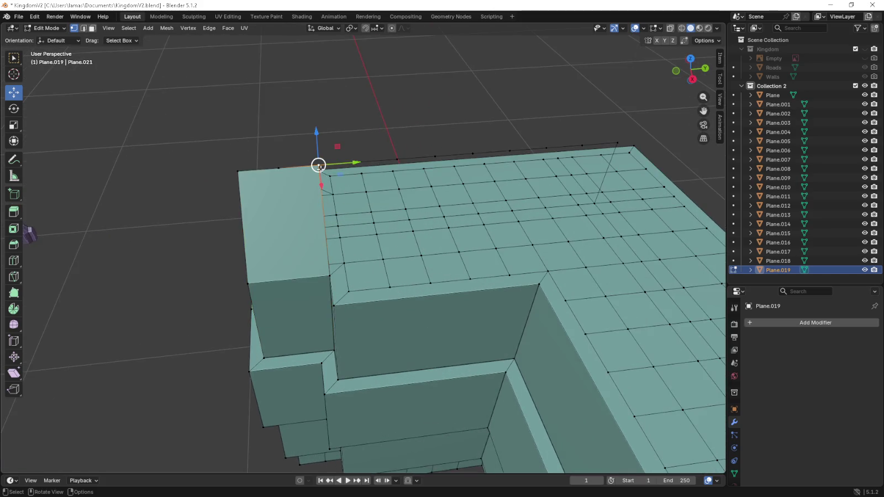
# - Merge the first wing end's top corner vertices at the last selected vertex
pyautogui.moveTo(355, 162); pyautogui.dragTo(374, 162)
pyautogui.rightClick(337, 162)
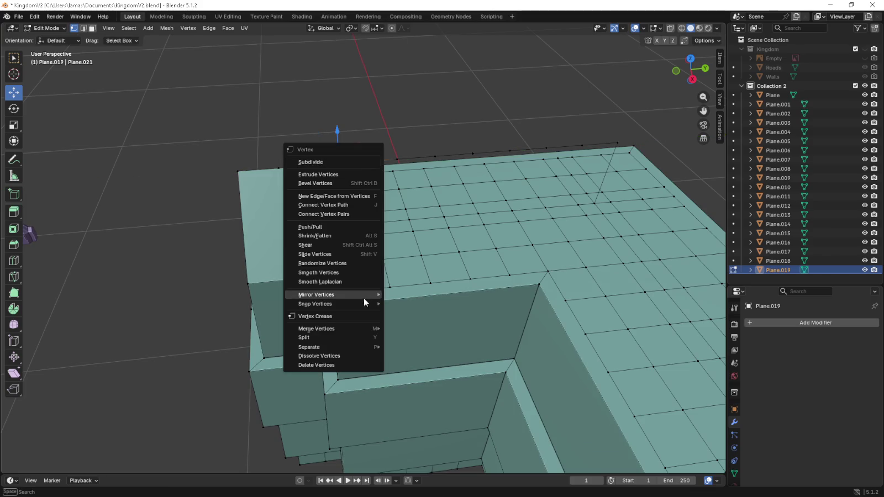
pyautogui.moveTo(316, 329)
pyautogui.click(426, 367)
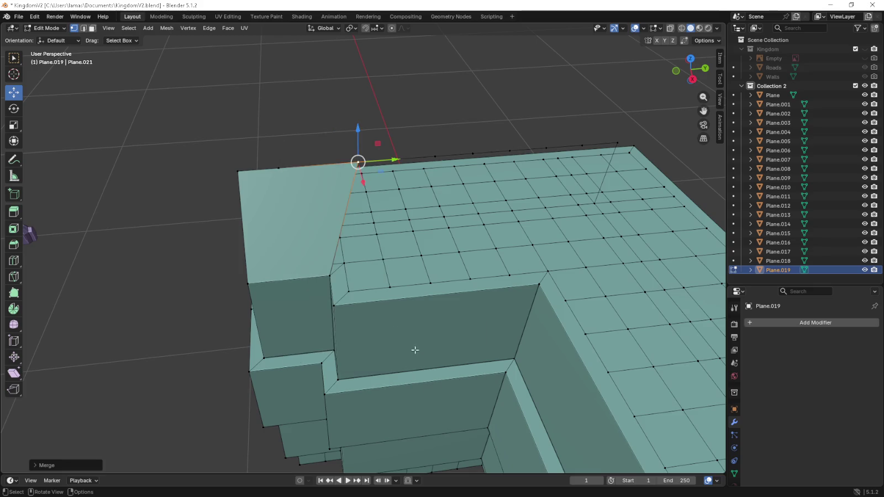
# - Collapse the other wing end's top vertices into a single point
pyautogui.moveTo(415, 350); pyautogui.dragTo(361, 202, button='middle')
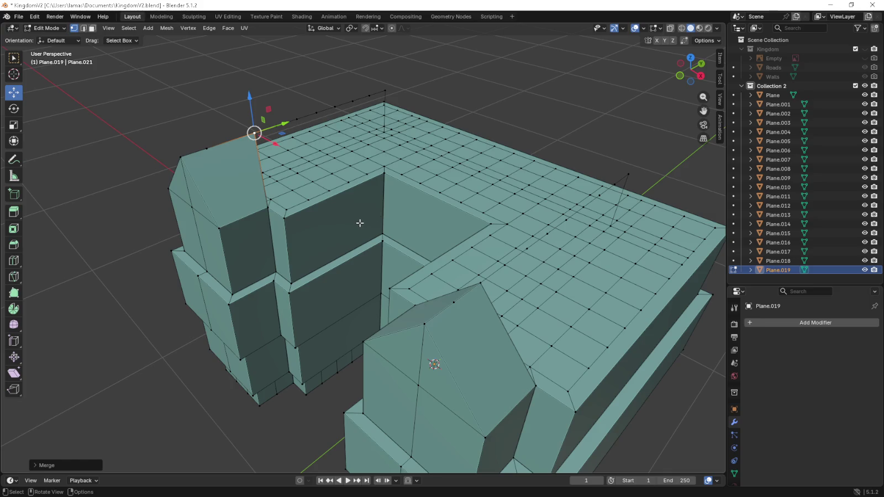
pyautogui.scroll(3, 423, 266)
pyautogui.moveTo(454, 282); pyautogui.dragTo(423, 273, button='middle')
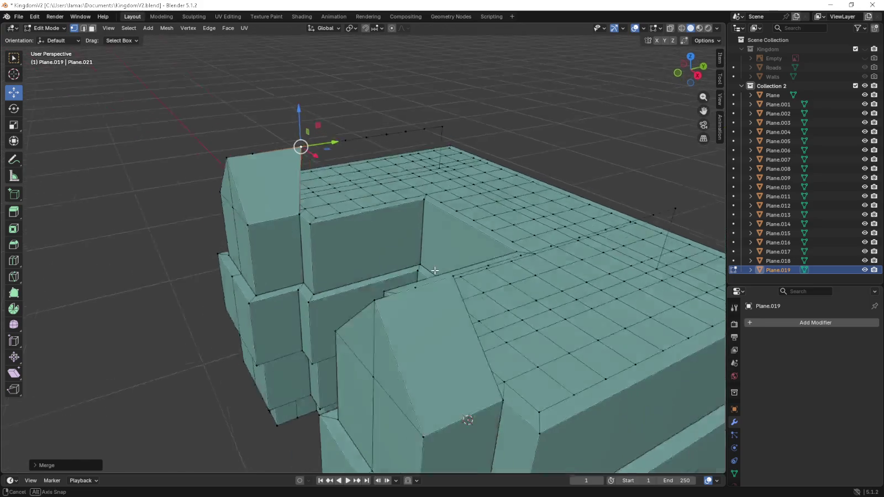
pyautogui.click(356, 258)
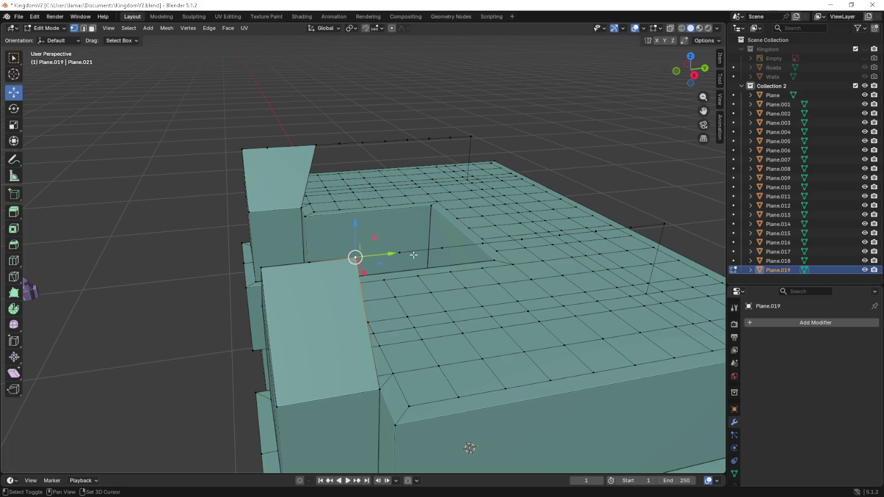
pyautogui.rightClick(405, 252)
pyautogui.click(459, 273)
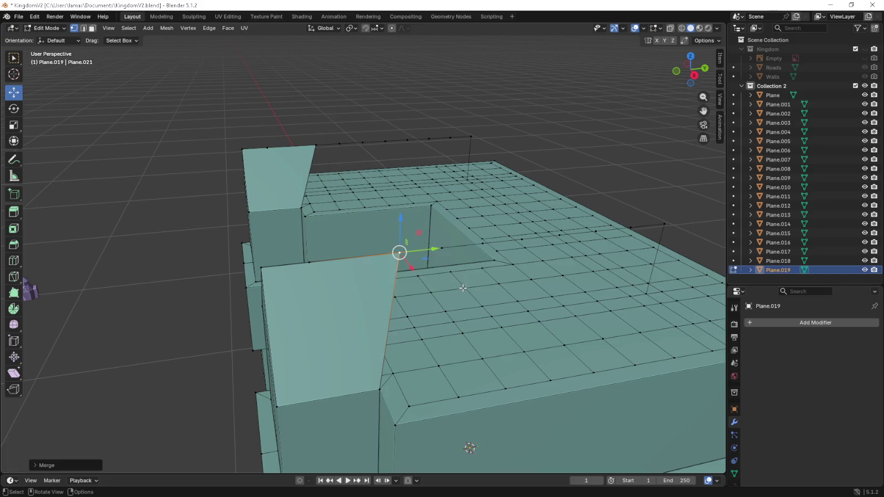
pyautogui.scroll(-4, 394, 250)
pyautogui.moveTo(395, 251); pyautogui.dragTo(270, 258, button='middle')
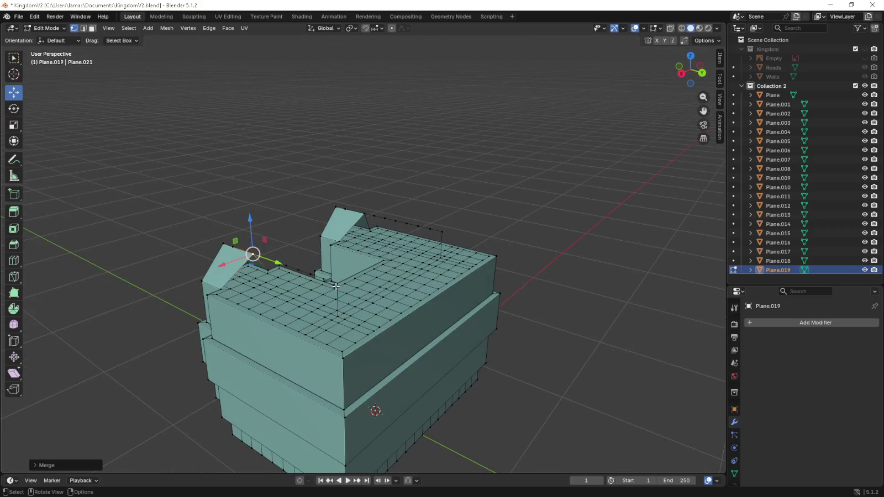
# - Fill the sloping roof face between the roof-top edge and the left front edge
pyautogui.click(336, 286)
pyautogui.moveTo(442, 229); pyautogui.dragTo(290, 366, button='middle')
pyautogui.keyDown('shift'); pyautogui.click(266, 388); pyautogui.keyUp('shift')
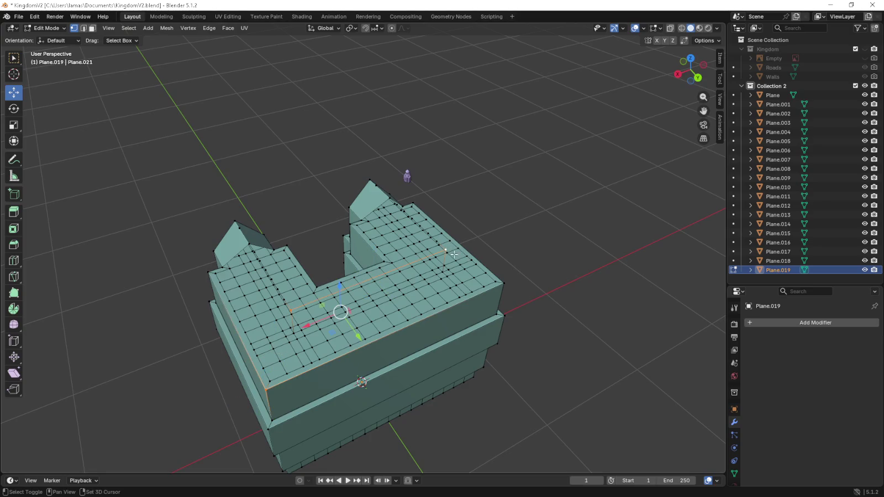
pyautogui.press('f')
pyautogui.moveTo(504, 282); pyautogui.dragTo(443, 288, button='middle')
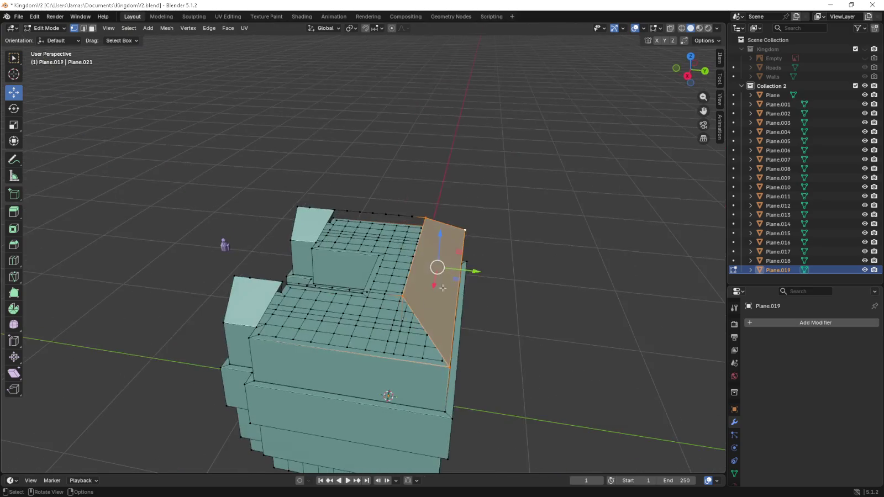
# - Select the front top edge and add a roof vertex to the selection
pyautogui.click(250, 339)
pyautogui.click(449, 366)
pyautogui.keyDown('shift'); pyautogui.click(249, 338); pyautogui.keyUp('shift')
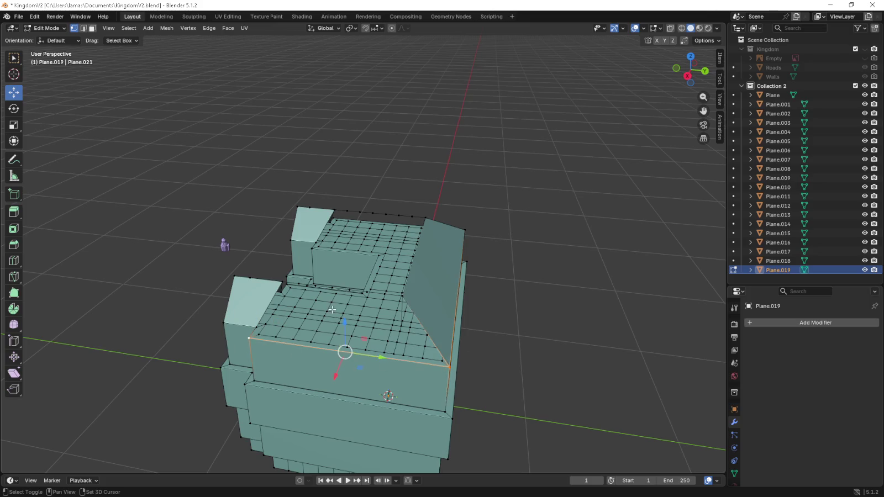
pyautogui.scroll(5, 327, 313)
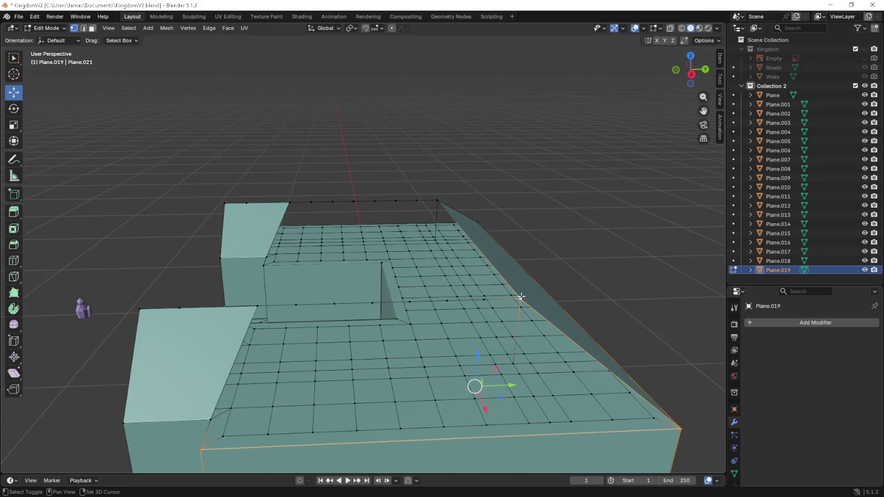
pyautogui.keyDown('shift'); pyautogui.click(484, 296); pyautogui.keyUp('shift')
pyautogui.moveTo(484, 297)
pyautogui.mouseDown(button='middle')
pyautogui.moveTo(442, 267)
pyautogui.moveTo(470, 278)
pyautogui.moveTo(454, 280)
pyautogui.mouseUp(button='middle')
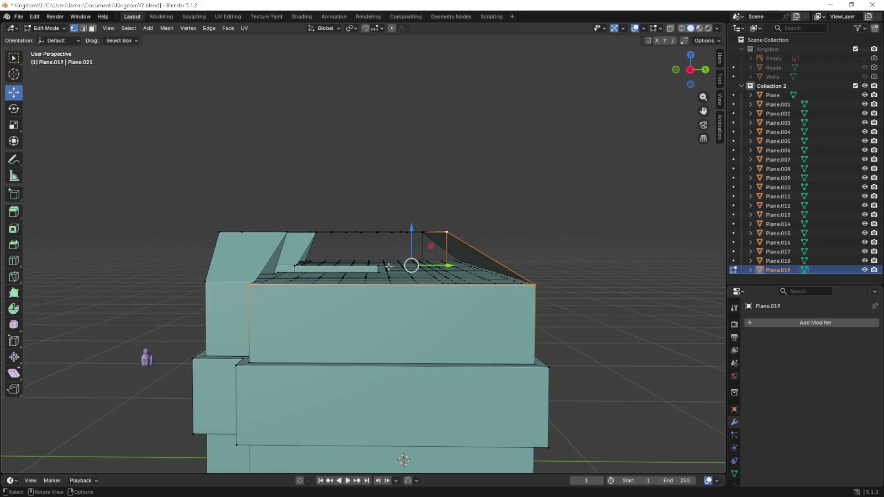
# - From the side view, select four top-edge vertices and fill the trapezoid gable-end face
pyautogui.press('KP_1')
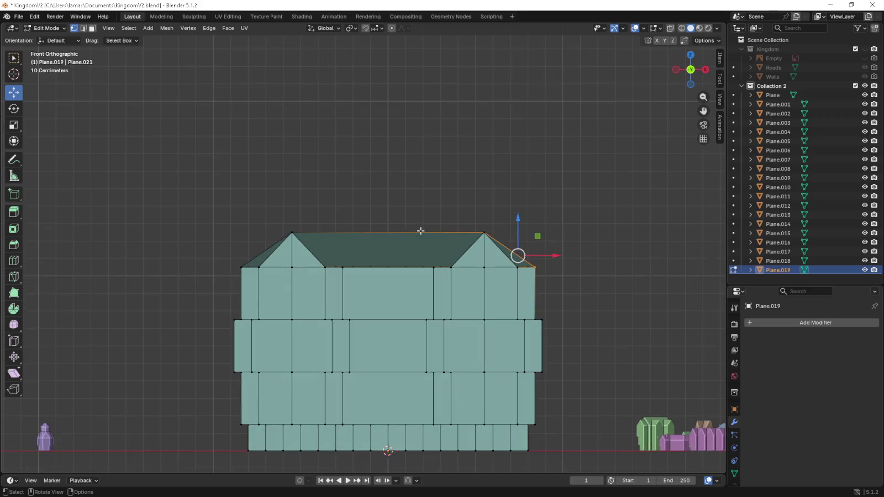
pyautogui.press('KP_6')
pyautogui.press('KP_6')
pyautogui.press('KP_6')
pyautogui.press('KP_6')
pyautogui.press('KP_6')
pyautogui.press('KP_6')
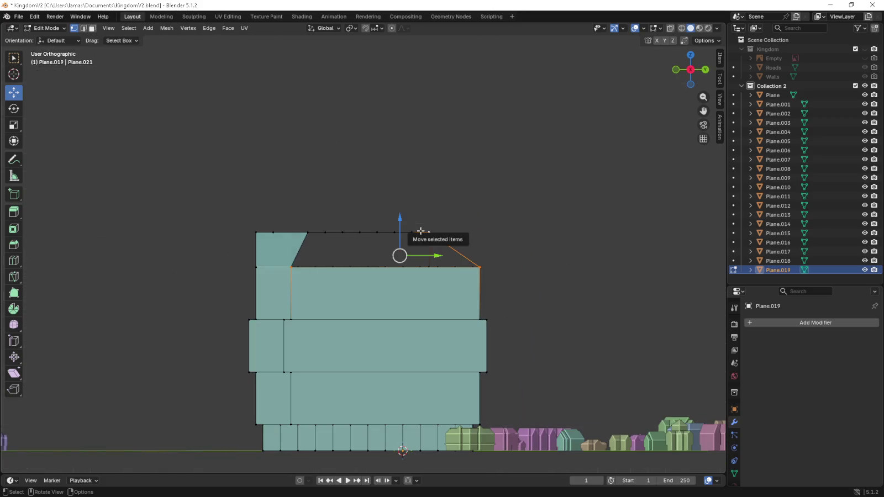
pyautogui.scroll(3, 421, 231)
pyautogui.keyDown('shift'); pyautogui.click(420, 221); pyautogui.keyUp('shift')
pyautogui.keyDown('shift'); pyautogui.click(387, 221); pyautogui.keyUp('shift')
pyautogui.keyDown('shift'); pyautogui.click(358, 221); pyautogui.keyUp('shift')
pyautogui.keyDown('shift'); pyautogui.click(327, 221); pyautogui.keyUp('shift')
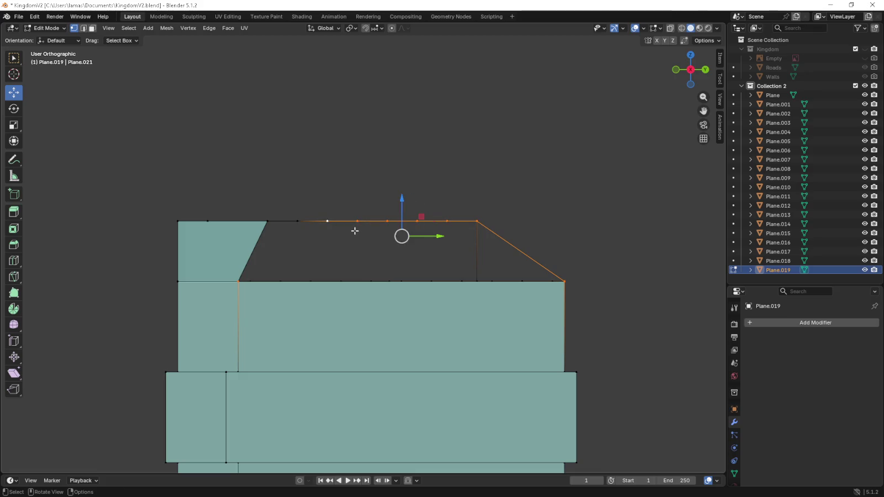
pyautogui.press('f')
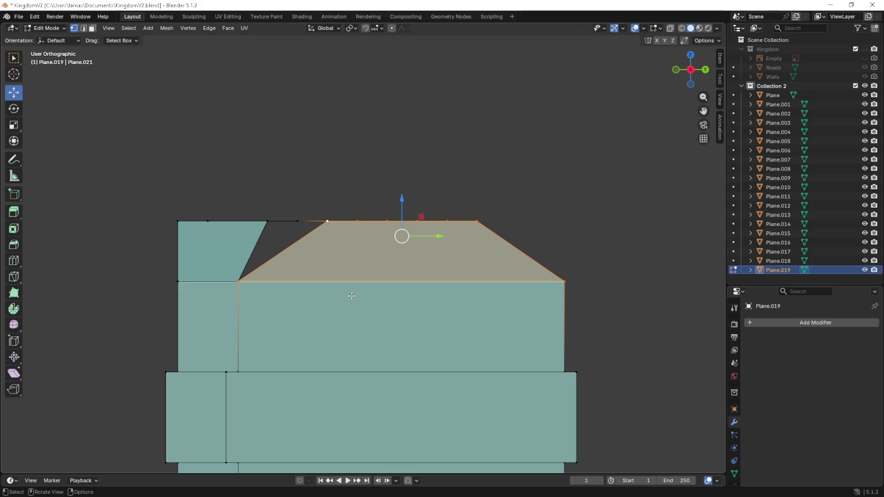